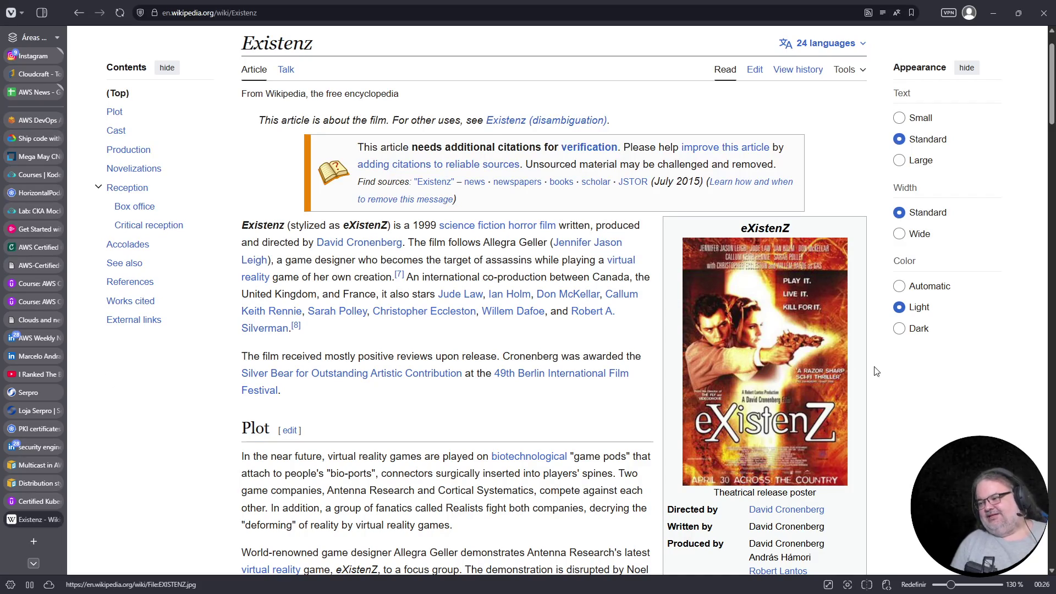
Browse the current article and view the film poster full-size, leaving the address unchanged
scroll(839, 335, down, 3)
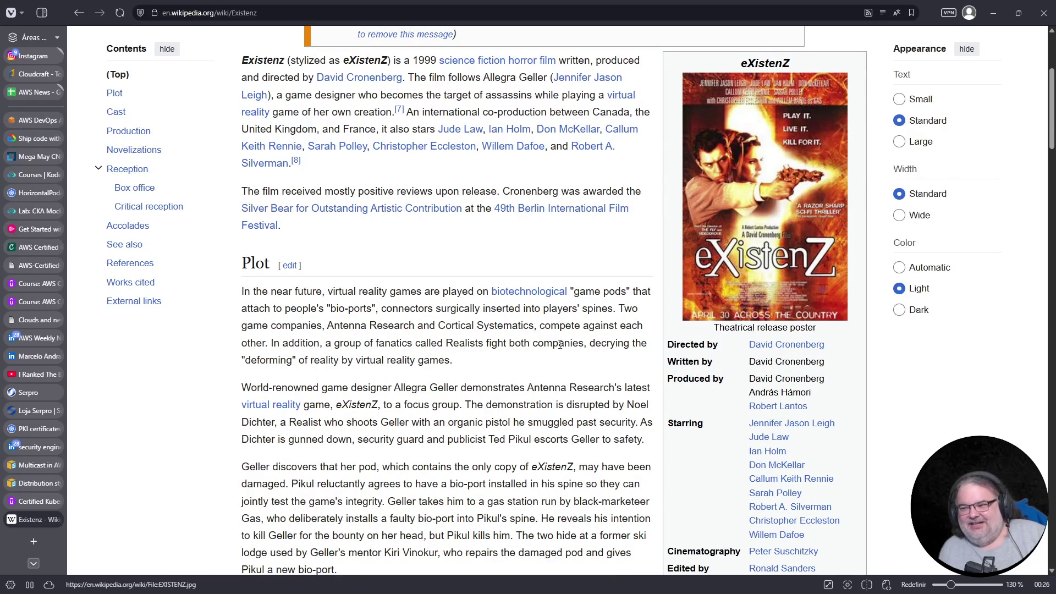
scroll(414, 357, down, 10)
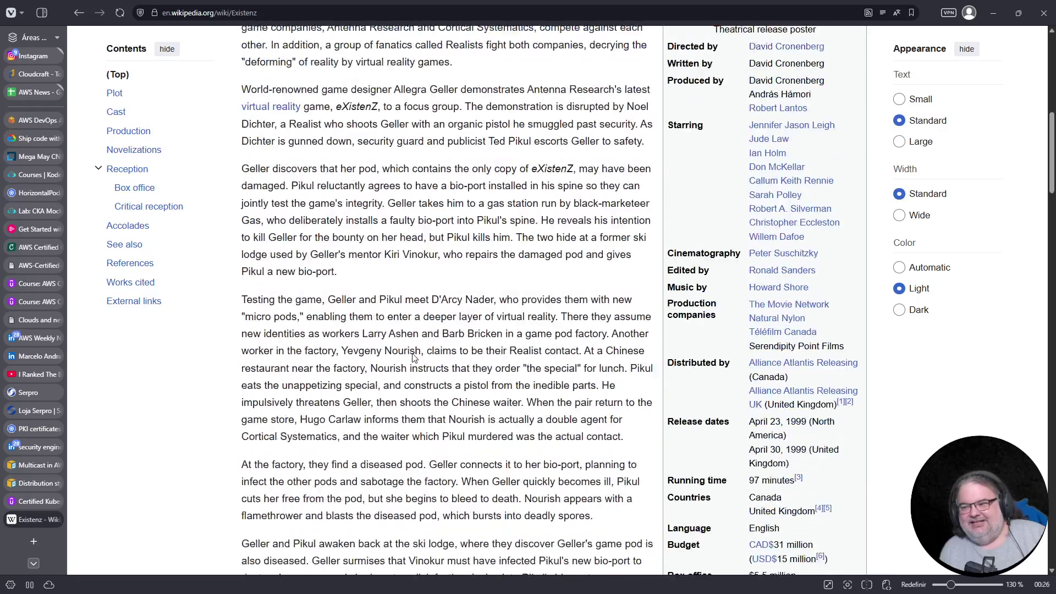
scroll(414, 357, down, 5)
scroll(413, 357, up, 20)
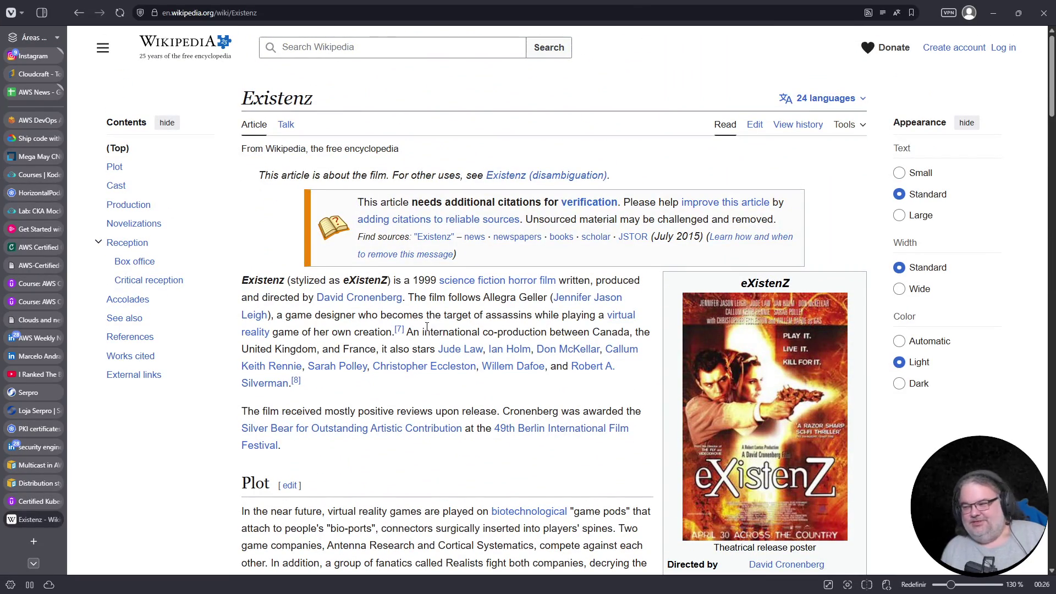
click(777, 421)
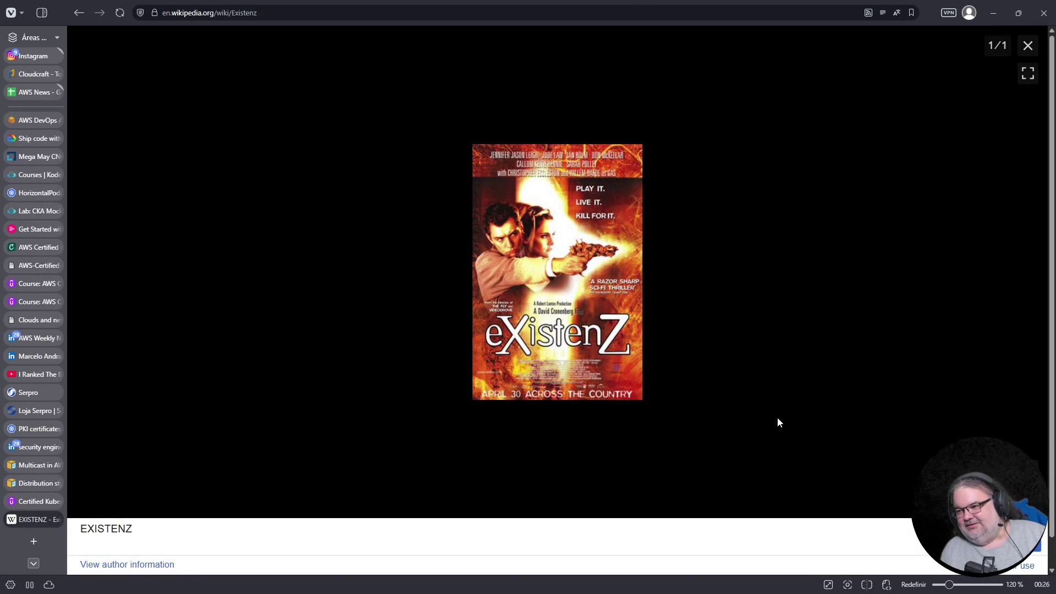
key(Escape)
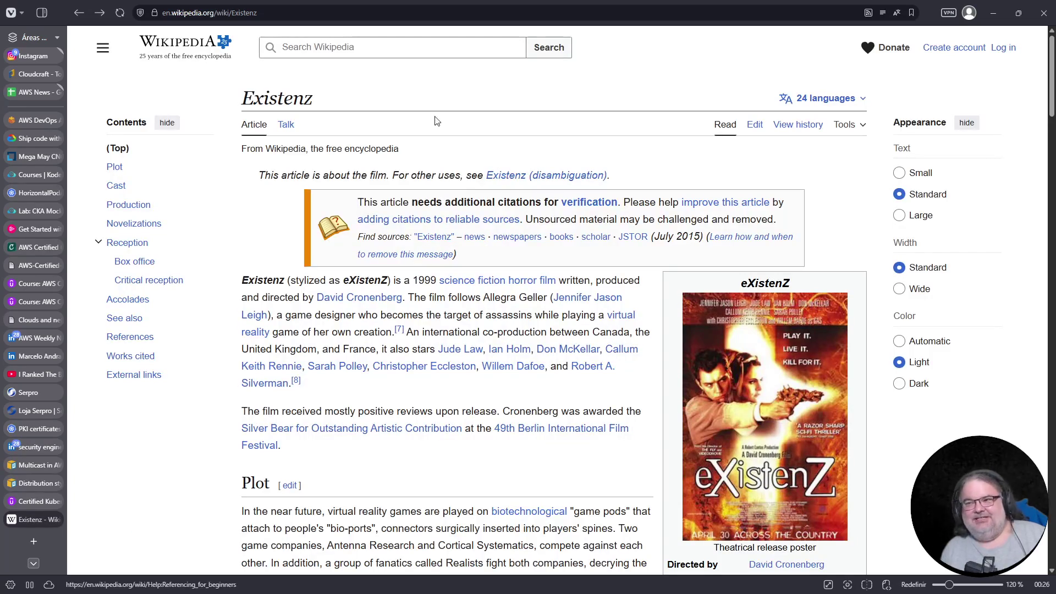
click(347, 17)
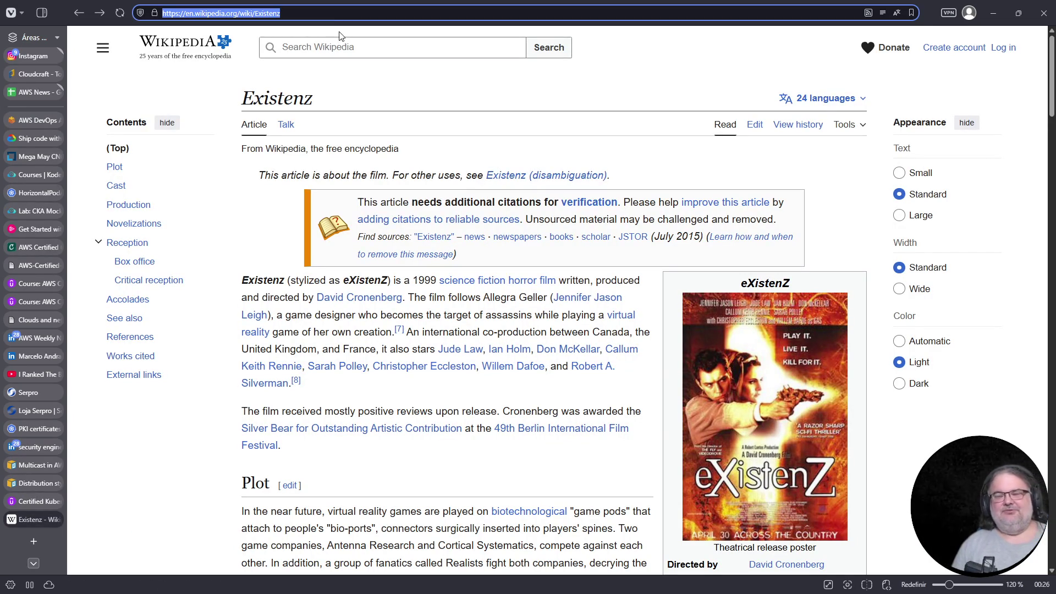
key(Escape)
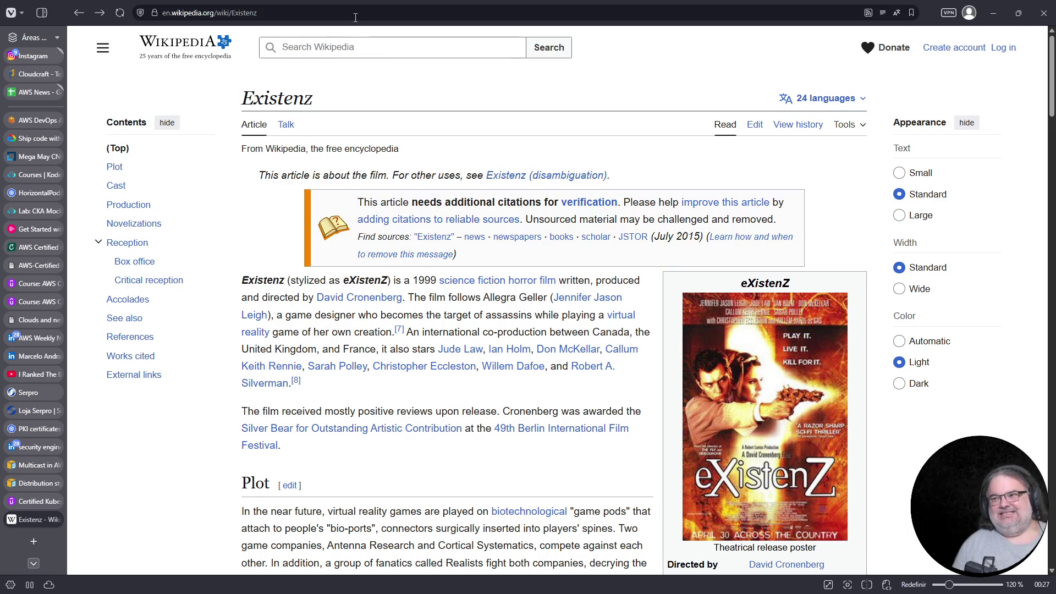
Search Wikipedia for 'cidade das sombras' and look over the results
click(343, 48)
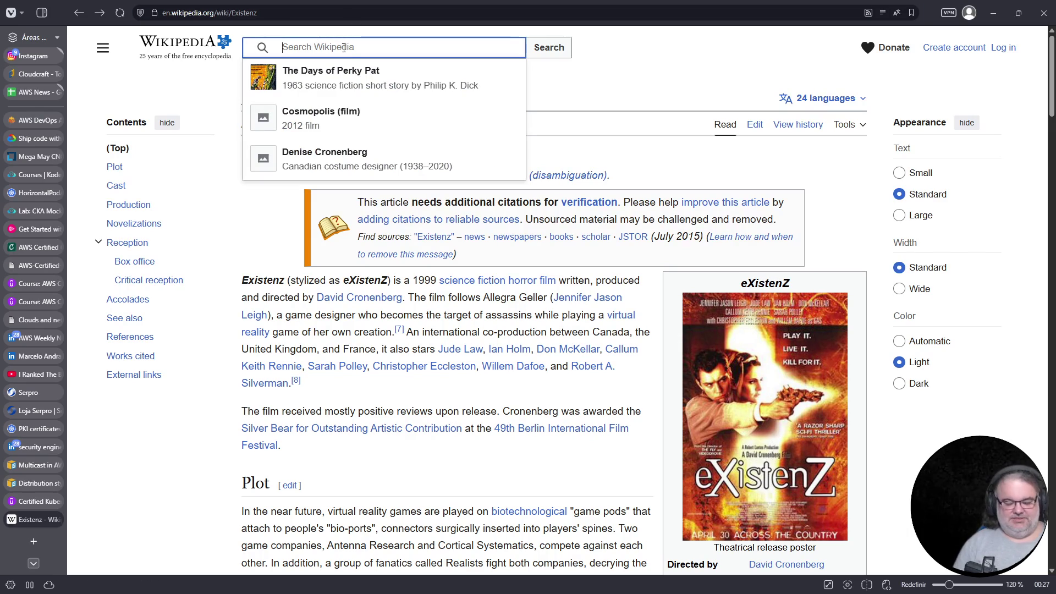
text(cidade das sombras)
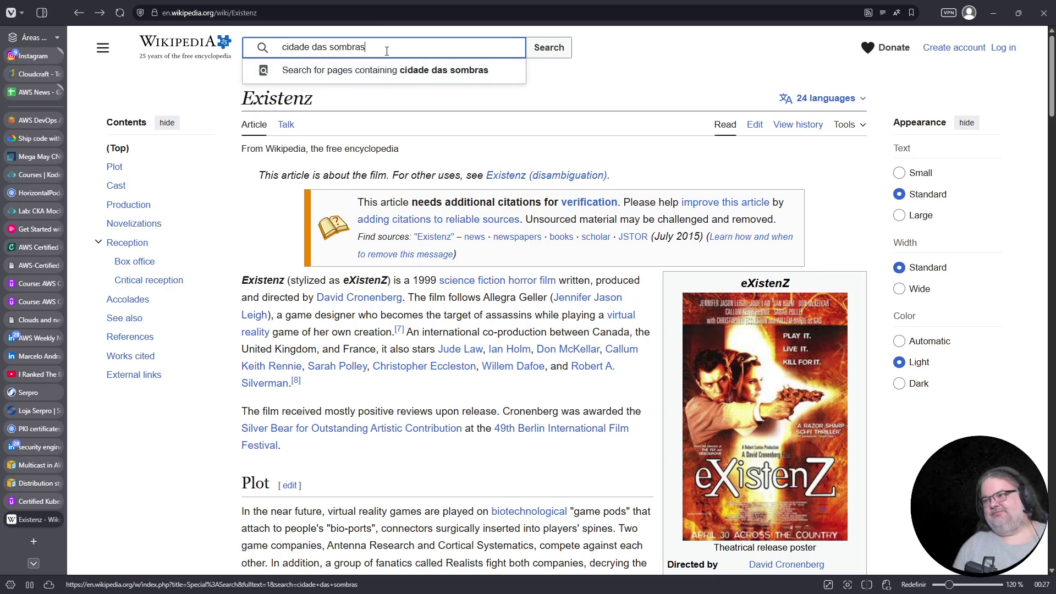
key(Return)
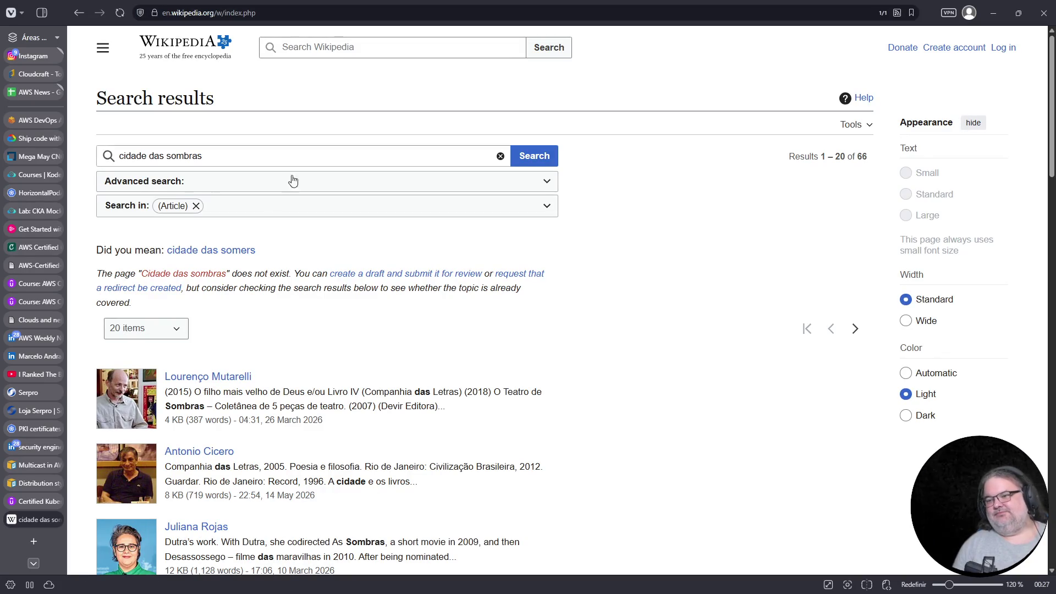
scroll(250, 354, down, 4)
Web-search the film title from the address bar and open the Dark City (1998) Wikipédia result
click(296, 12)
text(cidade edas sombras)
key(Return)
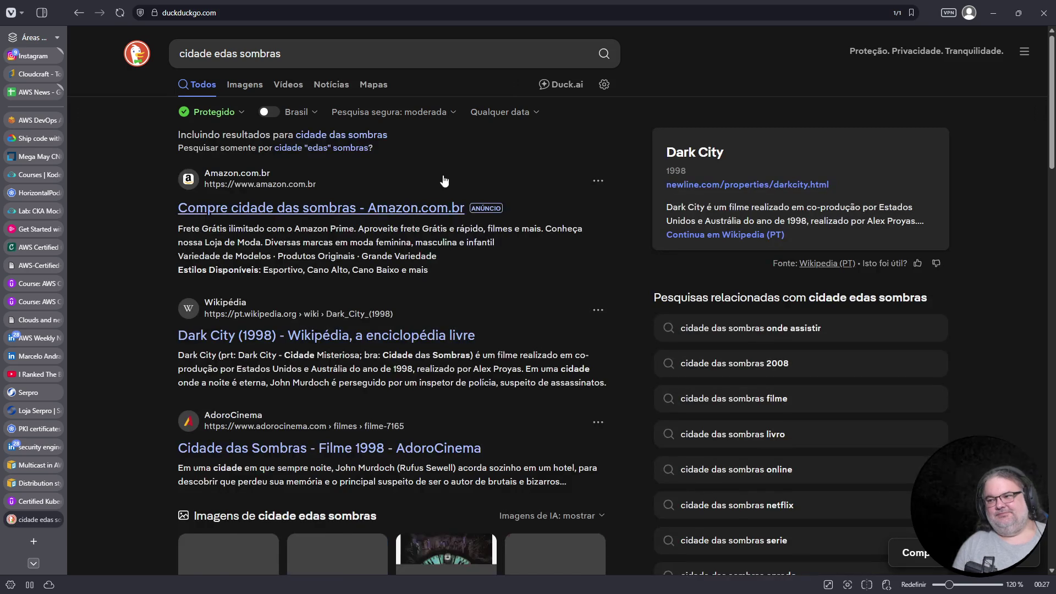
click(345, 338)
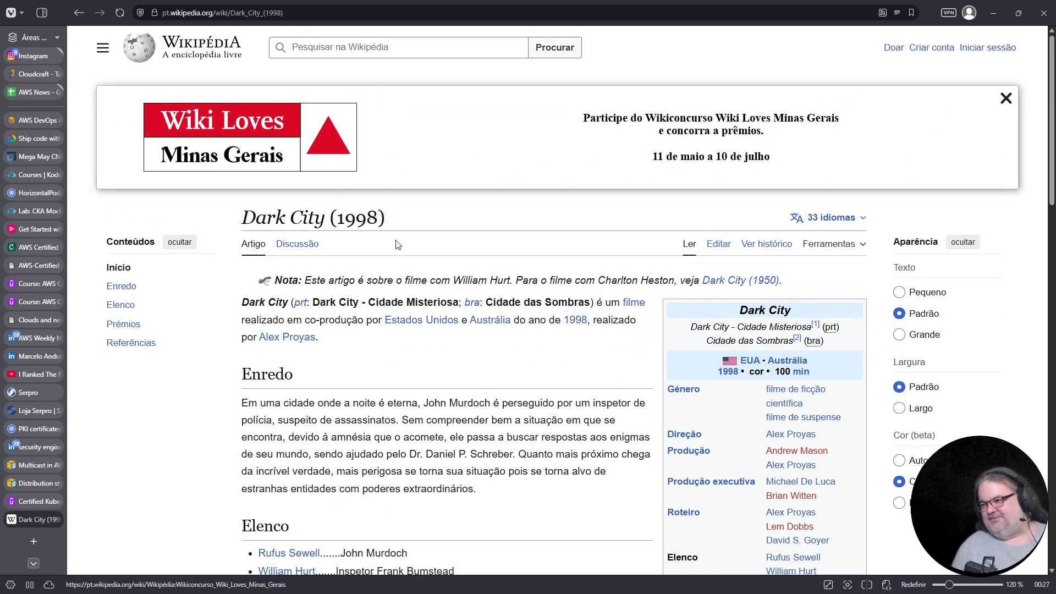
scroll(435, 317, down, 5)
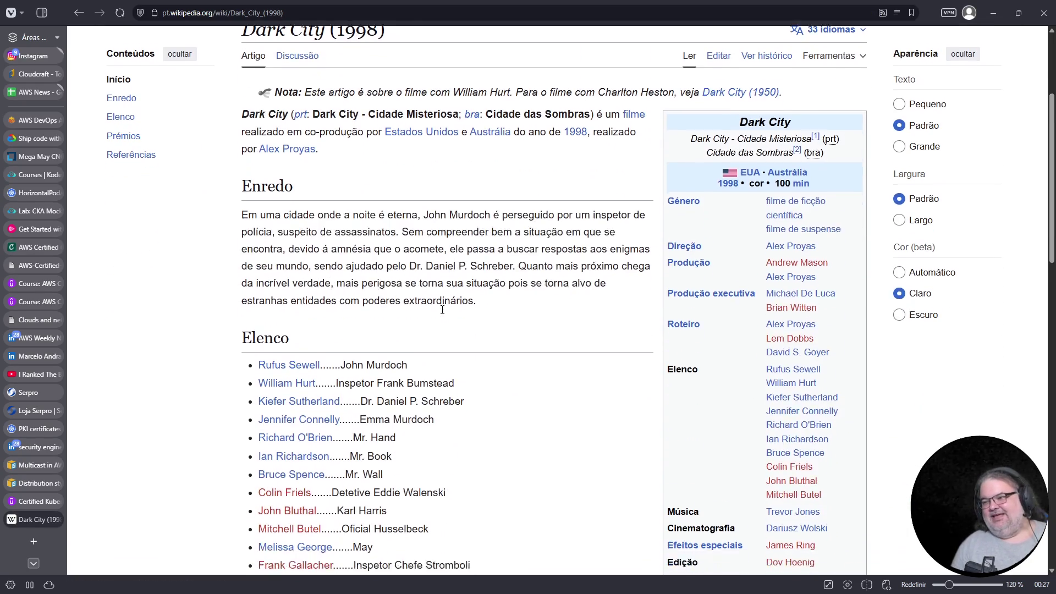
scroll(440, 308, up, 5)
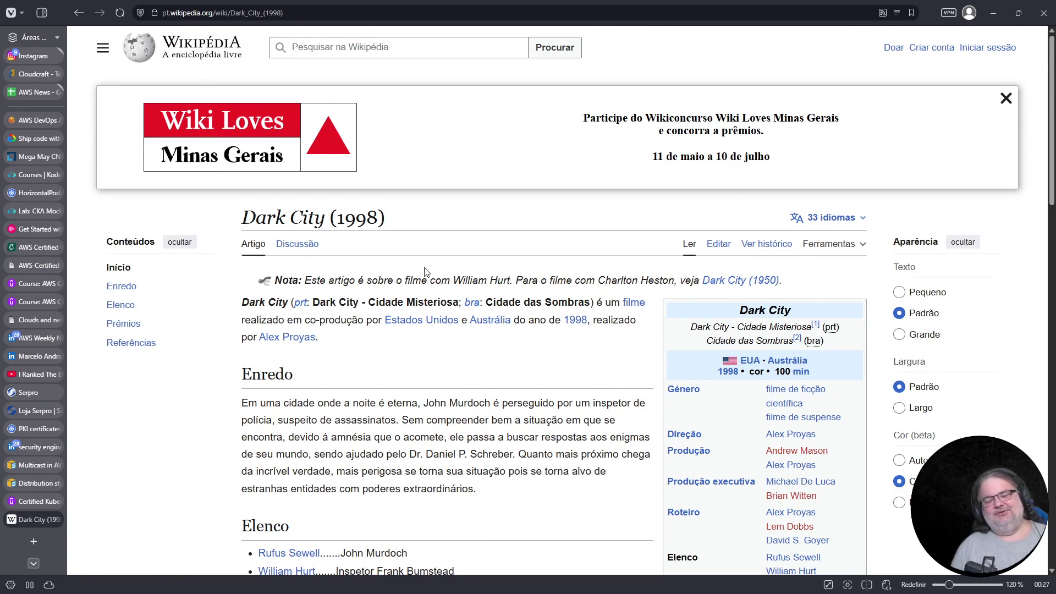
mouse_move(428, 319)
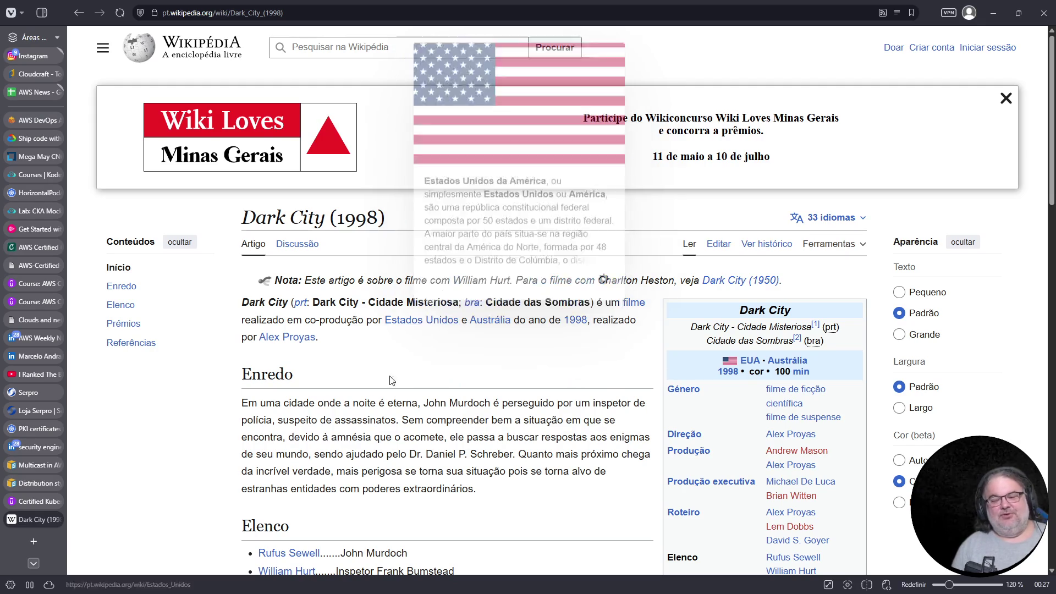
scroll(471, 391, down, 5)
scroll(473, 389, up, 2)
scroll(474, 389, up, 3)
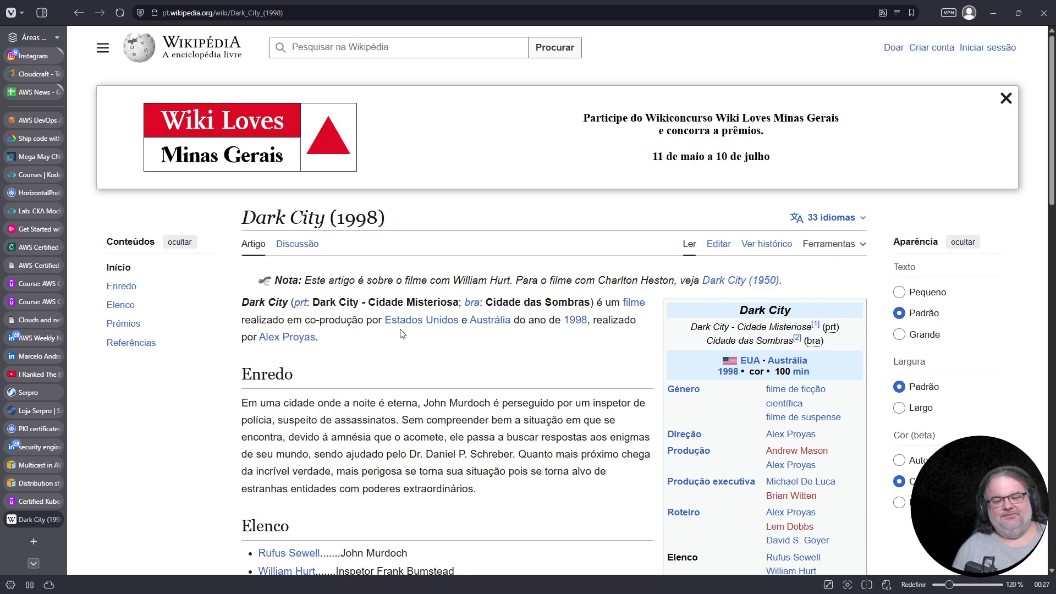
click(459, 14)
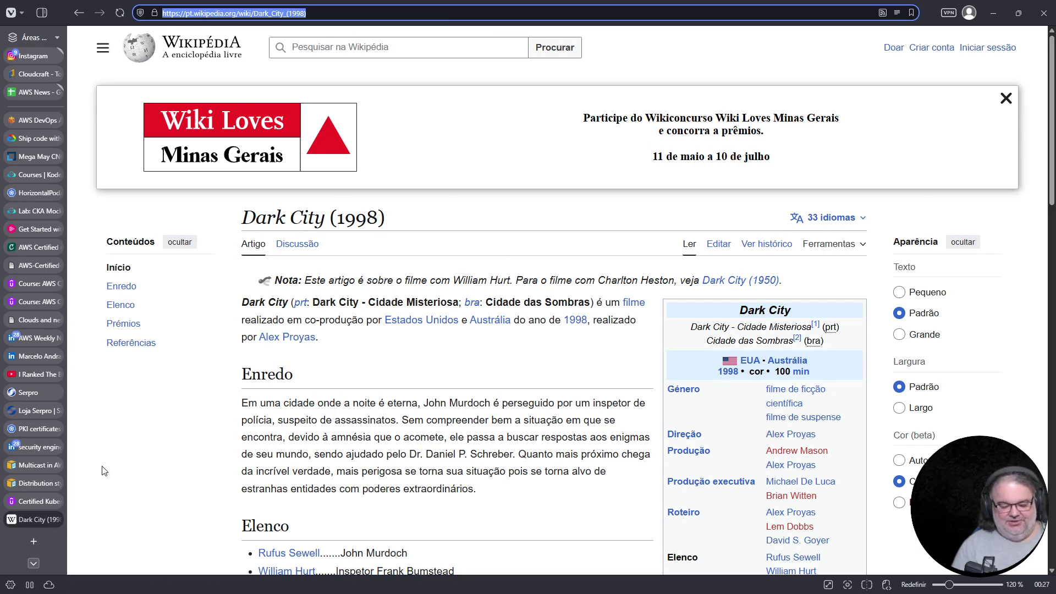
Search 'idiocracy', open the Mercado Livre DVD listing and select its unavailable notice
text(iod)
key(BackSpace)
key(BackSpace)
text(diocra)
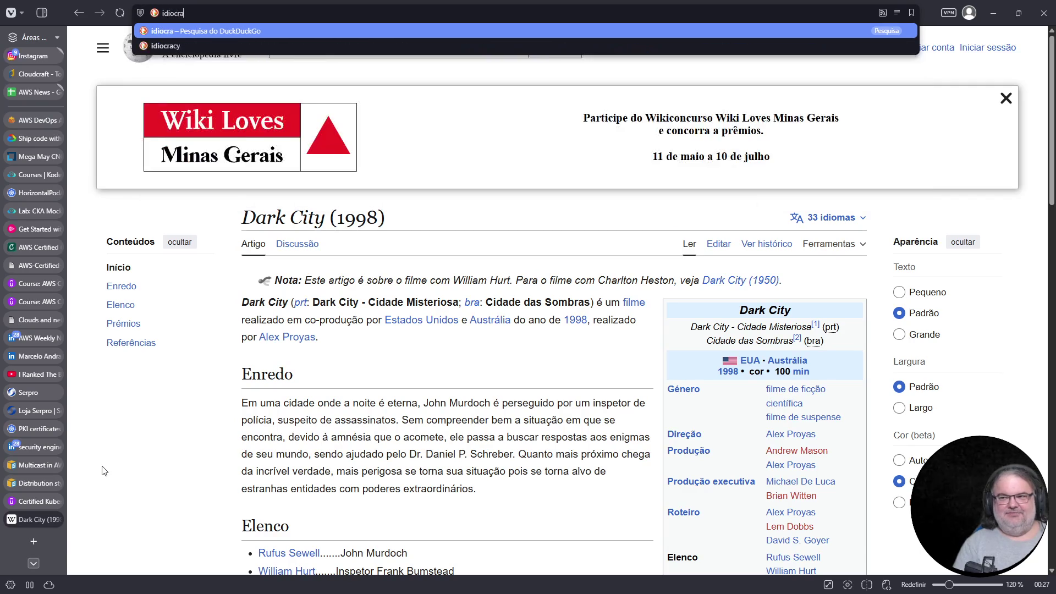
text(cy)
key(Return)
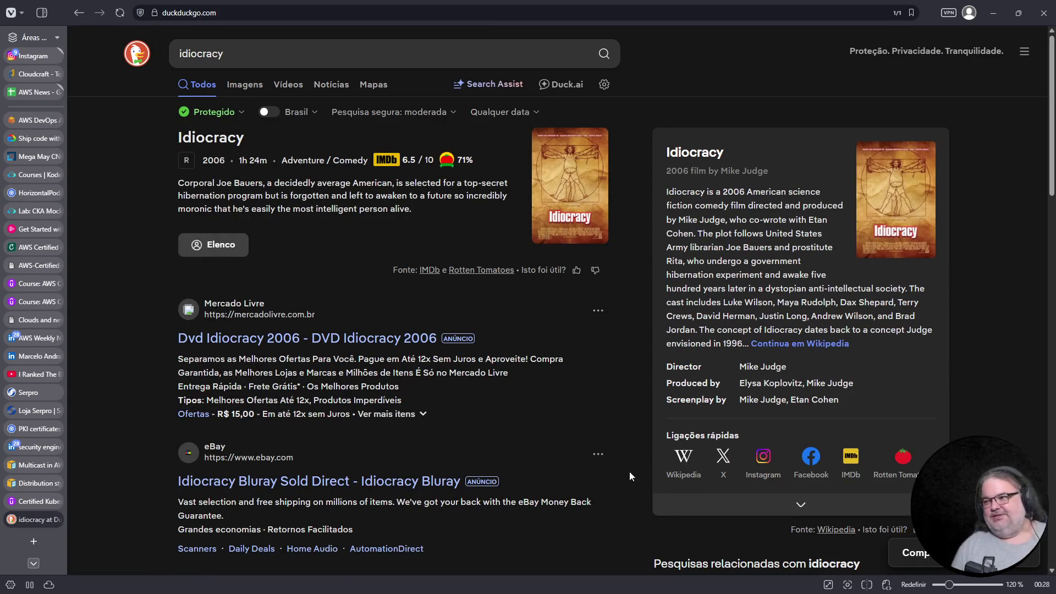
click(353, 349)
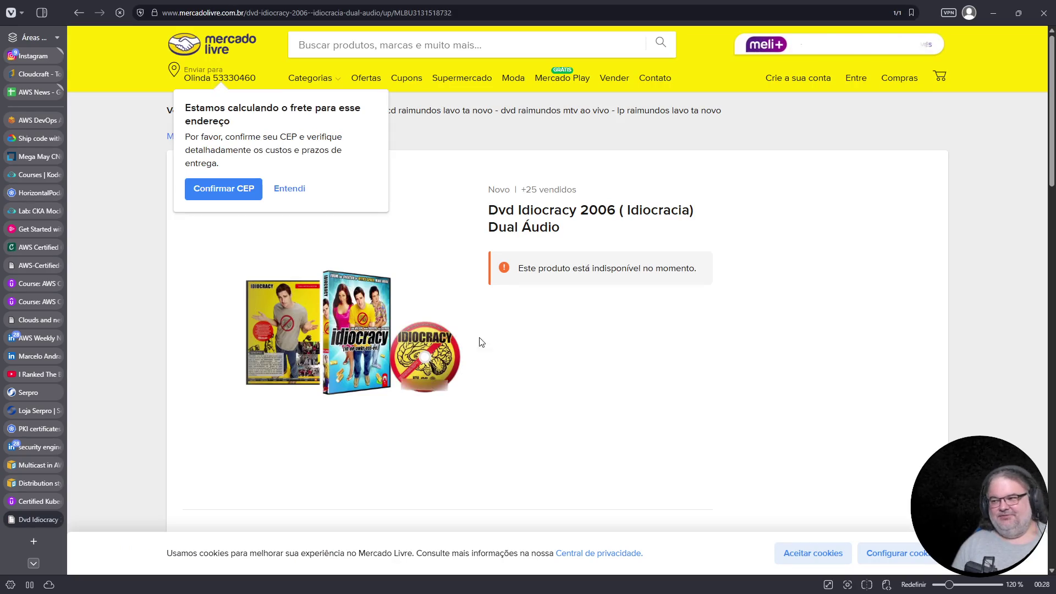
triple_click(625, 270)
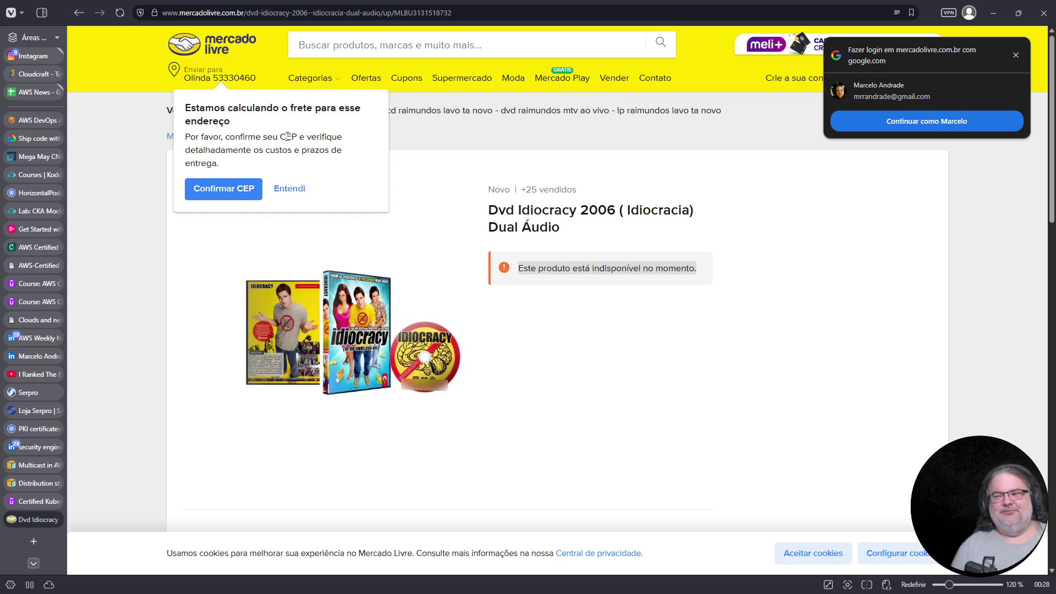
Search the web for 'idiocracy dvd' from the address bar
click(304, 13)
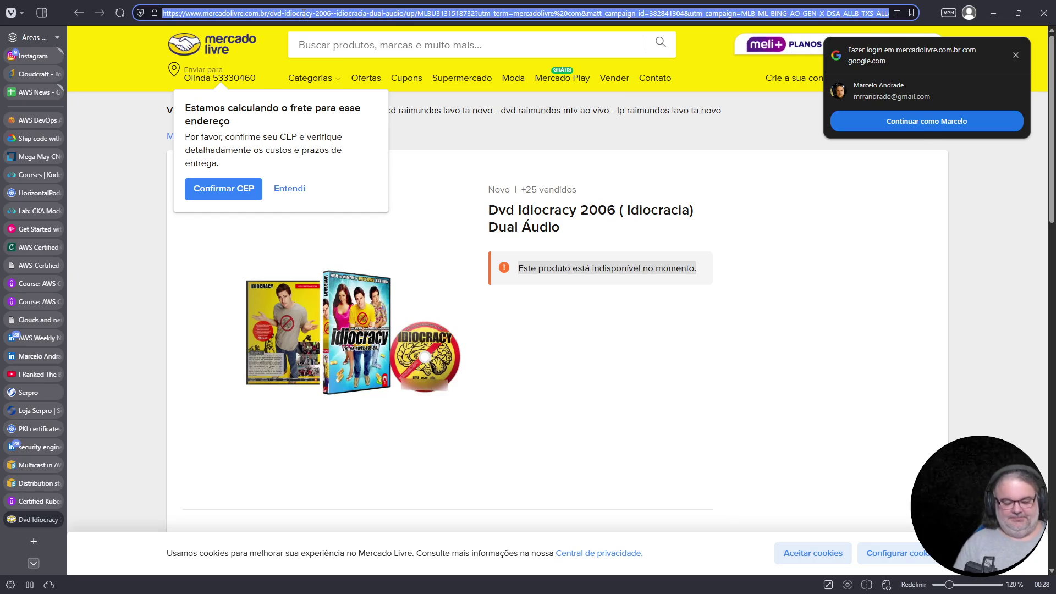
text(idiocracy dvd)
key(Return)
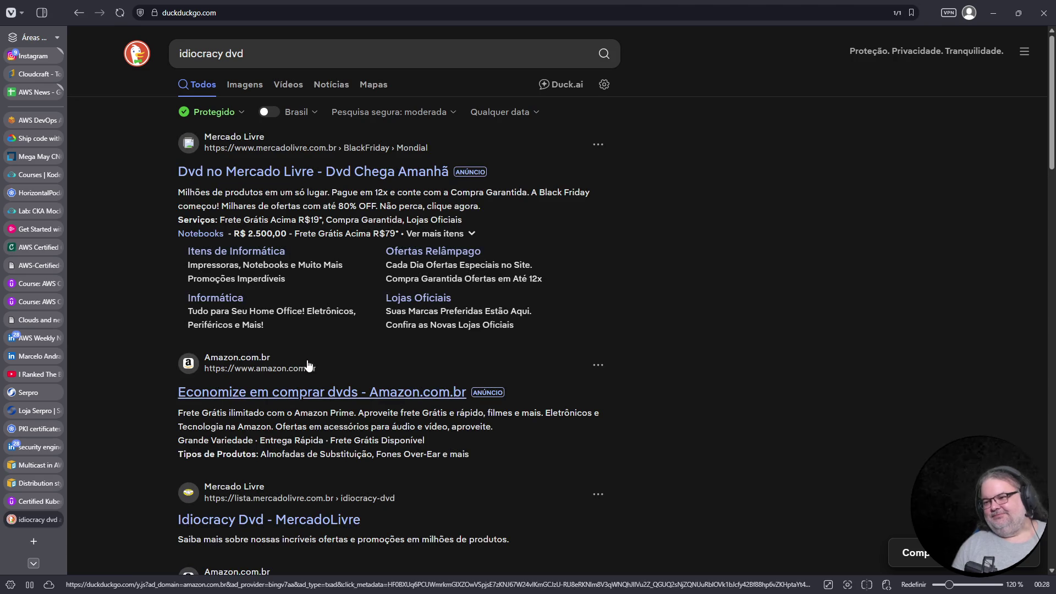
Open Amazon's Idiocracy [DVD] listing and scroll through its R$ 100,92 product page
scroll(297, 341, down, 2)
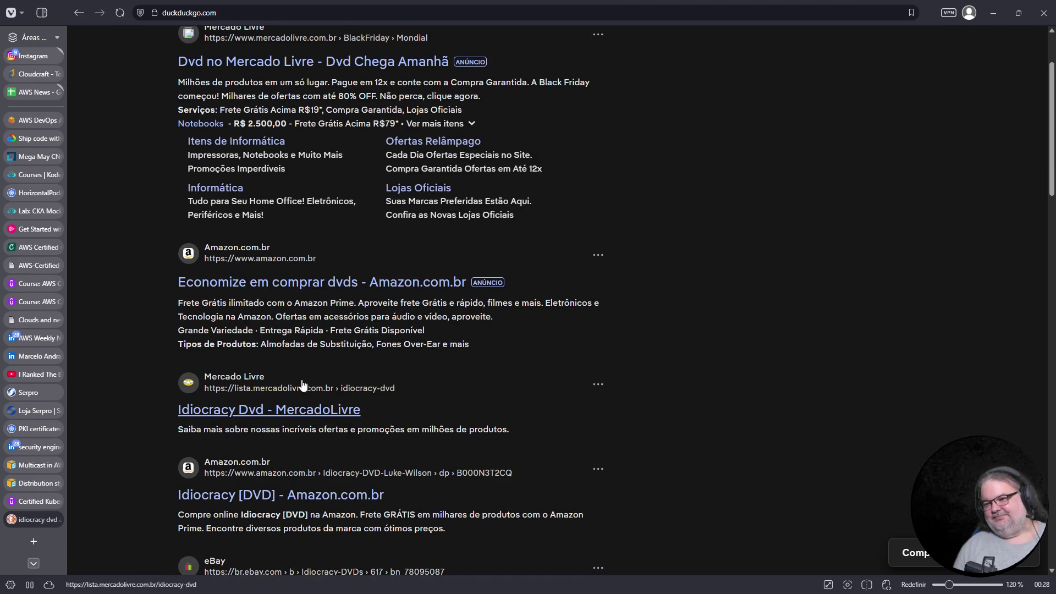
scroll(315, 375, down, 4)
click(284, 273)
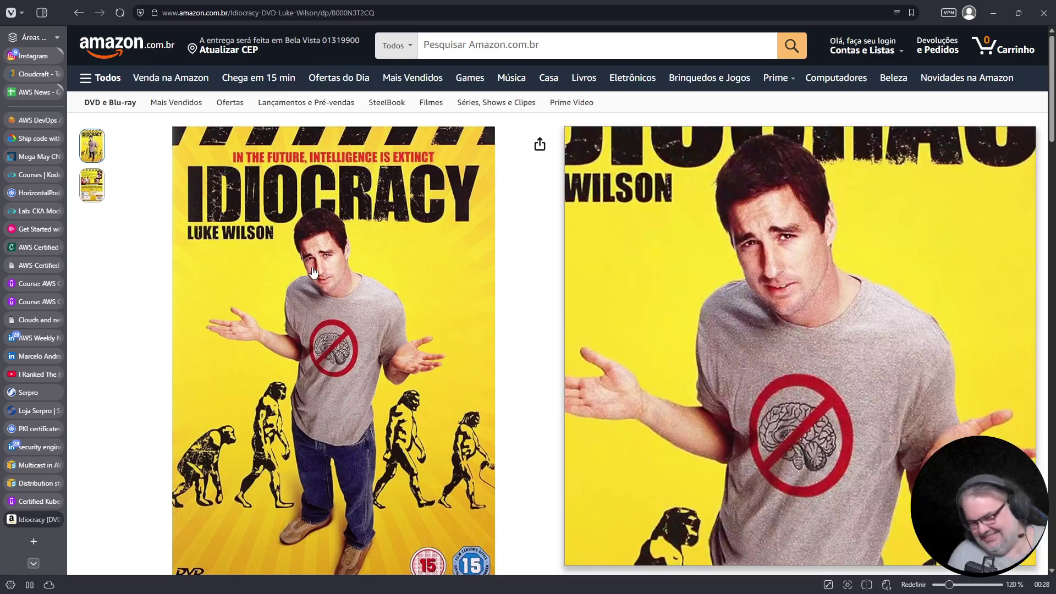
scroll(325, 262, down, 5)
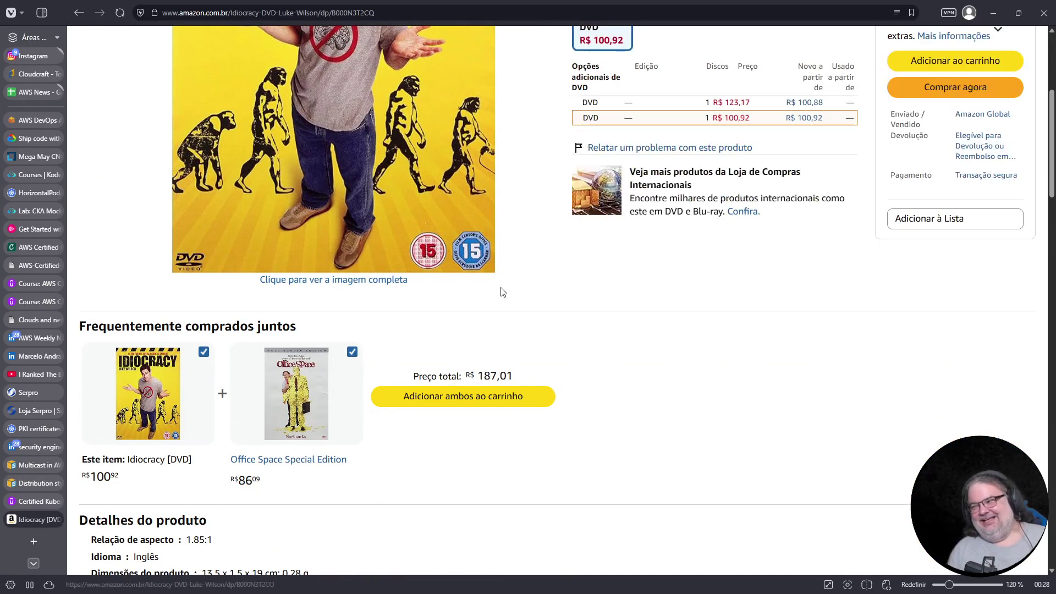
scroll(579, 275, up, 4)
scroll(578, 282, up, 1)
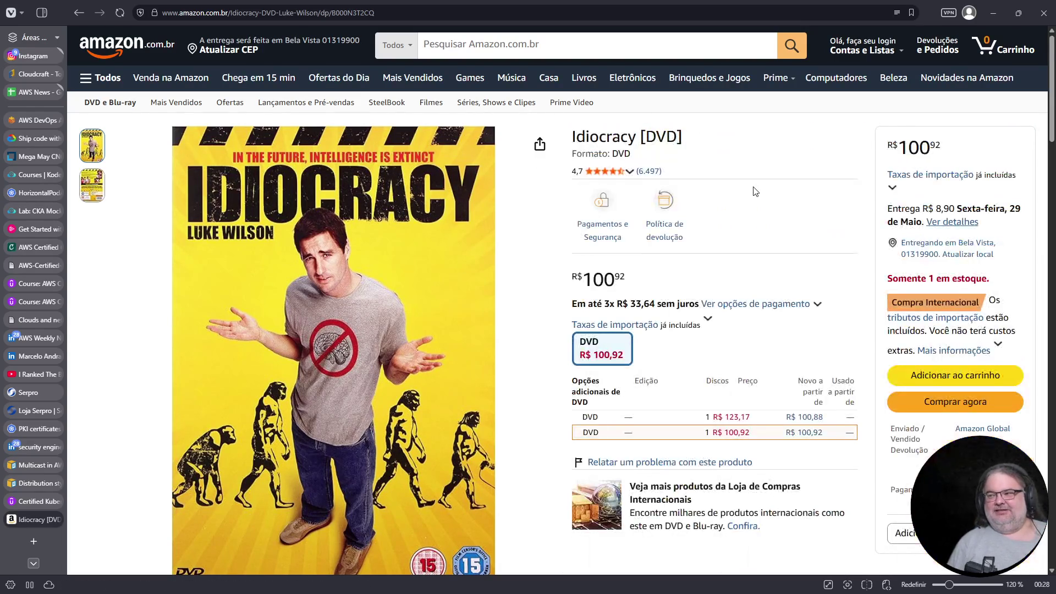
scroll(669, 398, down, 15)
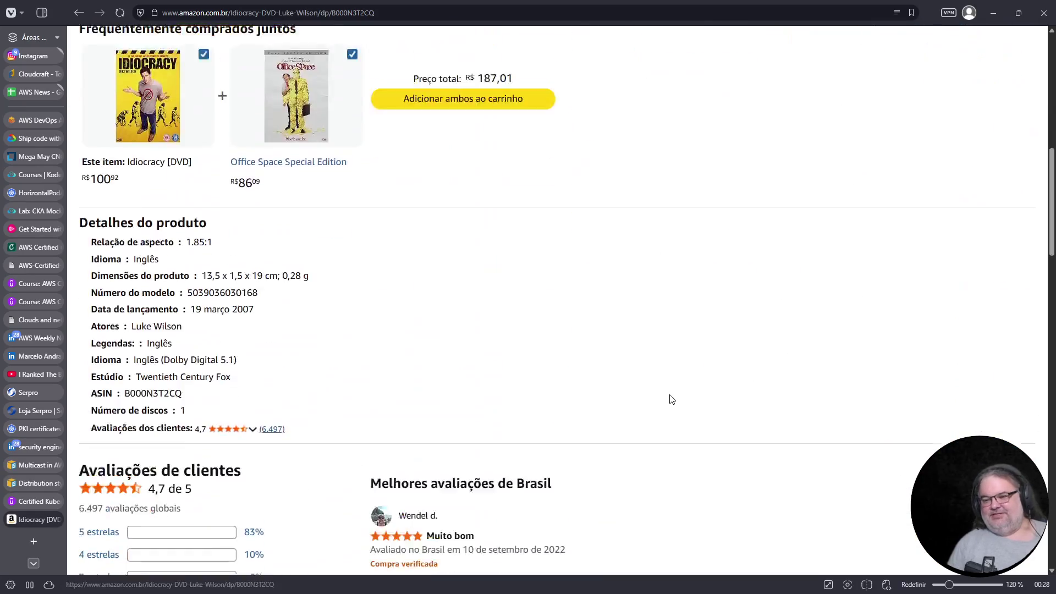
scroll(670, 399, up, 1)
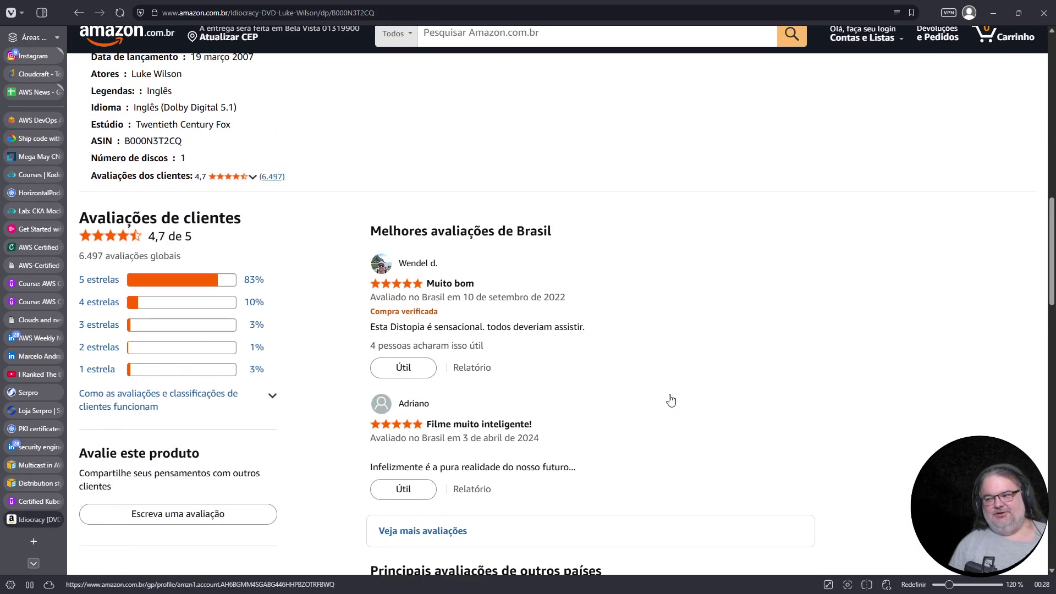
scroll(671, 400, up, 15)
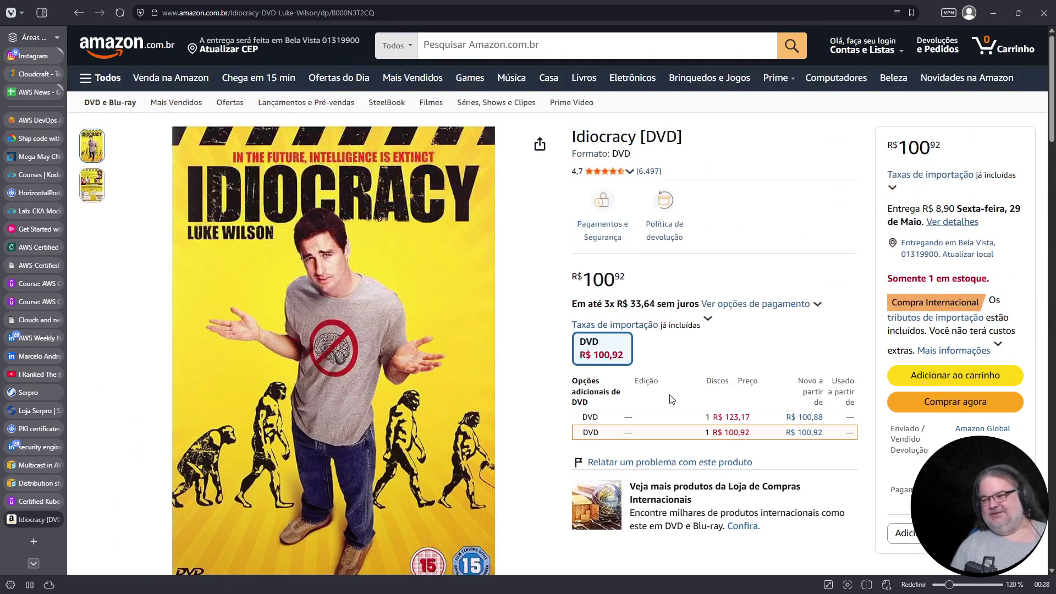
Go back to the 'idiocracy dvd' results and load more results
click(81, 13)
scroll(347, 300, down, 5)
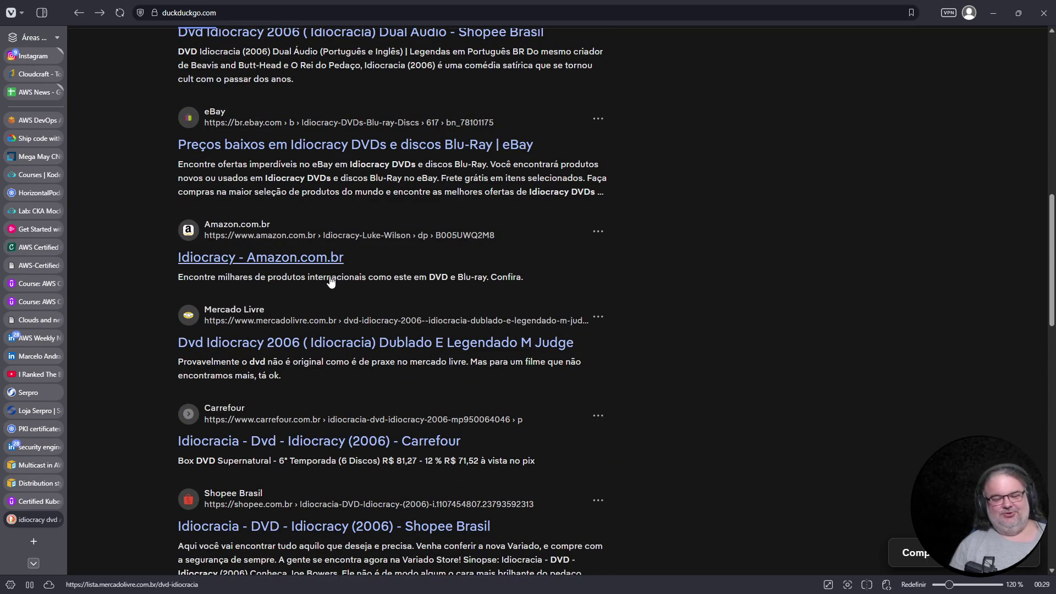
scroll(330, 280, down, 5)
scroll(330, 281, down, 10)
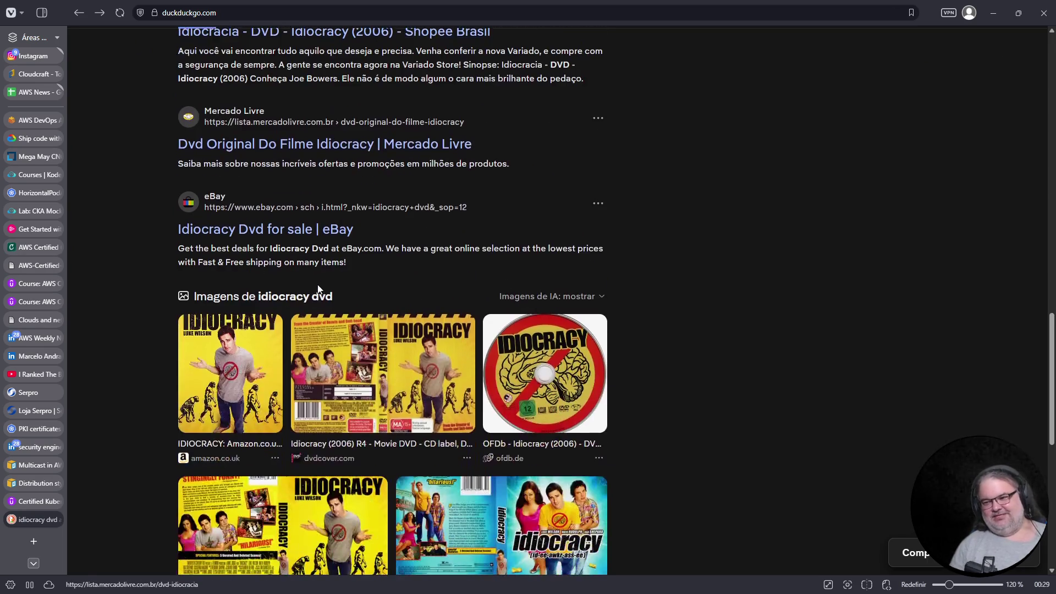
click(356, 498)
Open the Casas Bahia Idiocracy DVD result, then close its not-found tab
scroll(330, 357, down, 5)
scroll(332, 356, down, 5)
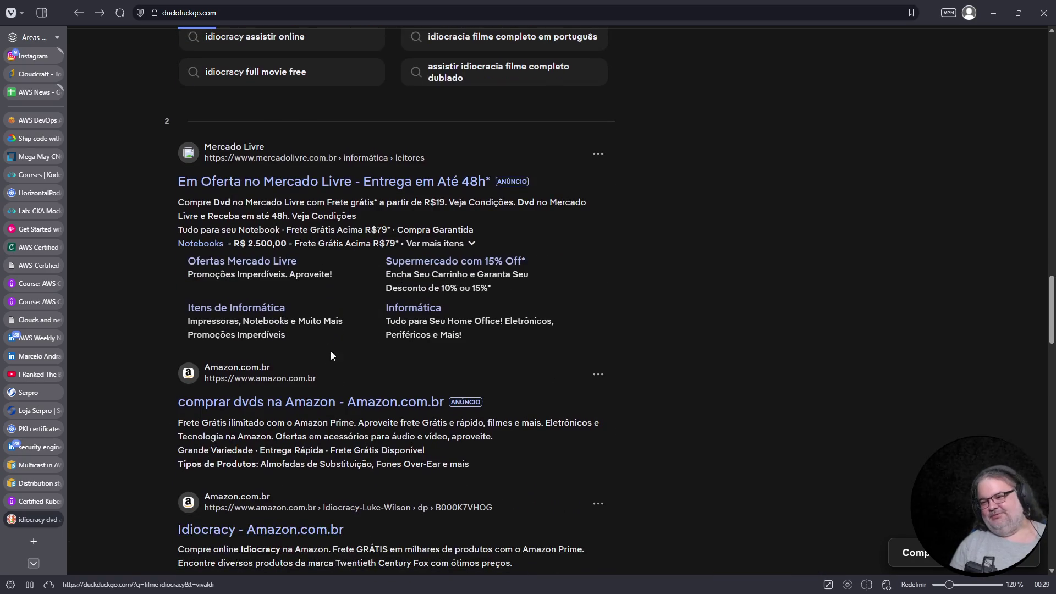
scroll(334, 335, down, 2)
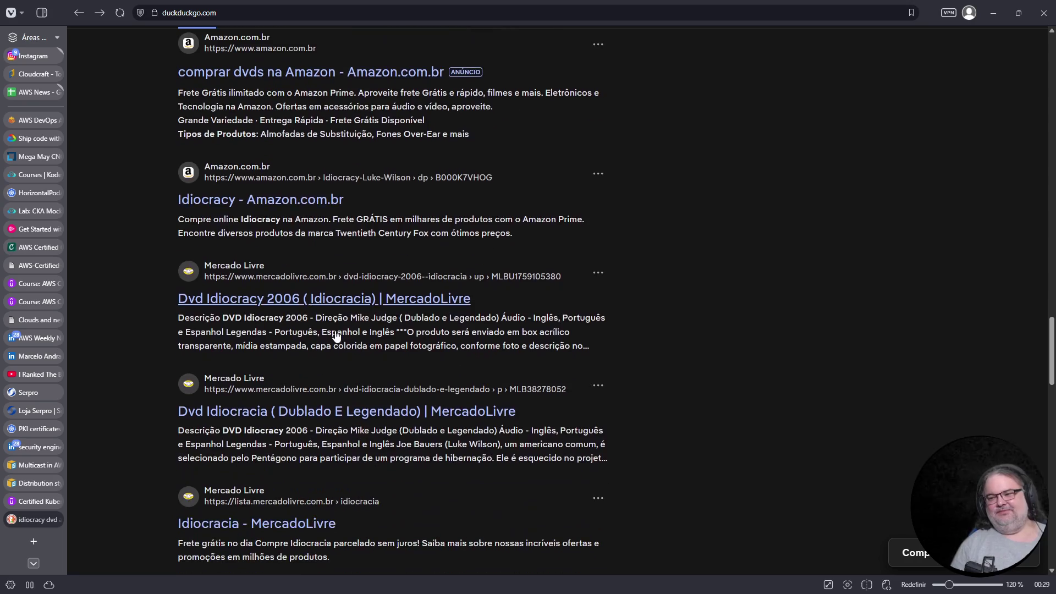
scroll(341, 327, down, 3)
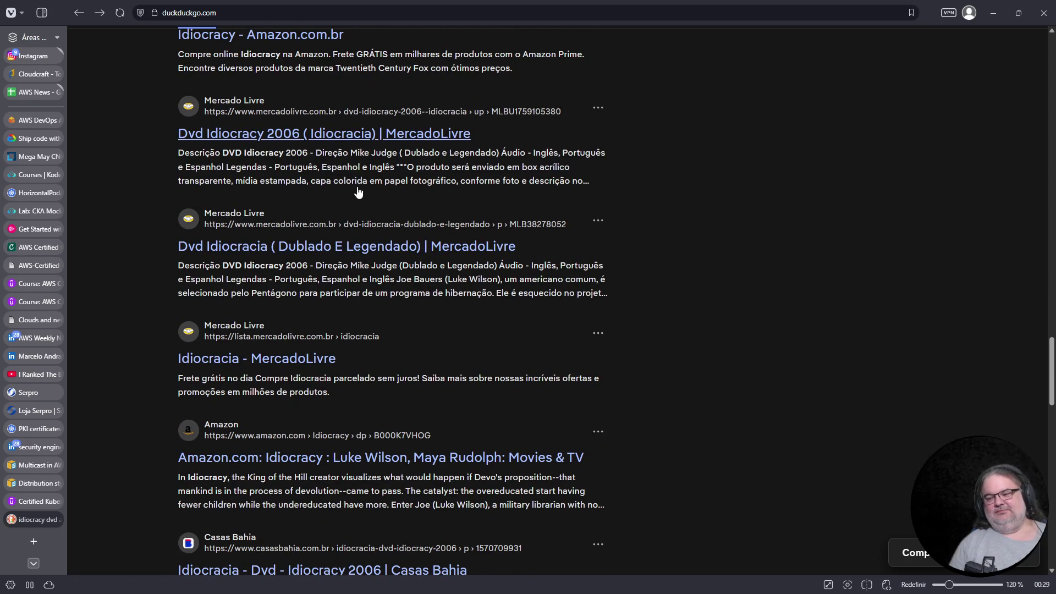
scroll(302, 437, down, 4)
click(348, 353)
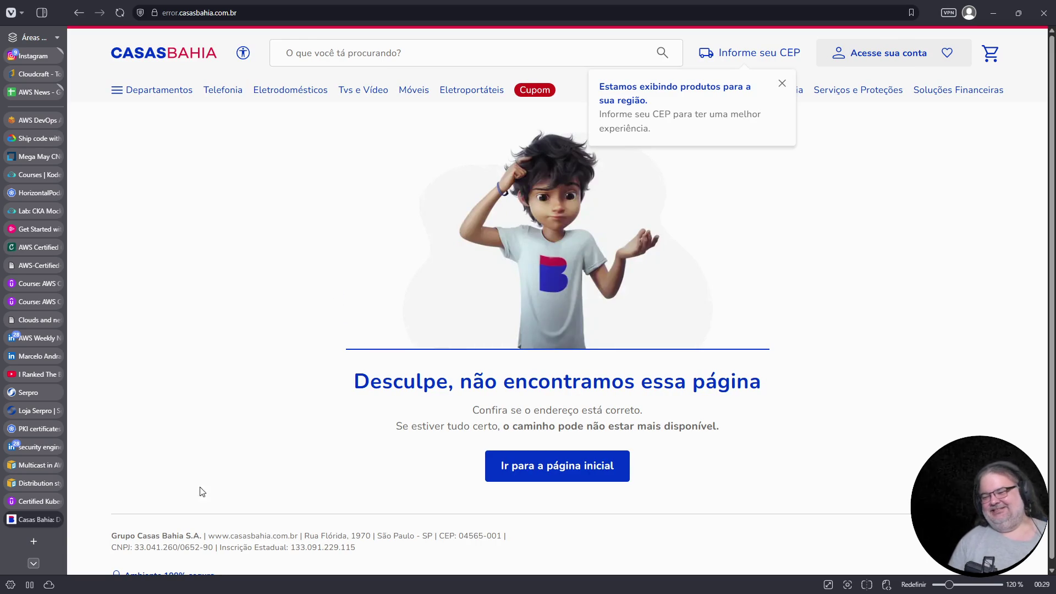
click(57, 519)
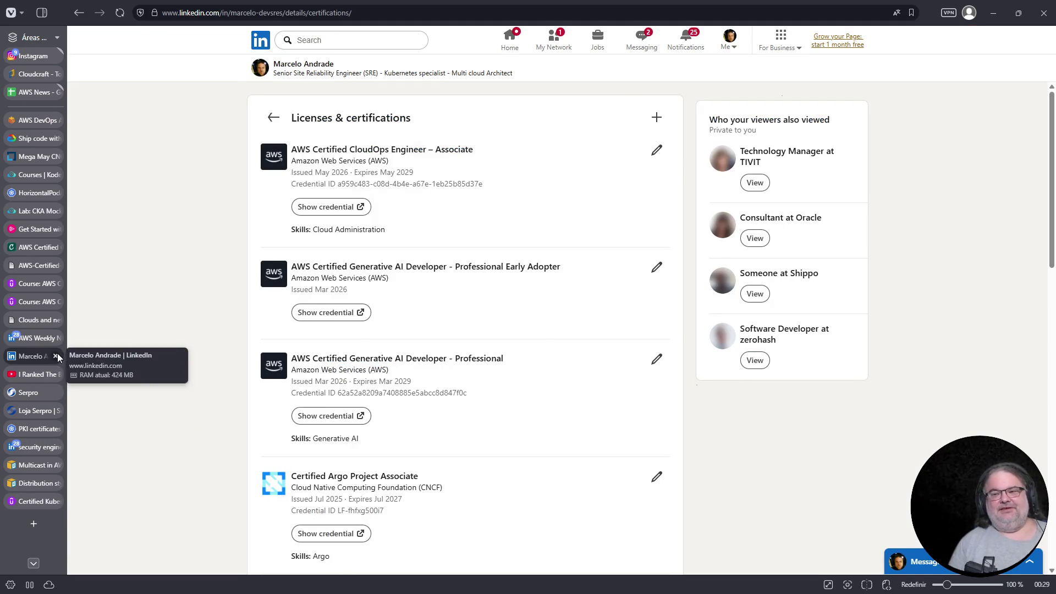
Close the LinkedIn tab, check the CKA mock lab, then switch to the Cloudcraft blueprint
click(57, 354)
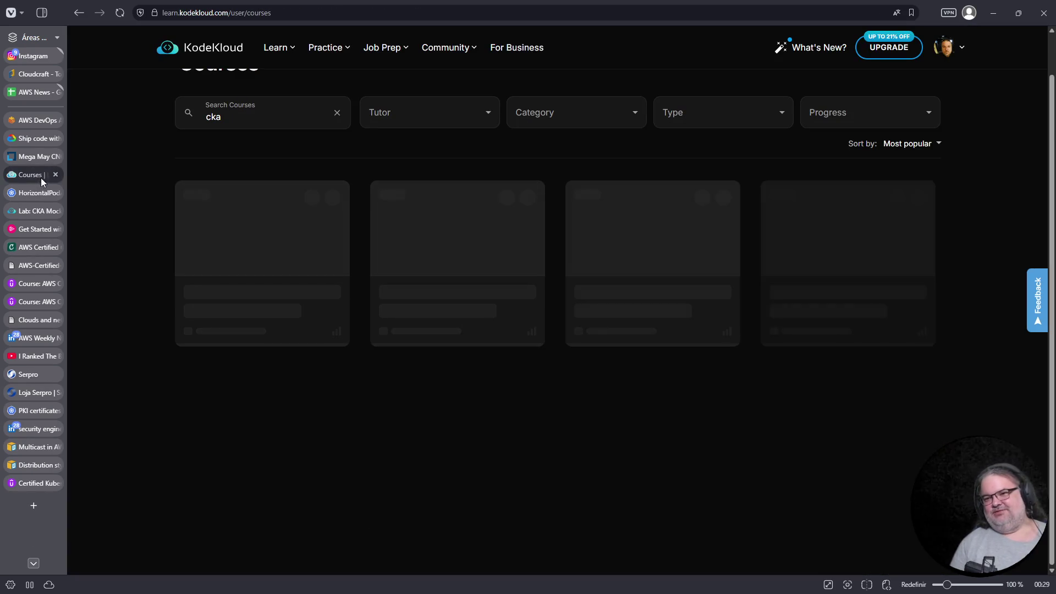
click(42, 194)
click(38, 211)
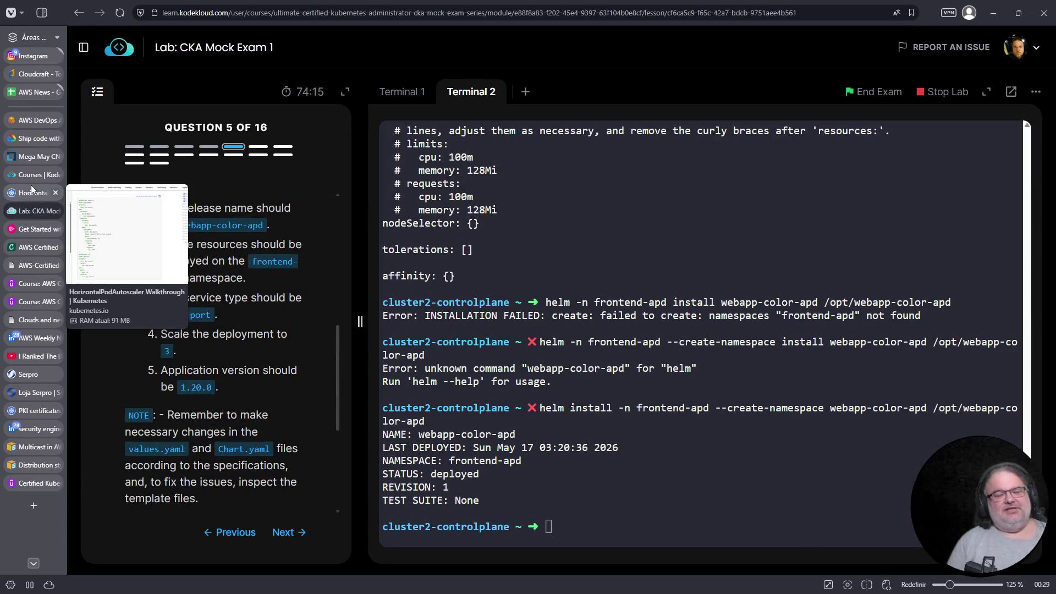
mouse_move(20, 173)
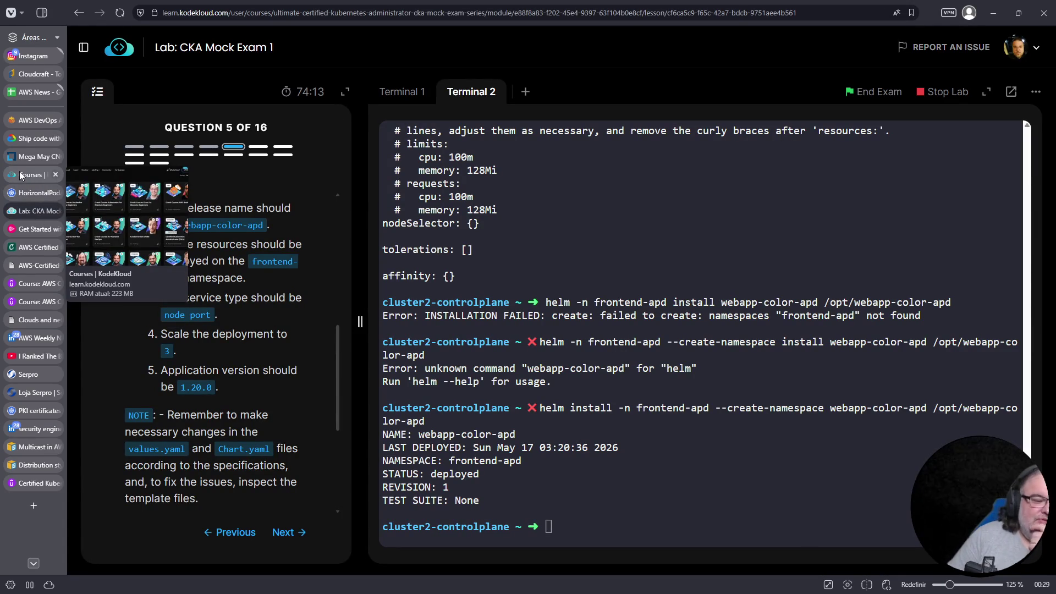
click(31, 73)
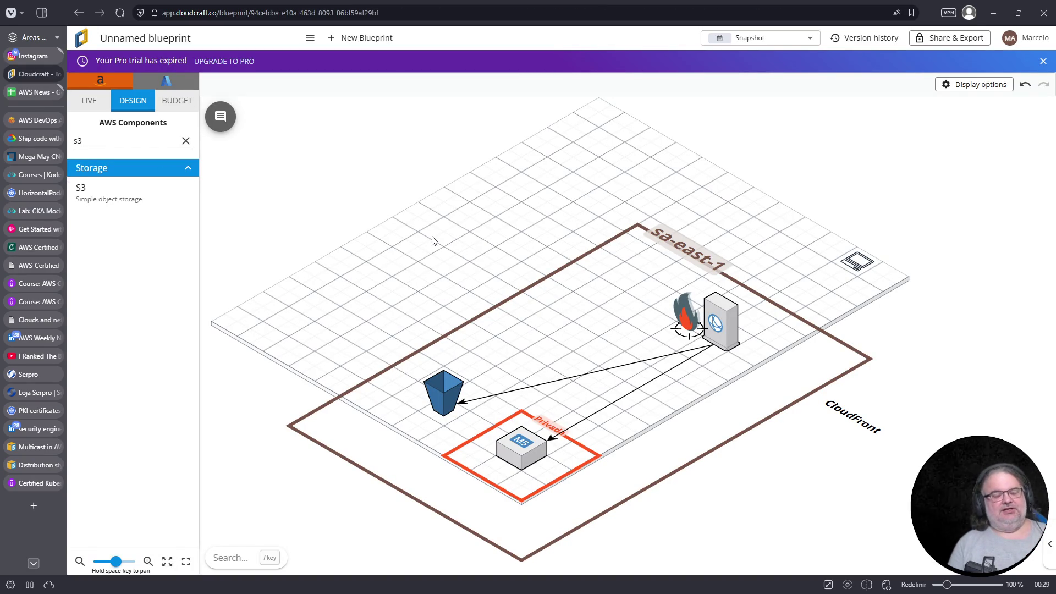
Select the CloudFront node and clear 's3' from the AWS Components search
click(717, 327)
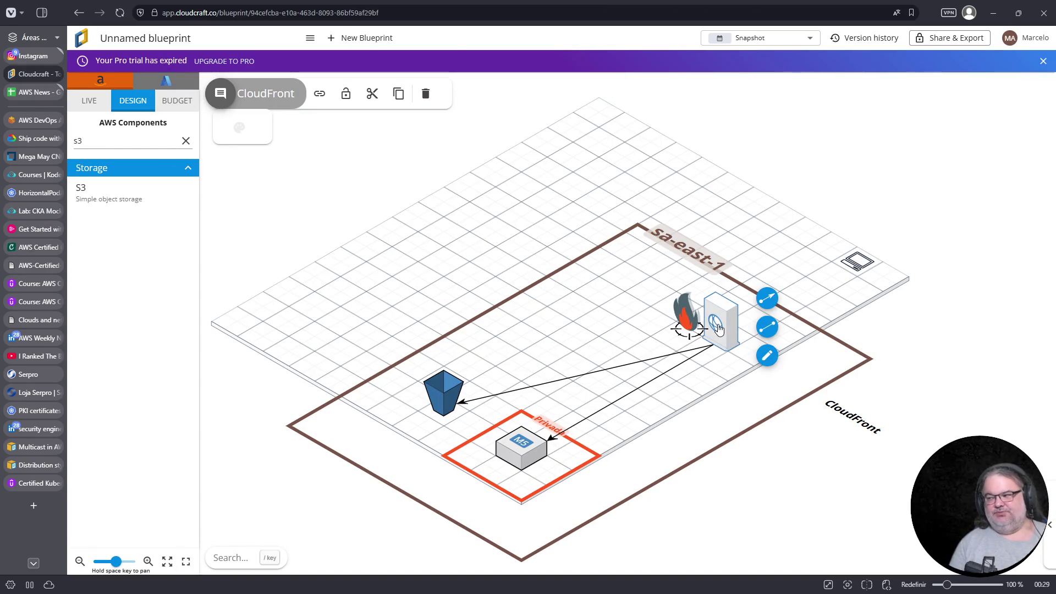
click(186, 141)
click(151, 142)
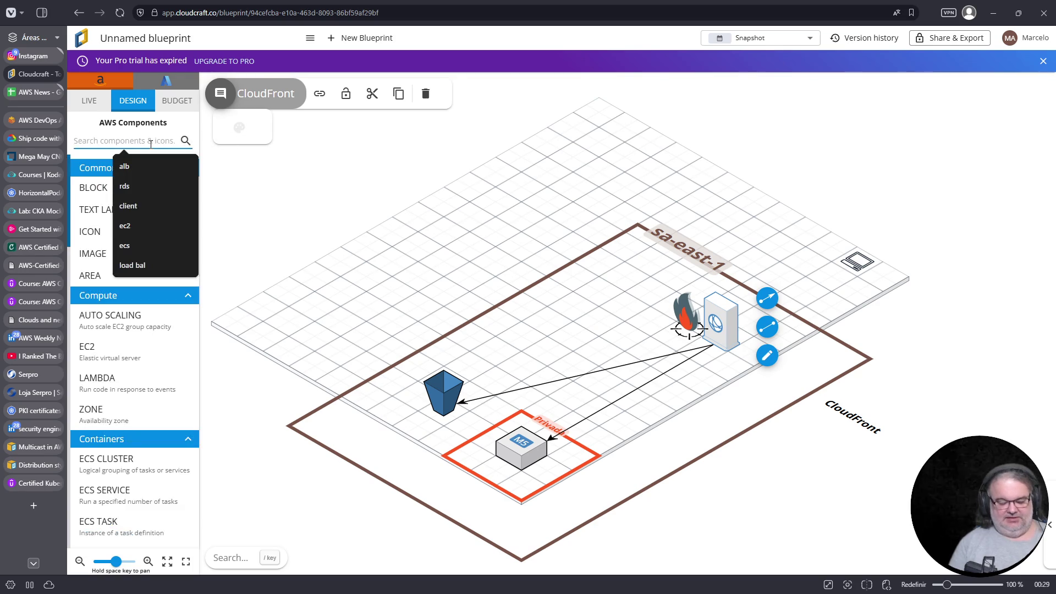
Place an application load balancer on the CloudFront–M5 link
click(124, 166)
click(110, 201)
drag(267, 268, 630, 390)
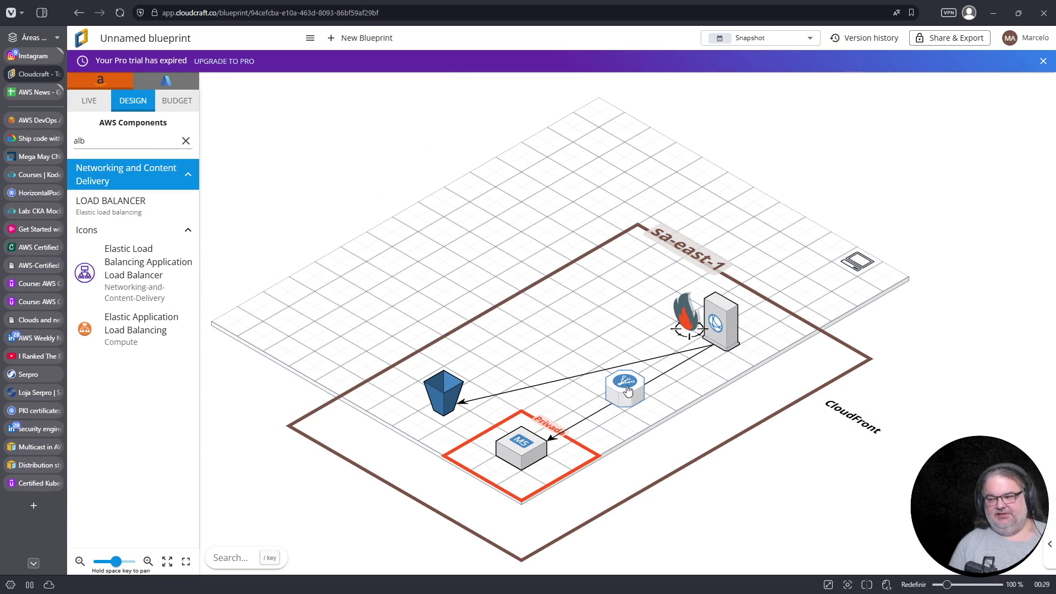
Duplicate the M5 EC2 instance and connect the load balancer to the copy
click(511, 456)
key(ctrl+c)
key(ctrl+v)
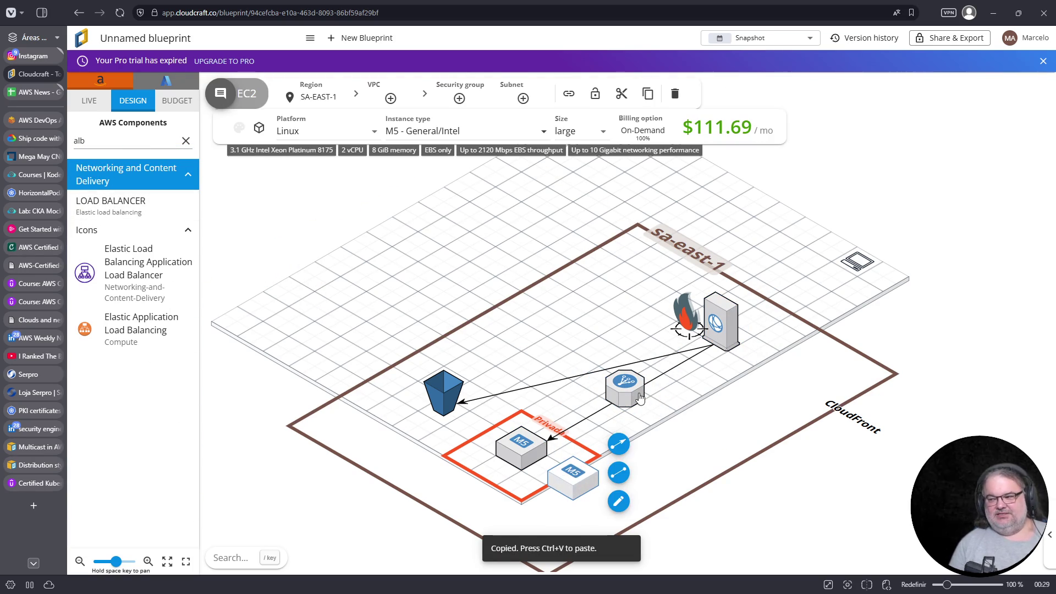
click(624, 402)
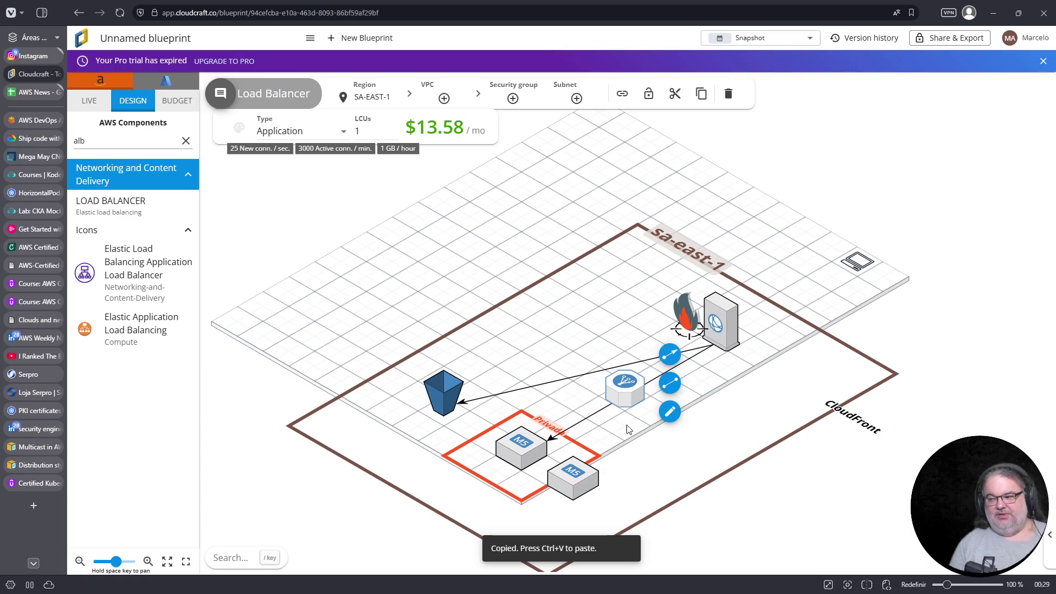
click(669, 355)
click(572, 474)
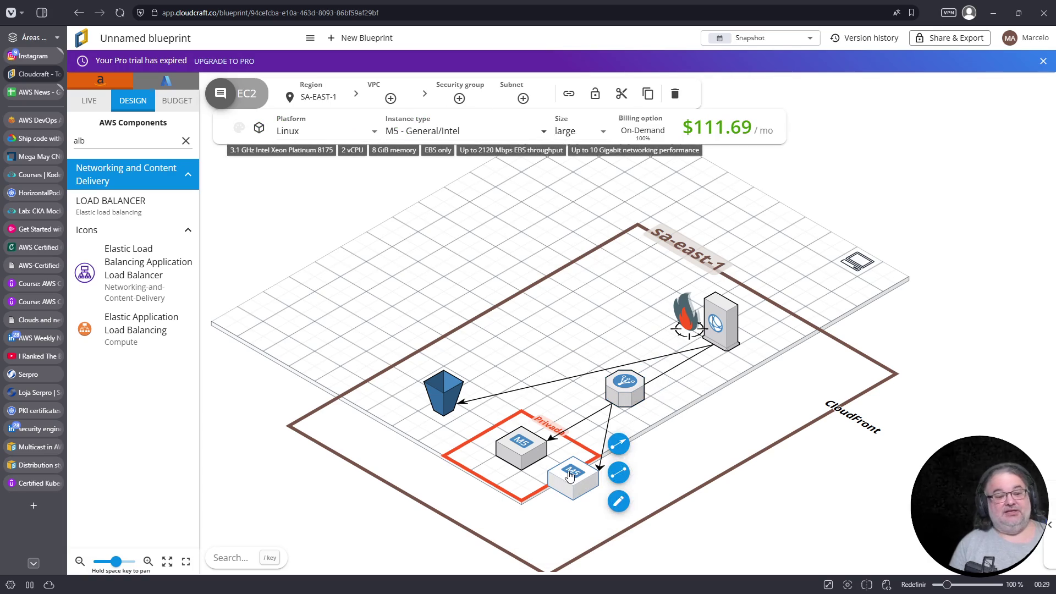
Check the load balancer, S3 bucket and CloudFront, then begin editing the CloudFront label
click(615, 395)
click(453, 396)
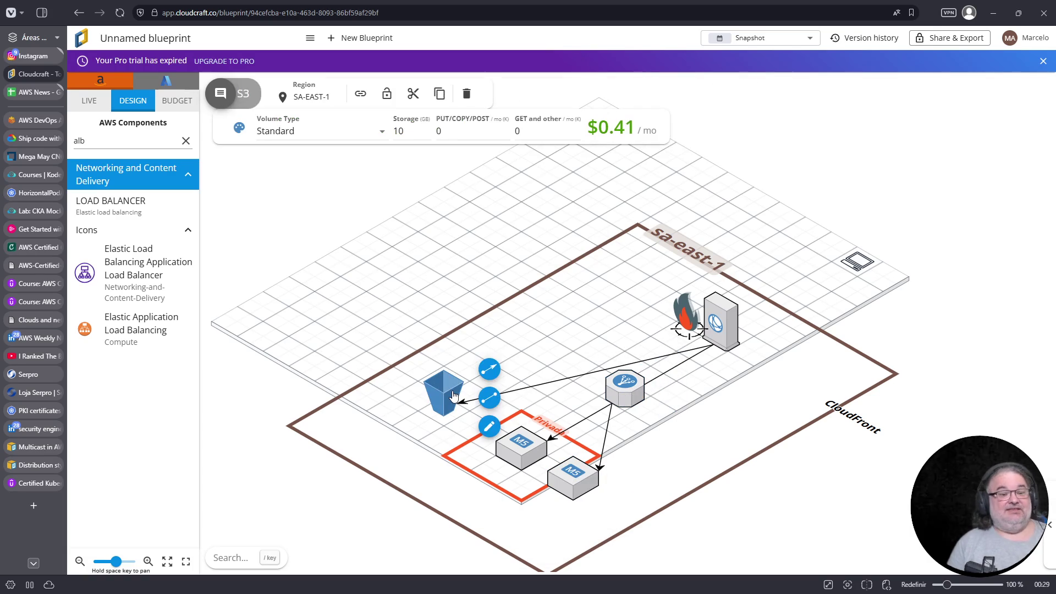
click(731, 330)
double_click(879, 436)
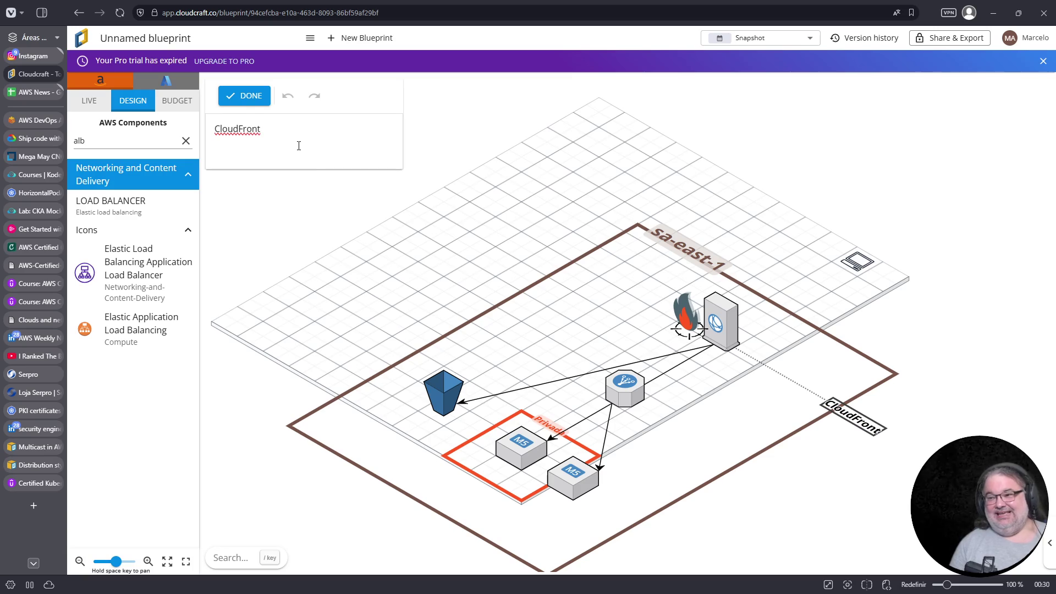
Add 'CDN' on a second line of the CloudFront label and clear the 'alb' search
key(Return)
text(CDN)
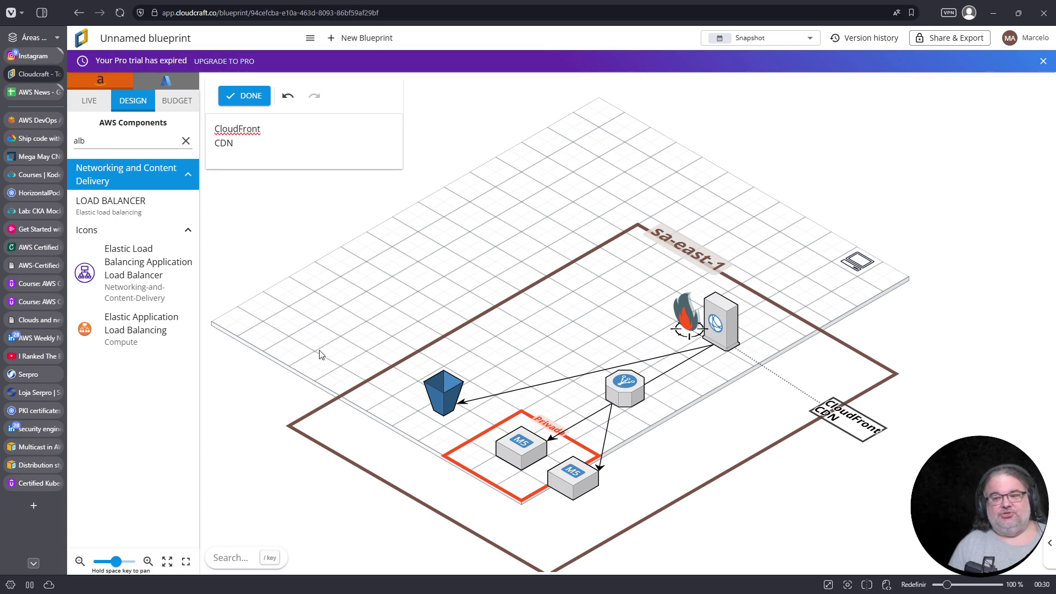
click(184, 141)
click(136, 142)
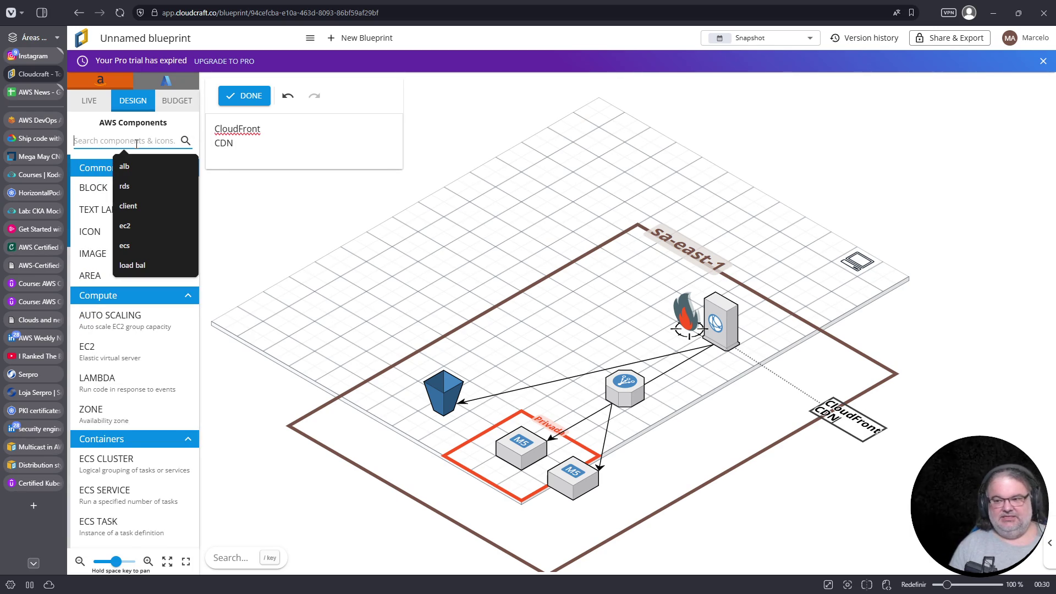
Place an SQS queue below the private subnet and label it 'SQS'
text(sqs)
mouse_move(110, 192)
mouse_down()
mouse_move(261, 272)
mouse_move(369, 490)
mouse_move(448, 510)
mouse_up()
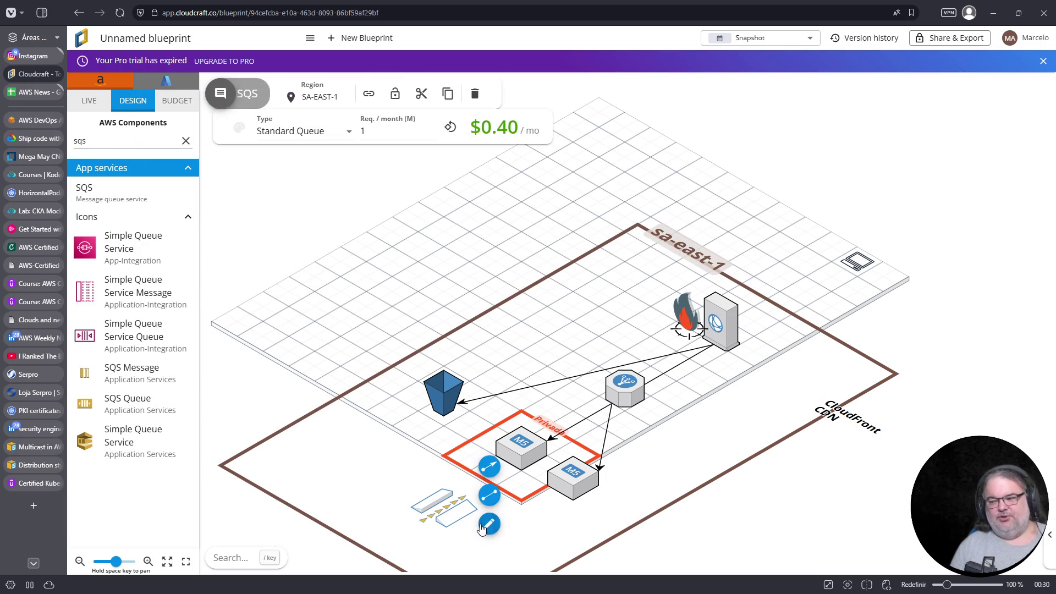
text(SQS)
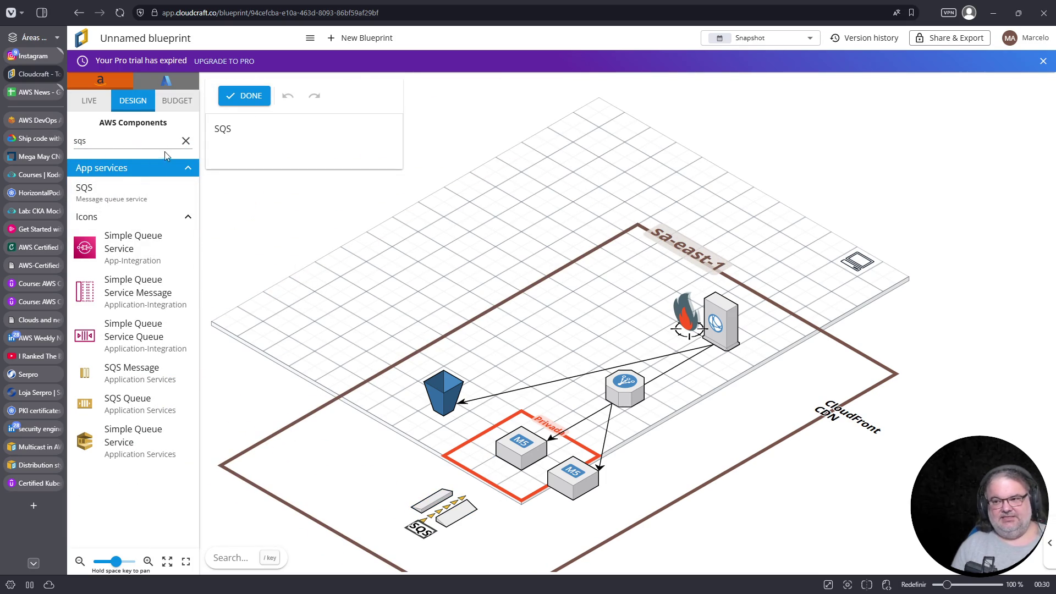
After trying 'amazon mq' and 'rabbit', place the Apache Kafka icon near the SQS queue
click(186, 141)
click(138, 142)
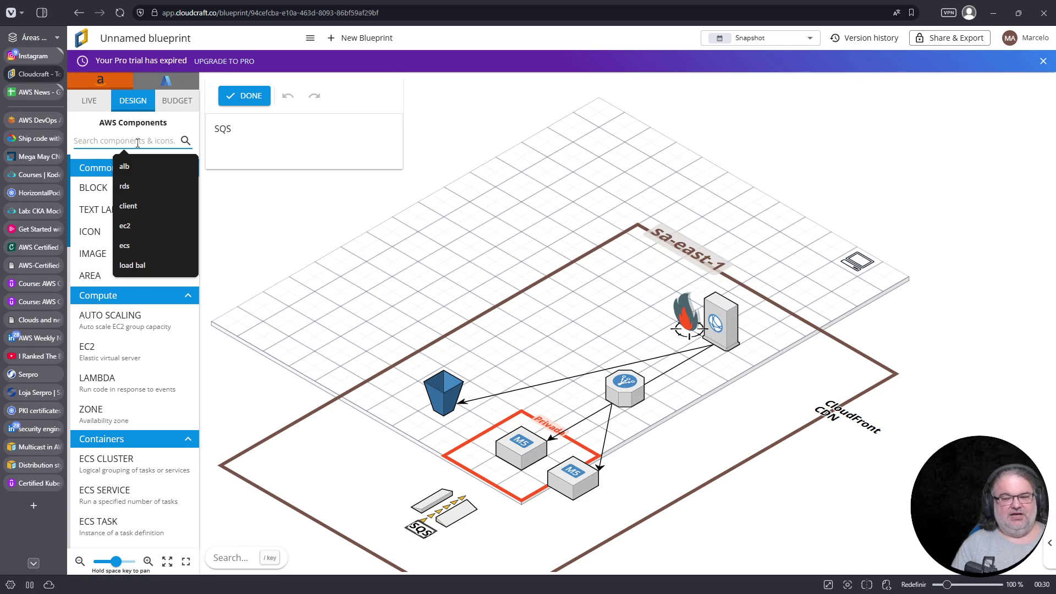
text(amazon mq)
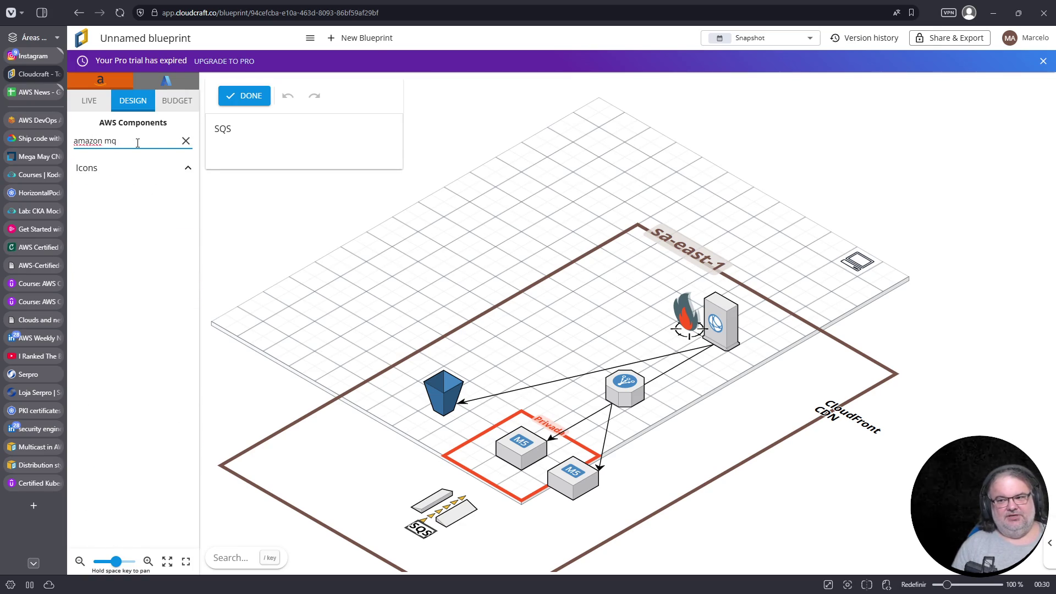
key(Left)
key(Left)
key(BackSpace)
key(BackSpace)
key(BackSpace)
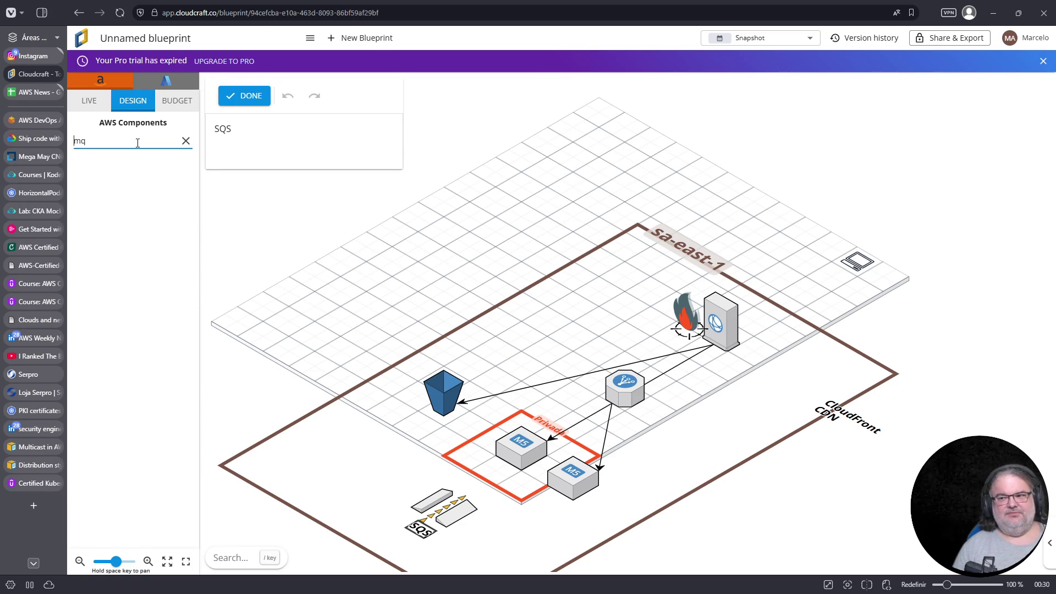
key(End)
key(BackSpace)
key(BackSpace)
text(rabbit)
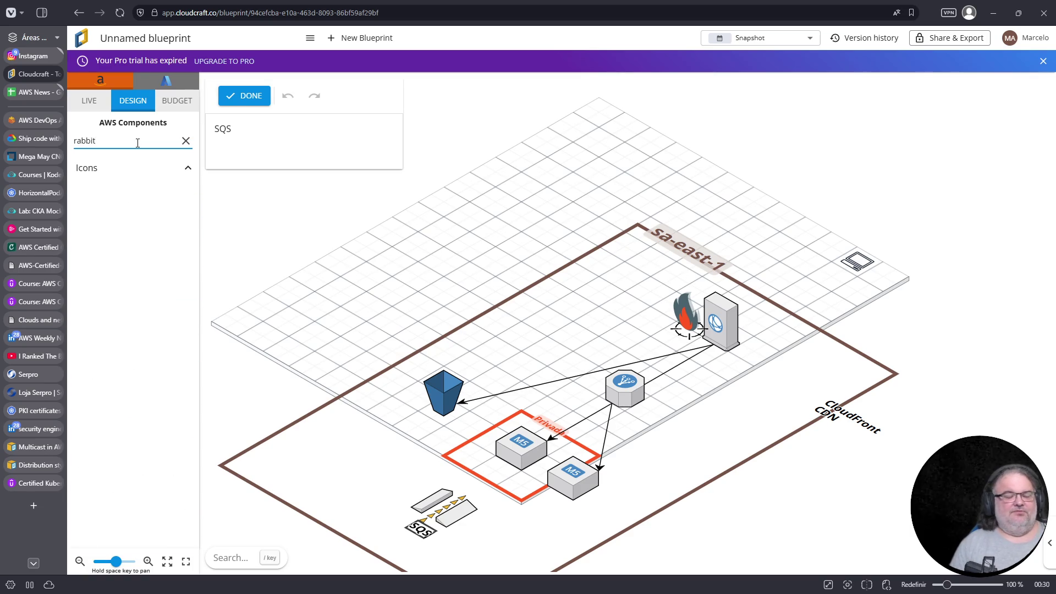
key(BackSpace)
key(BackSpace)
key(BackSpace)
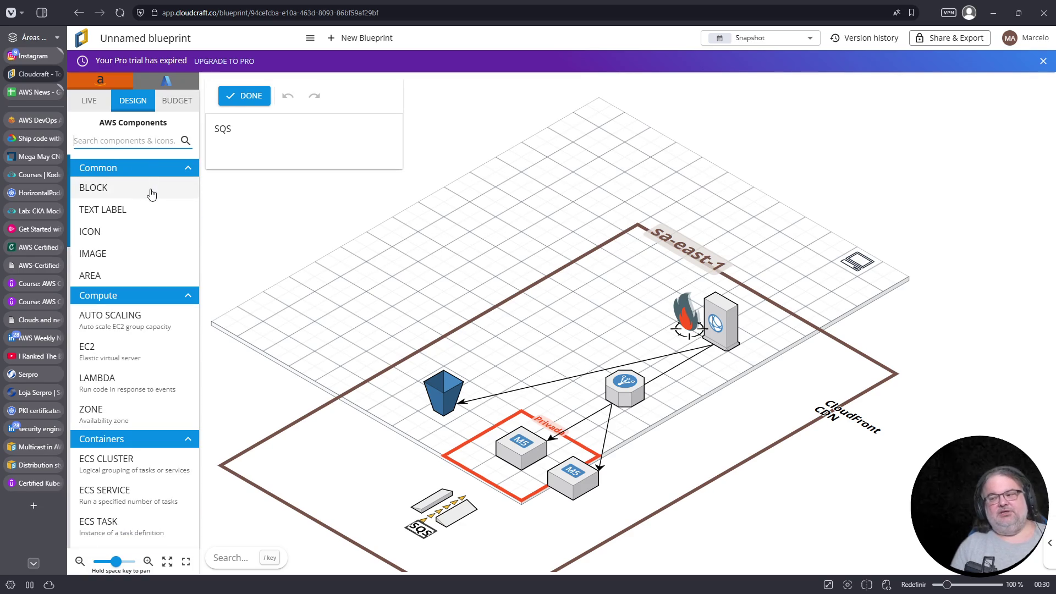
click(148, 143)
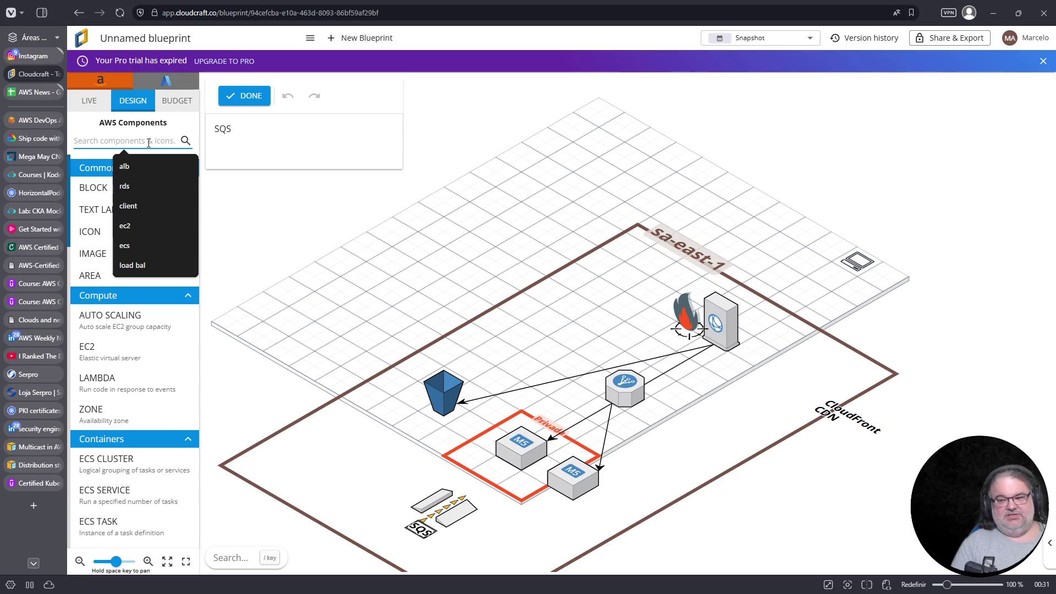
text(kafka)
mouse_move(139, 208)
mouse_down()
mouse_move(267, 276)
mouse_move(358, 476)
mouse_move(392, 490)
mouse_up()
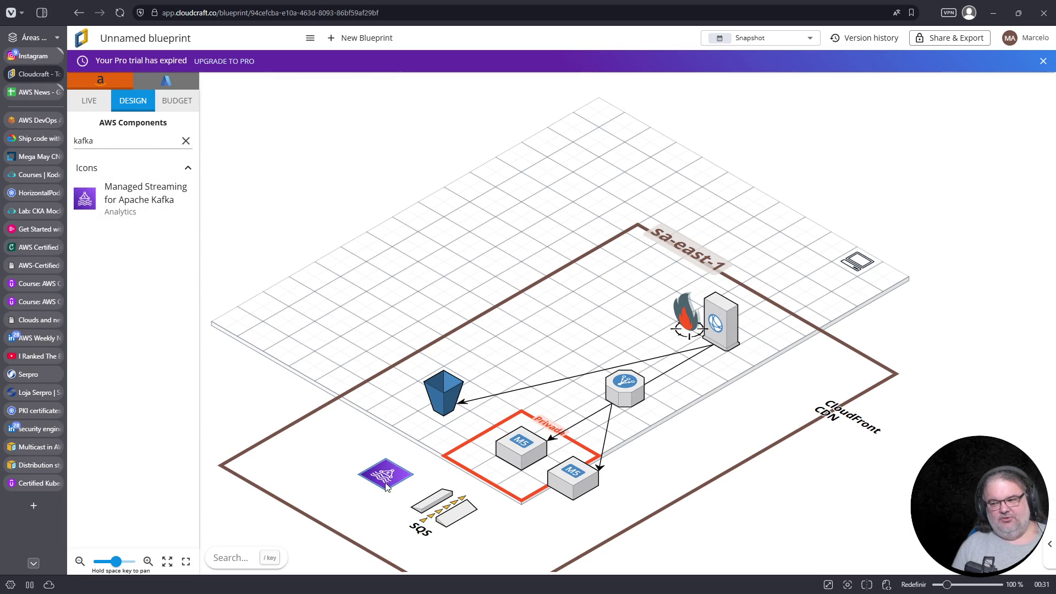
Search 'kinesis', place a Kinesis icon beside the SQS queue, then select the queue
click(187, 142)
text(kinesis)
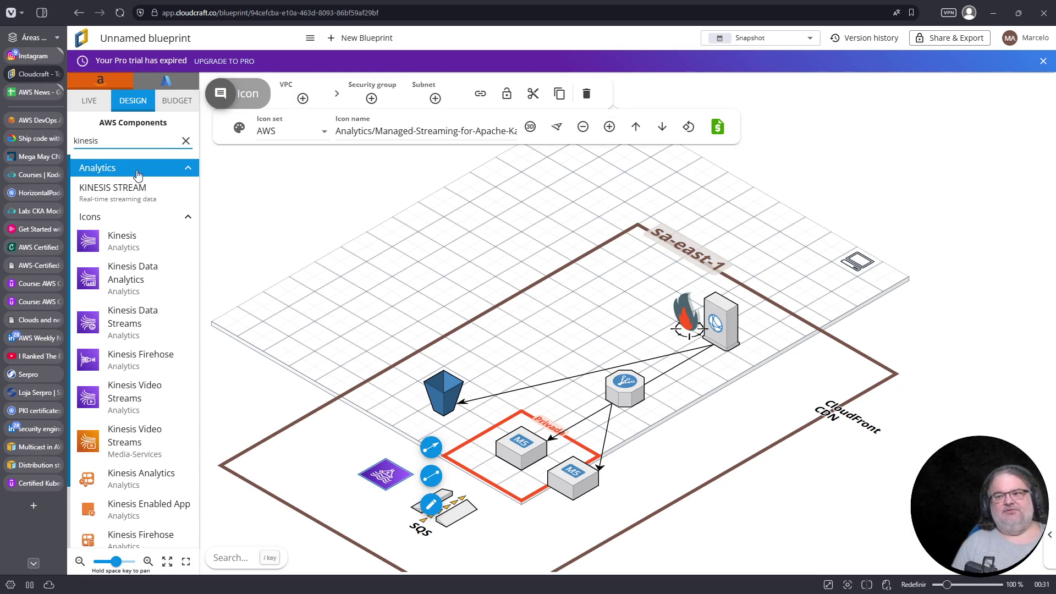
mouse_move(130, 238)
mouse_down()
mouse_move(272, 258)
mouse_move(512, 536)
mouse_move(506, 551)
mouse_up()
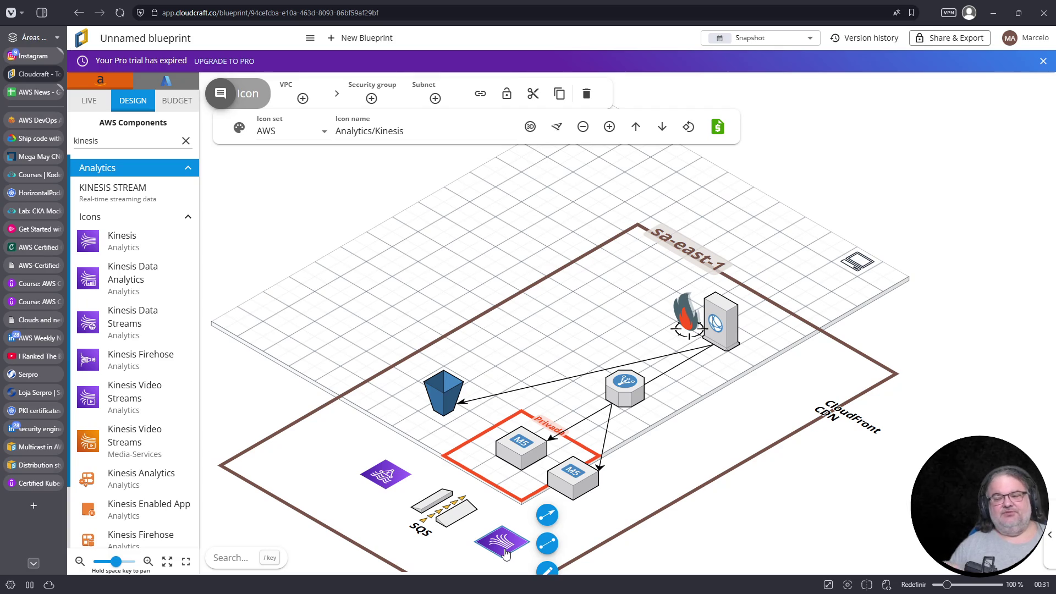
click(447, 511)
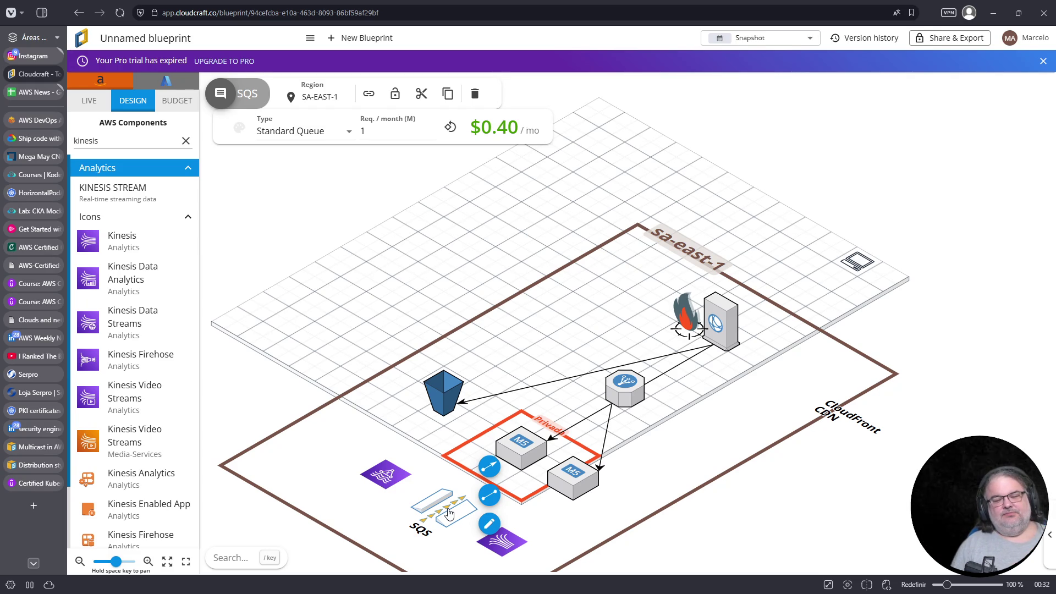
Return from the documentation tabs to the CKA Mock Exam 1 lab and focus Terminal 2
click(26, 174)
click(27, 193)
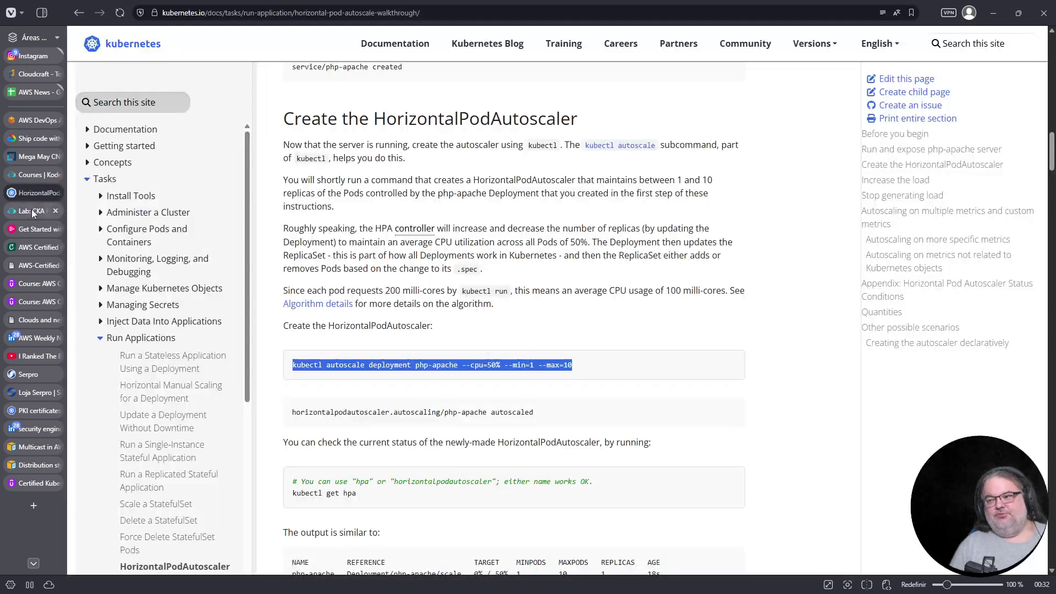
click(31, 212)
click(639, 262)
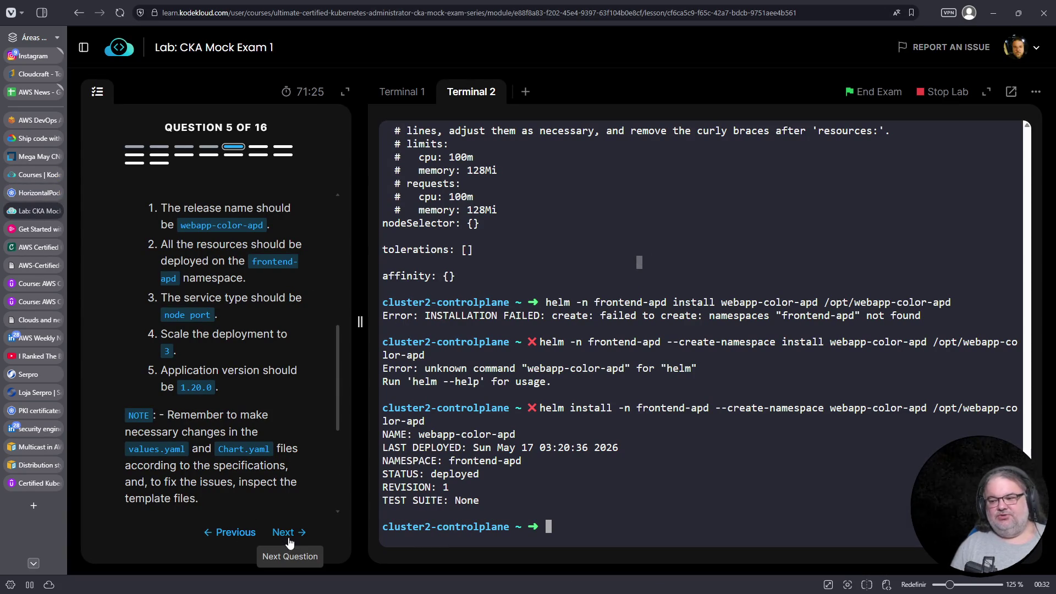
Log out of cluster2-controlplane in Terminal 1 back to student-node, then switch to the Udemy practice test
click(401, 93)
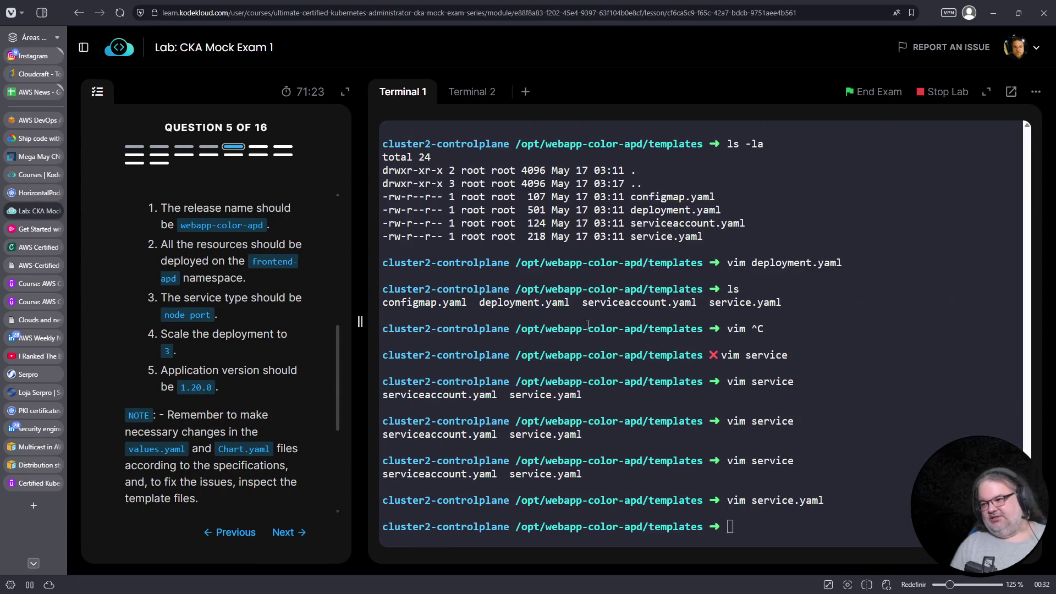
key(ctrl+c)
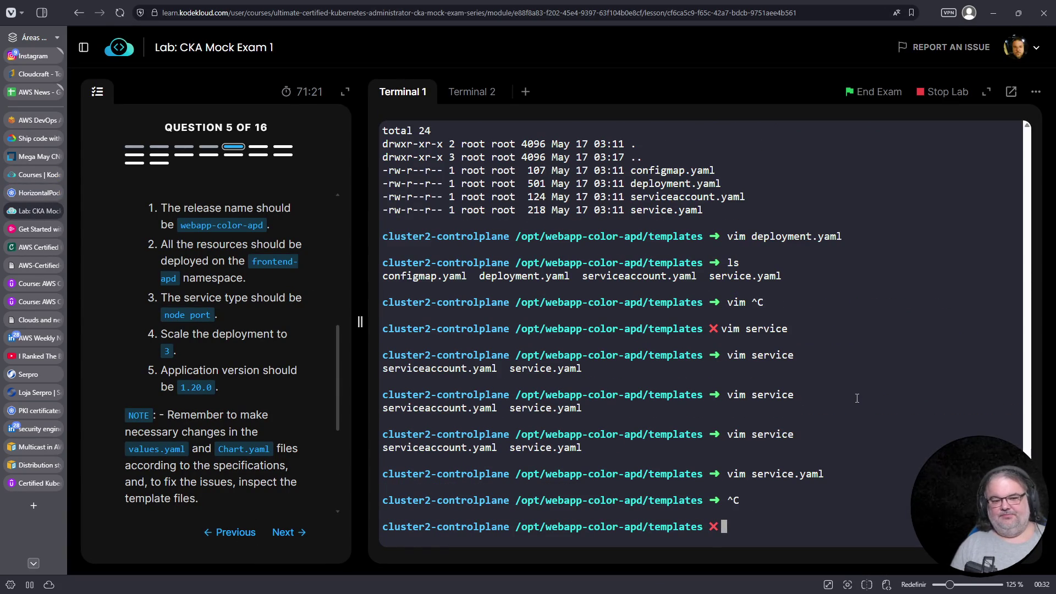
key(ctrl+d)
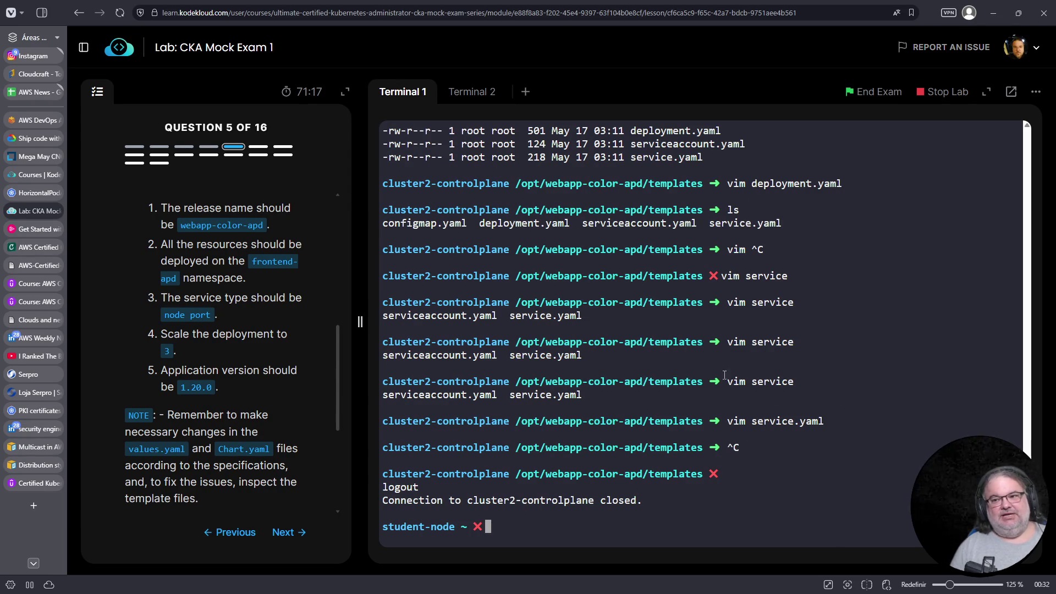
click(28, 284)
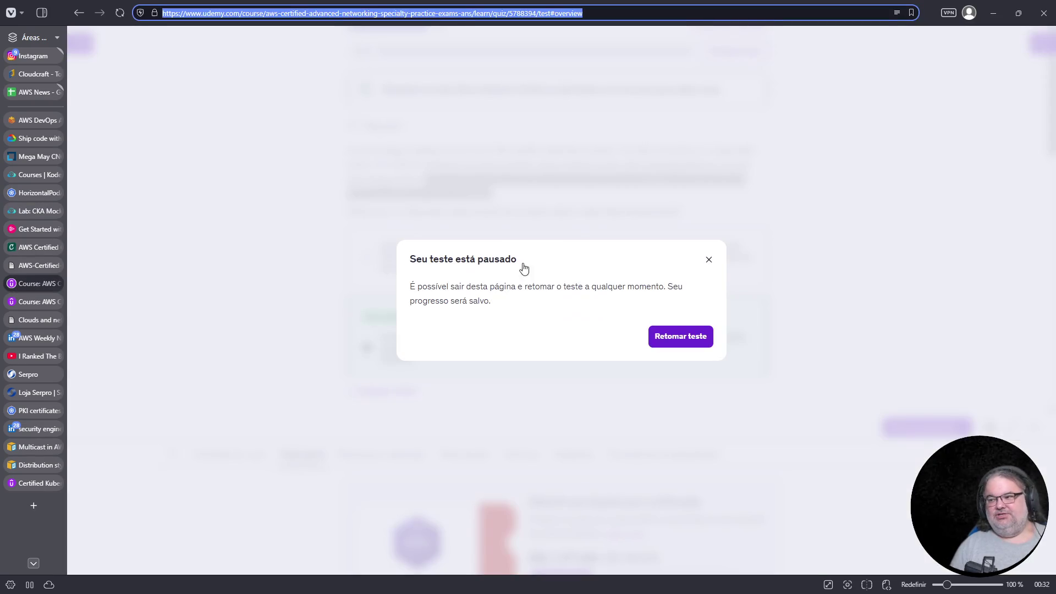
Resume the paused AWS Advanced Networking practice test and advance to question 2
click(708, 260)
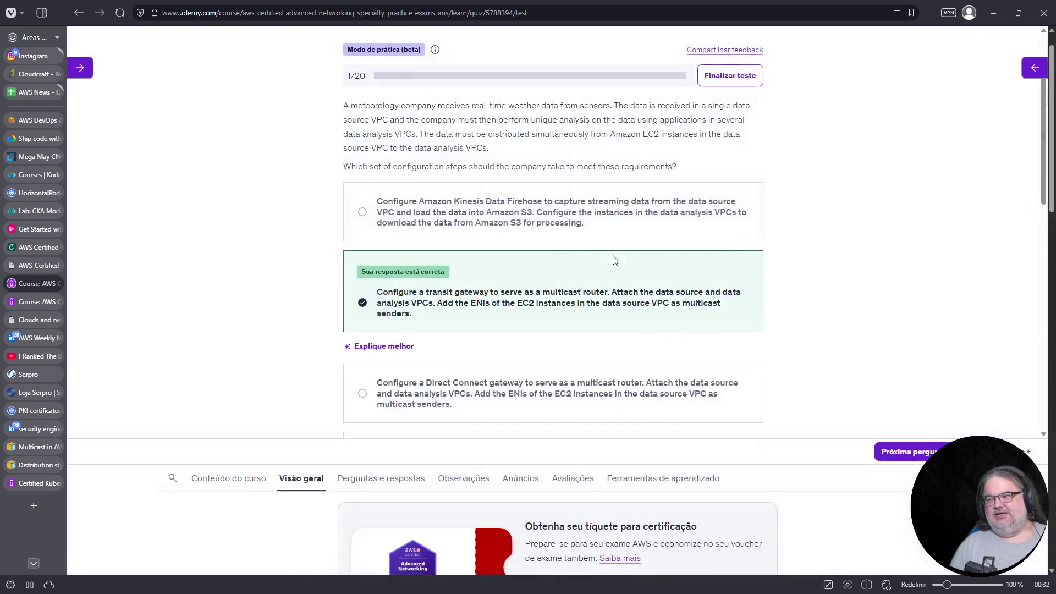
click(922, 453)
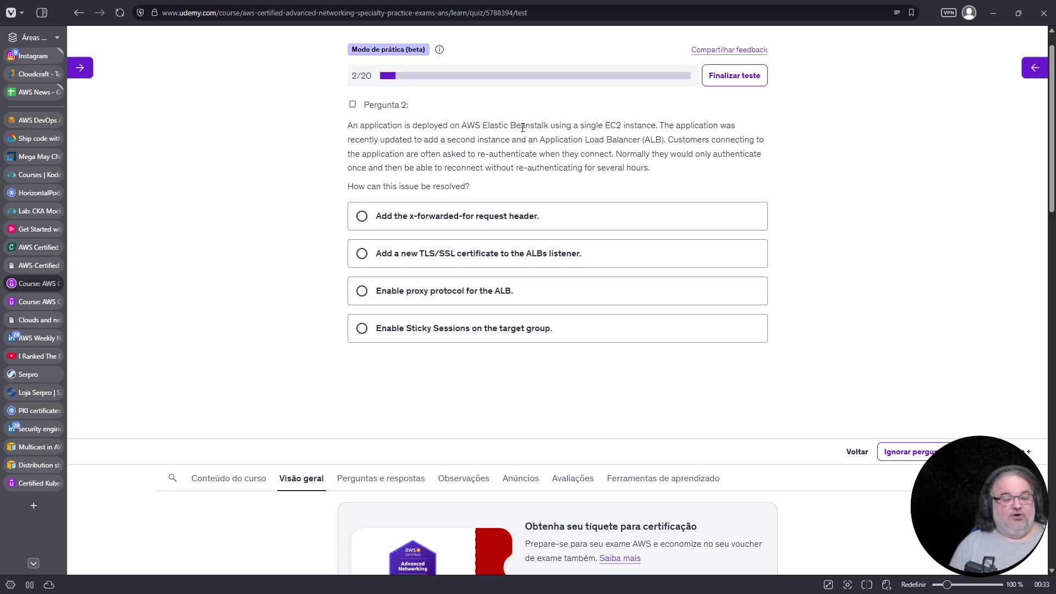
Highlight Elastic Beanstalk, ALB and re-authenticate in question 2, then return to the Cloudcraft blueprint
mouse_move(483, 122)
mouse_down()
mouse_move(575, 125)
mouse_move(551, 125)
mouse_up()
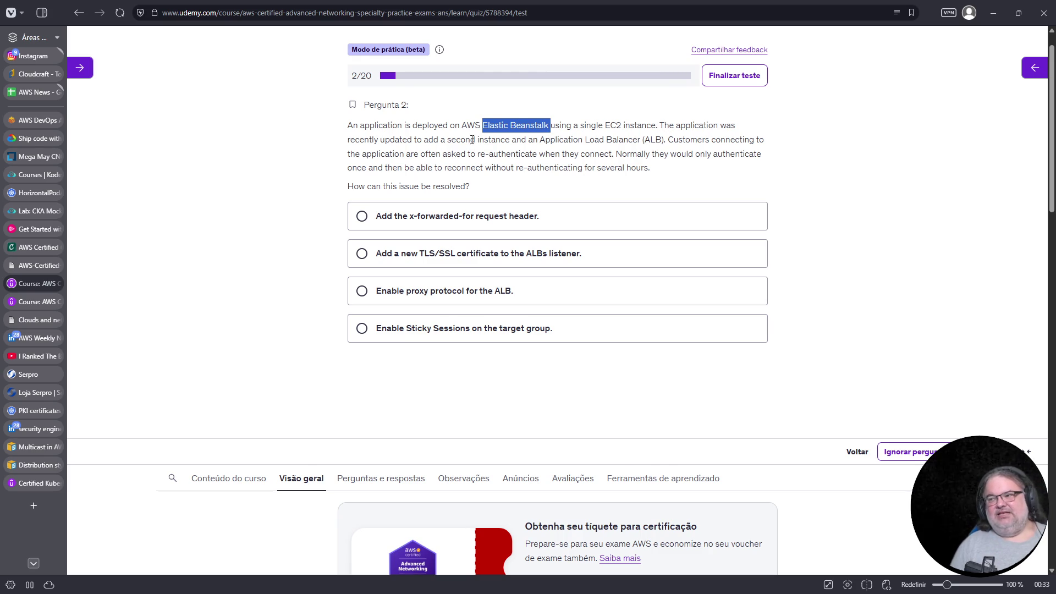
drag(644, 140, 664, 139)
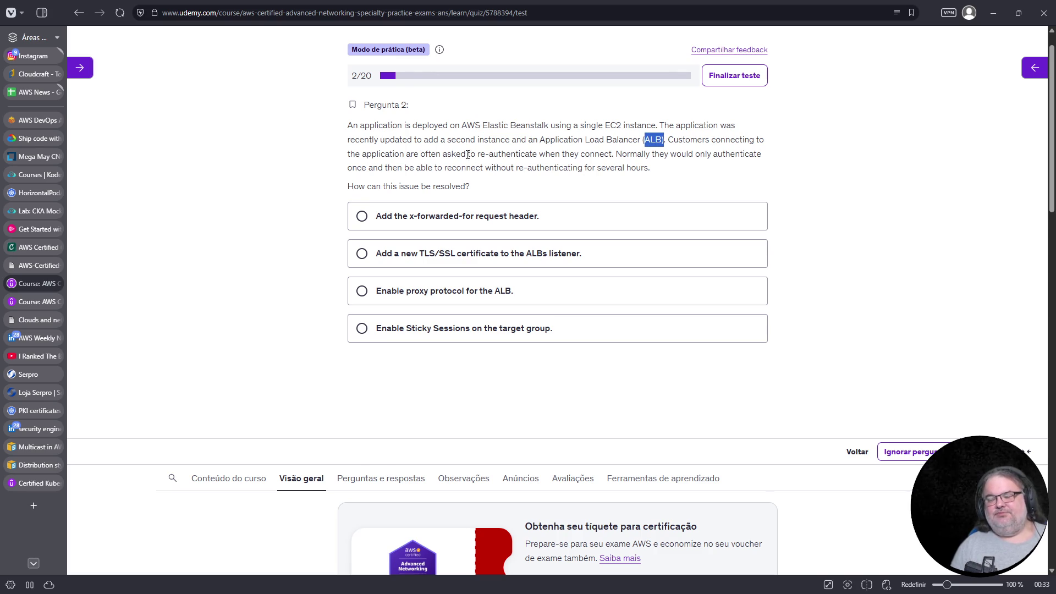
drag(470, 155, 541, 156)
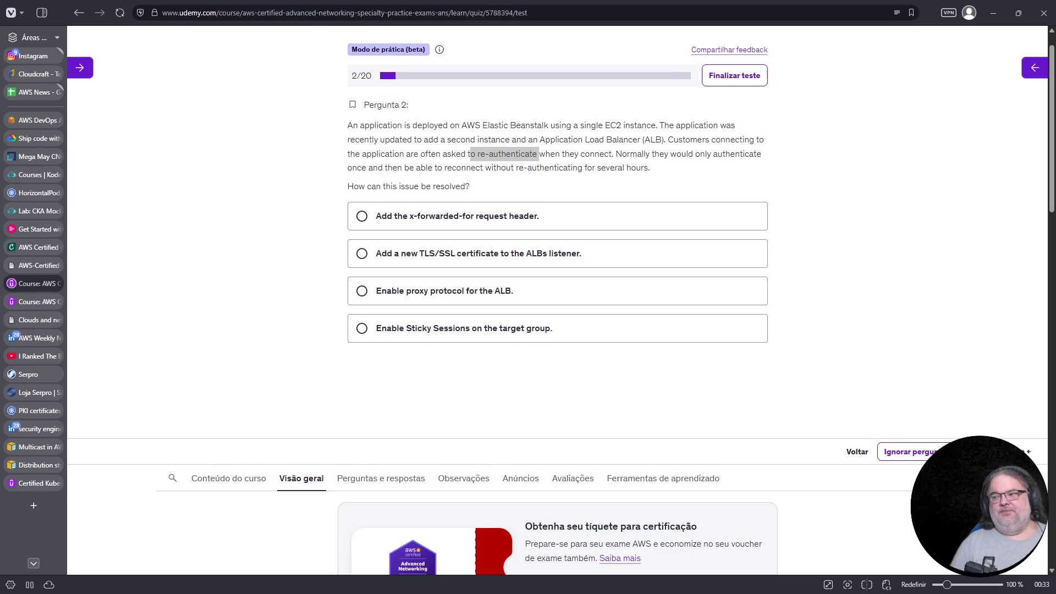
triple_click(552, 164)
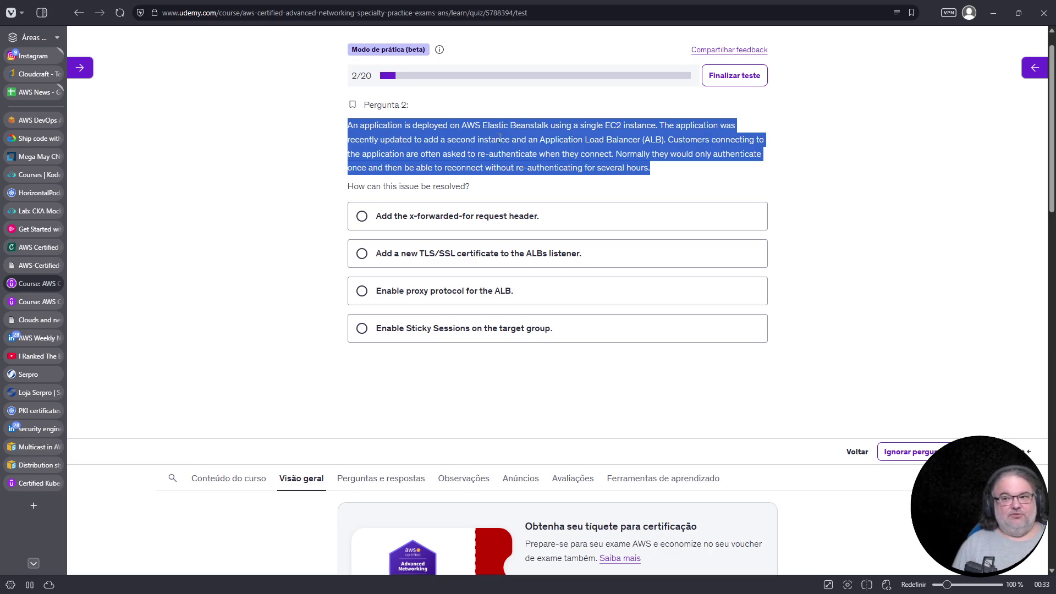
click(36, 77)
click(550, 306)
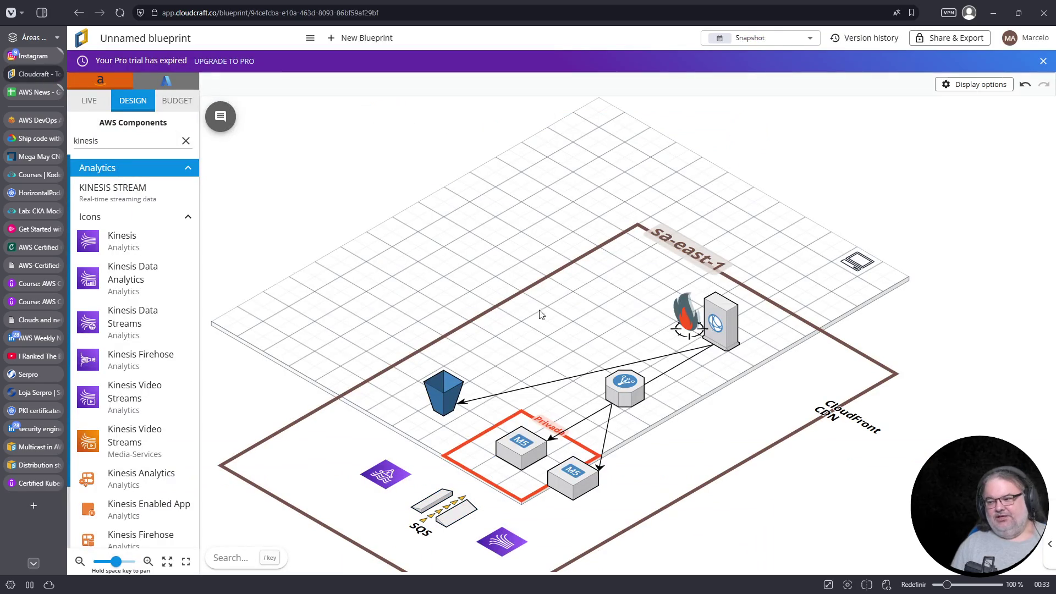
Move the second M5 instance into the Privada subnet and bring the load balancer up beside it
mouse_move(519, 439)
mouse_down()
mouse_move(545, 241)
mouse_move(501, 209)
mouse_move(525, 202)
mouse_up()
click(576, 469)
mouse_move(576, 468)
mouse_down()
mouse_move(473, 259)
mouse_move(446, 243)
mouse_up()
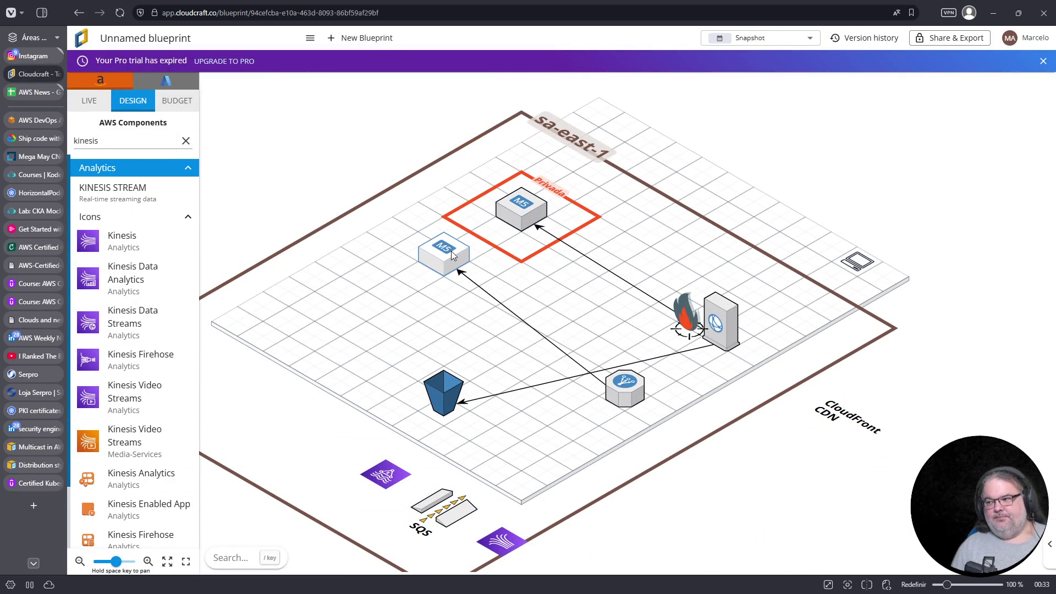
click(509, 97)
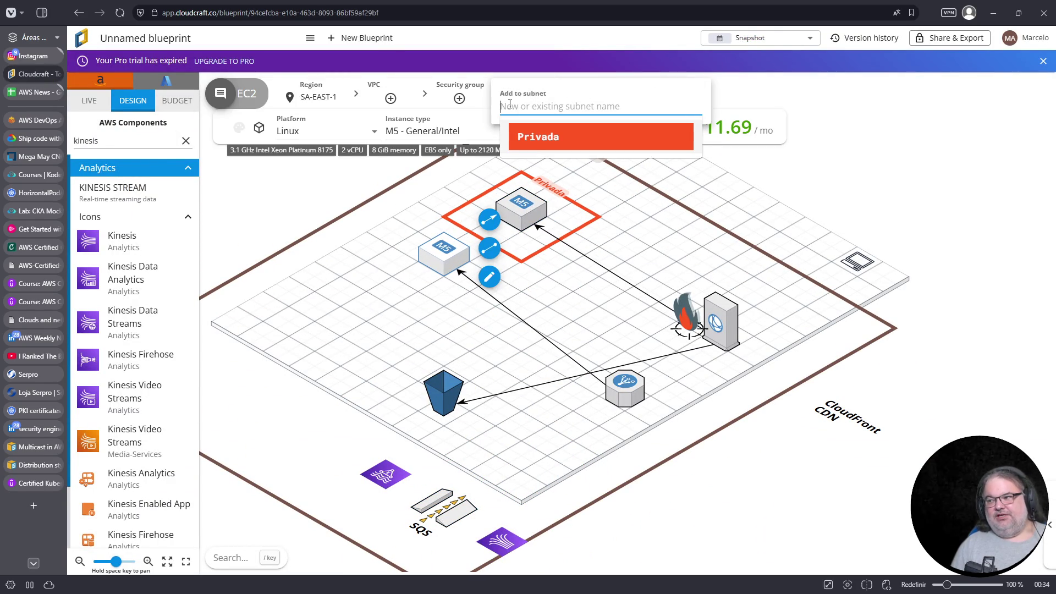
click(529, 143)
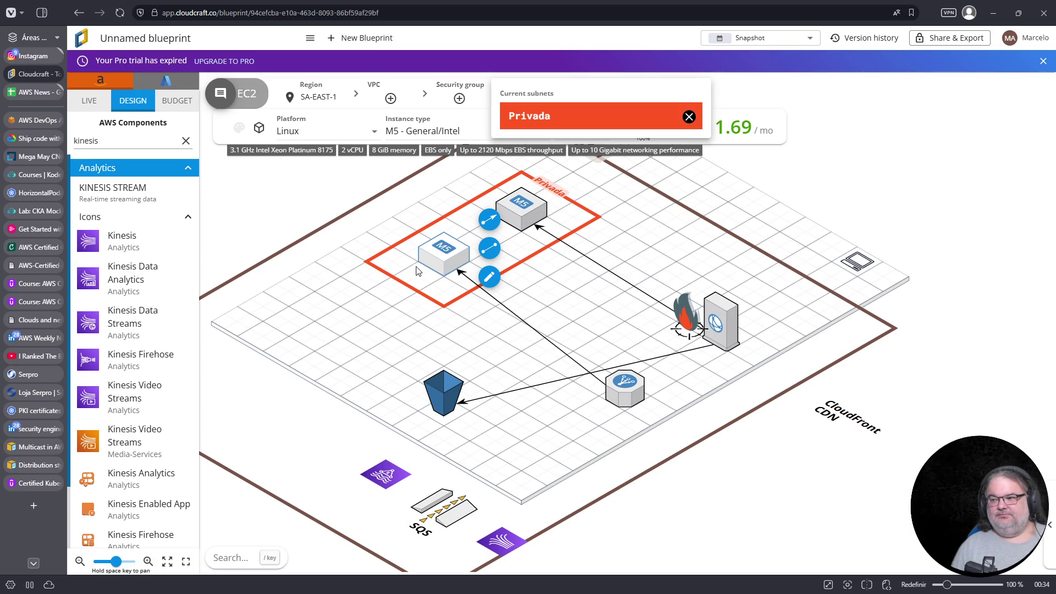
click(443, 263)
drag(443, 263, 418, 279)
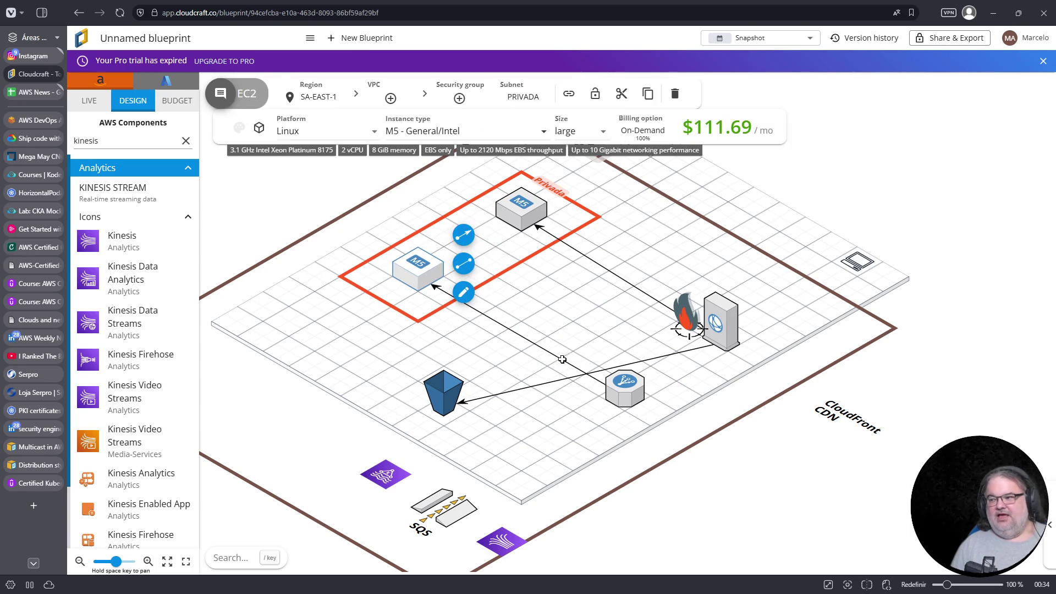
mouse_move(620, 384)
mouse_down()
mouse_move(632, 269)
mouse_move(623, 263)
mouse_up()
Replace the CloudFront-to-M5 connection with an arrow from CloudFront to the load balancer
click(646, 297)
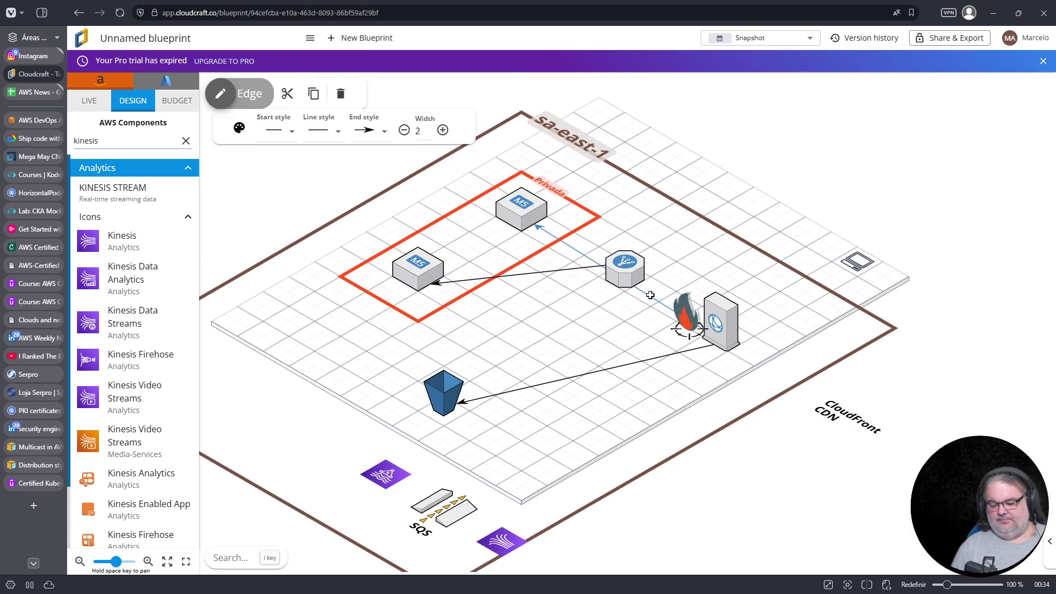
key(Delete)
click(725, 337)
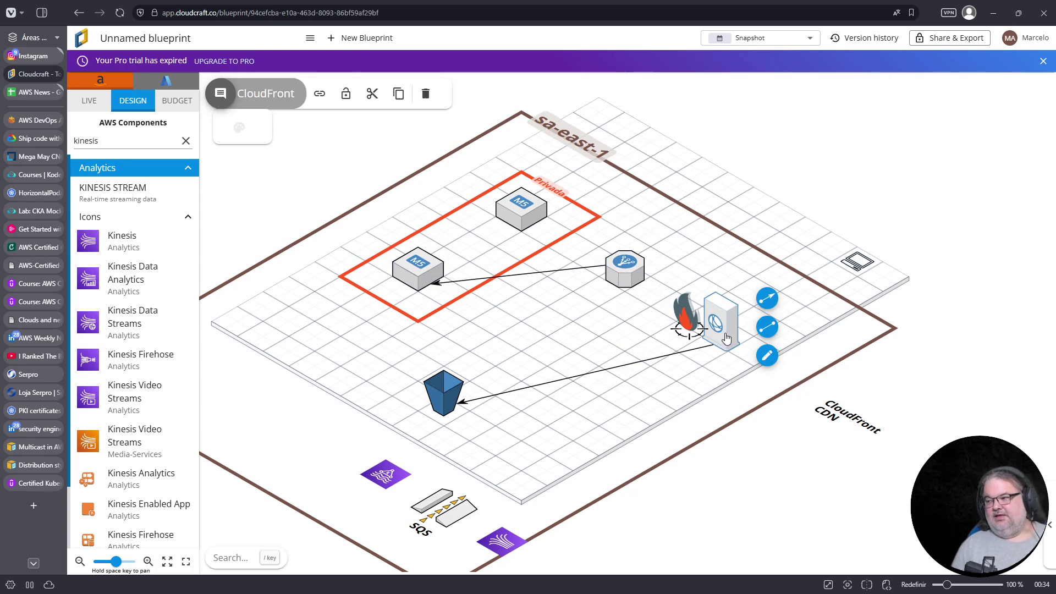
click(767, 300)
click(635, 282)
Check both M5 instances and search the component palette for dynamodb
click(525, 210)
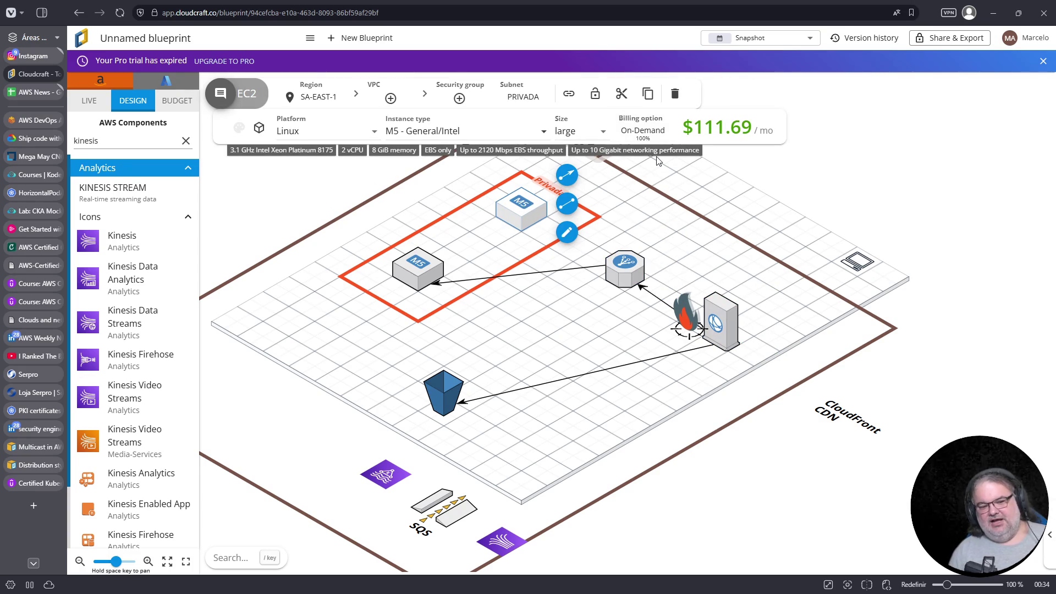
click(427, 270)
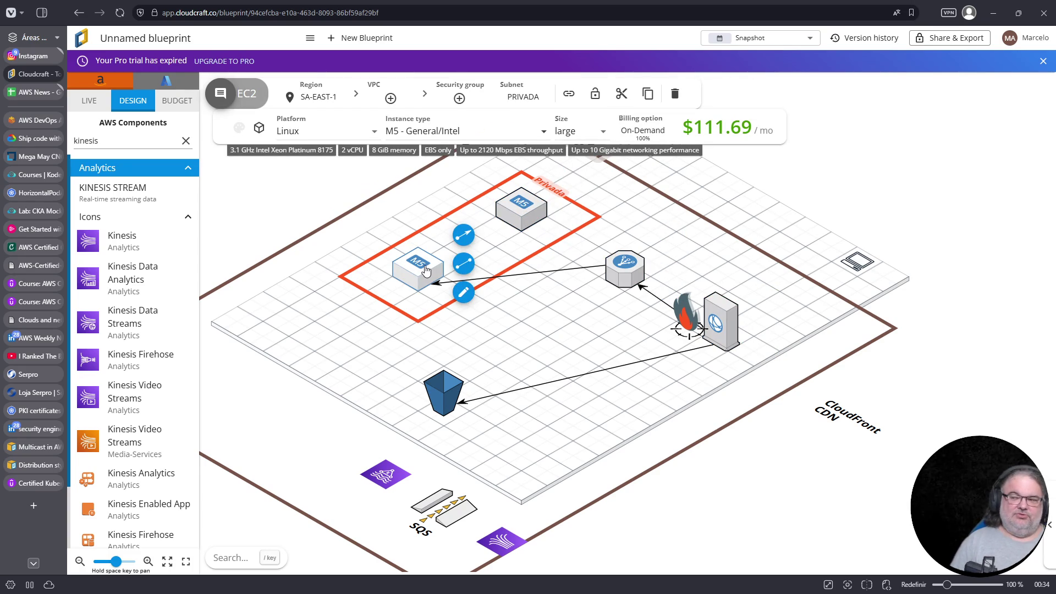
click(522, 252)
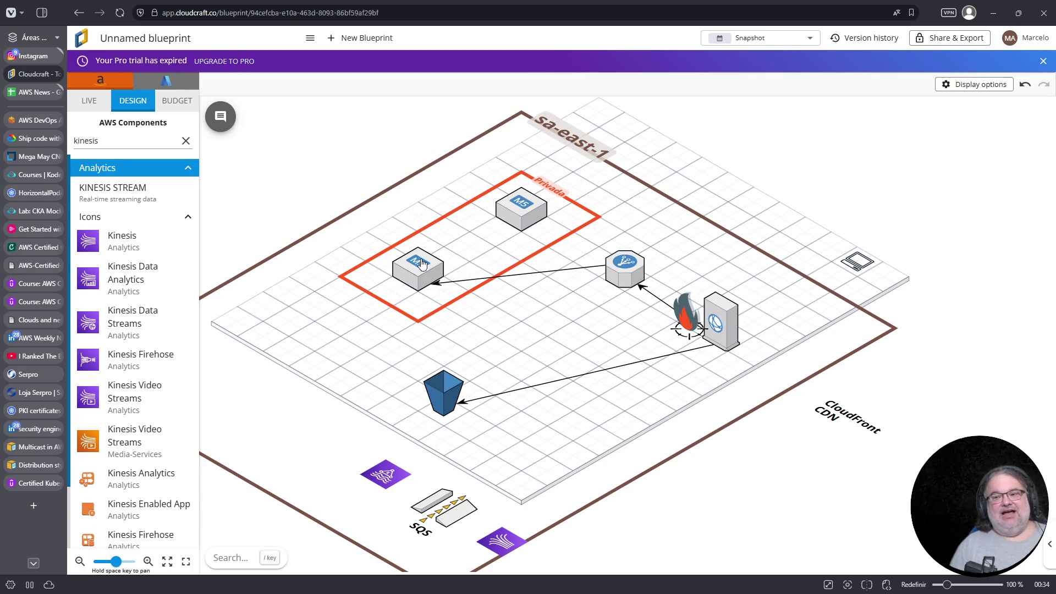
click(186, 141)
text(dynamodb)
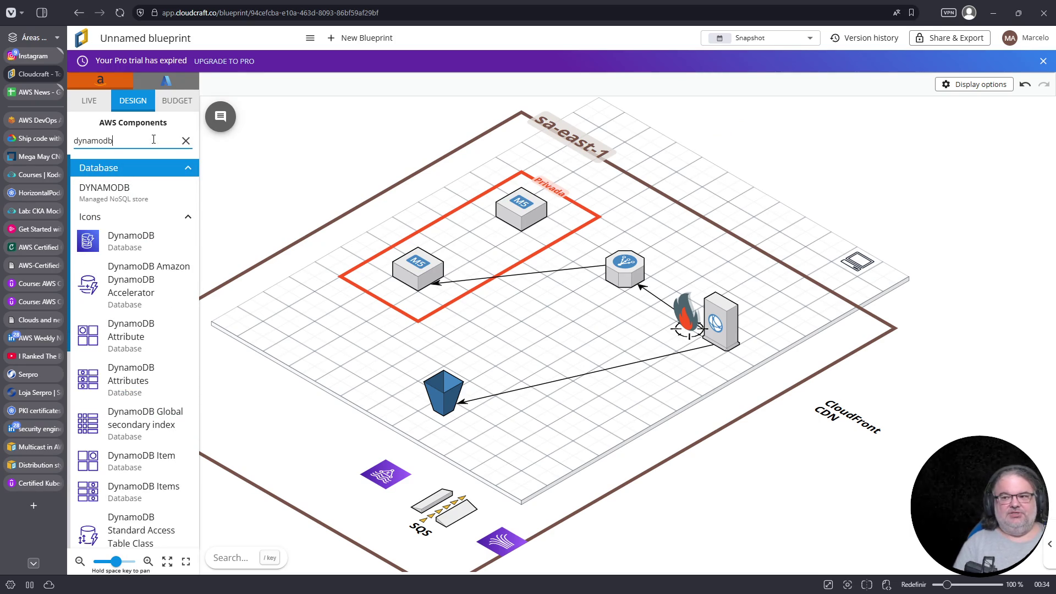
Add a DynamoDB table and a Redis ElastiCache block beside the Privada subnet
mouse_move(104, 190)
mouse_down()
mouse_move(283, 245)
mouse_move(400, 189)
mouse_up()
click(166, 142)
click(186, 141)
click(134, 144)
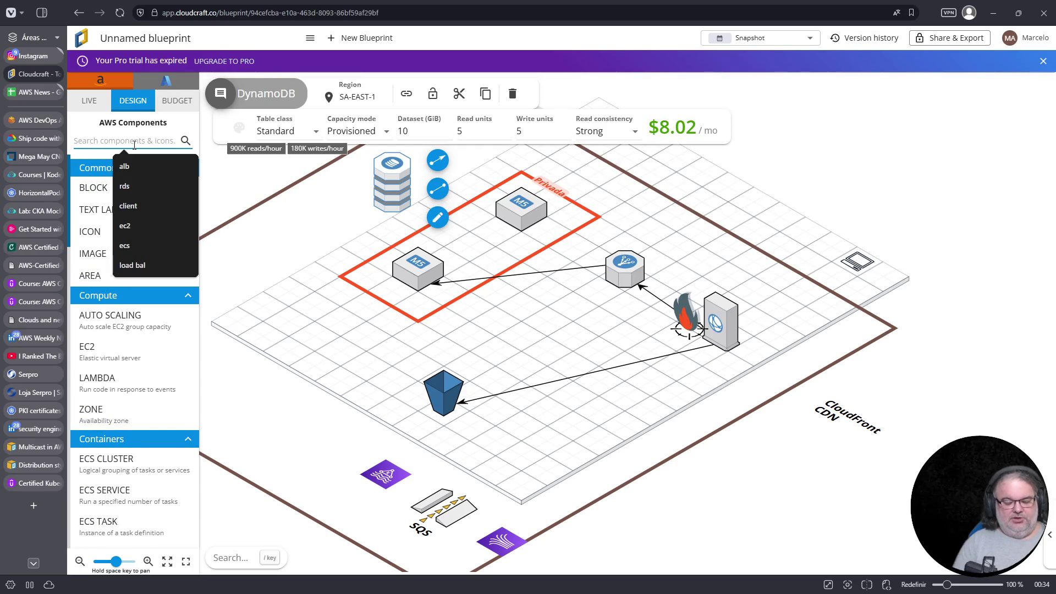
text(redis)
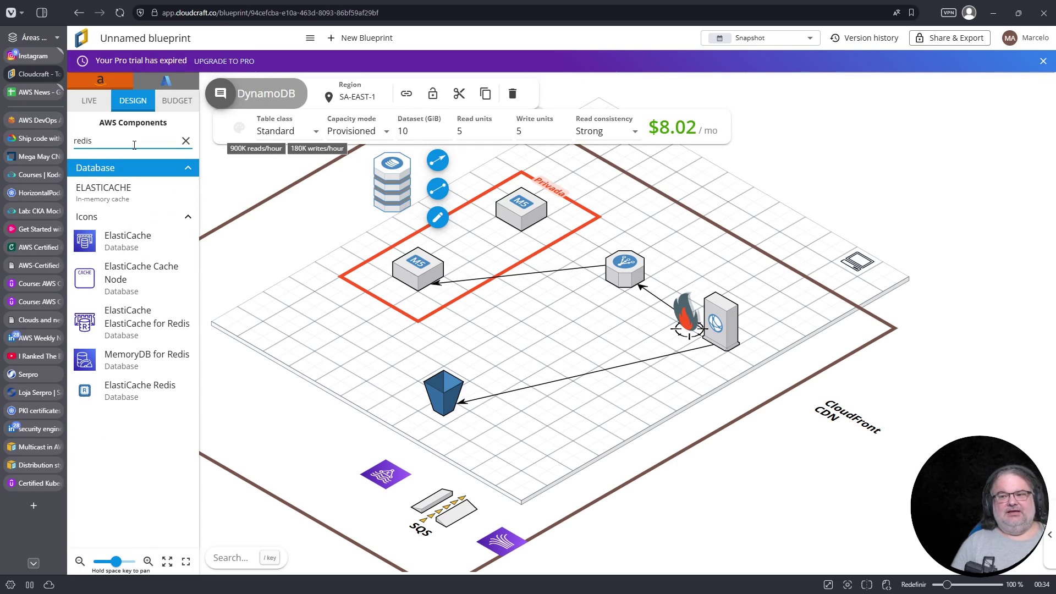
mouse_move(130, 208)
mouse_down()
mouse_move(253, 250)
mouse_move(374, 237)
mouse_move(426, 217)
mouse_move(450, 223)
mouse_move(442, 217)
mouse_up()
Connect both M5 instances to Redis and the load balancer to the upper M5
click(428, 263)
click(522, 208)
mouse_move(557, 200)
mouse_down()
mouse_move(509, 201)
mouse_move(459, 220)
mouse_up()
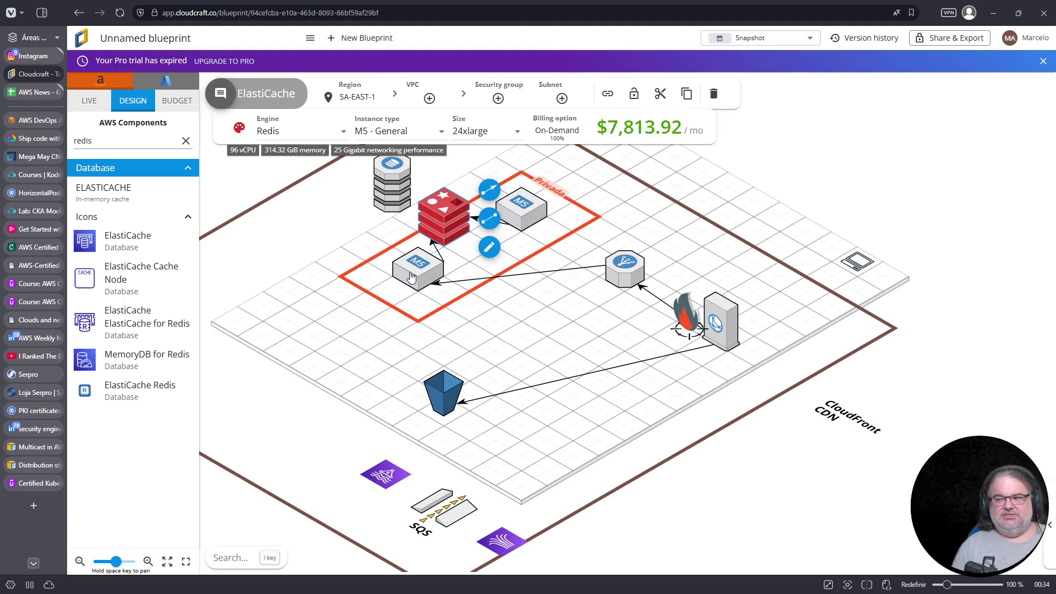
click(409, 276)
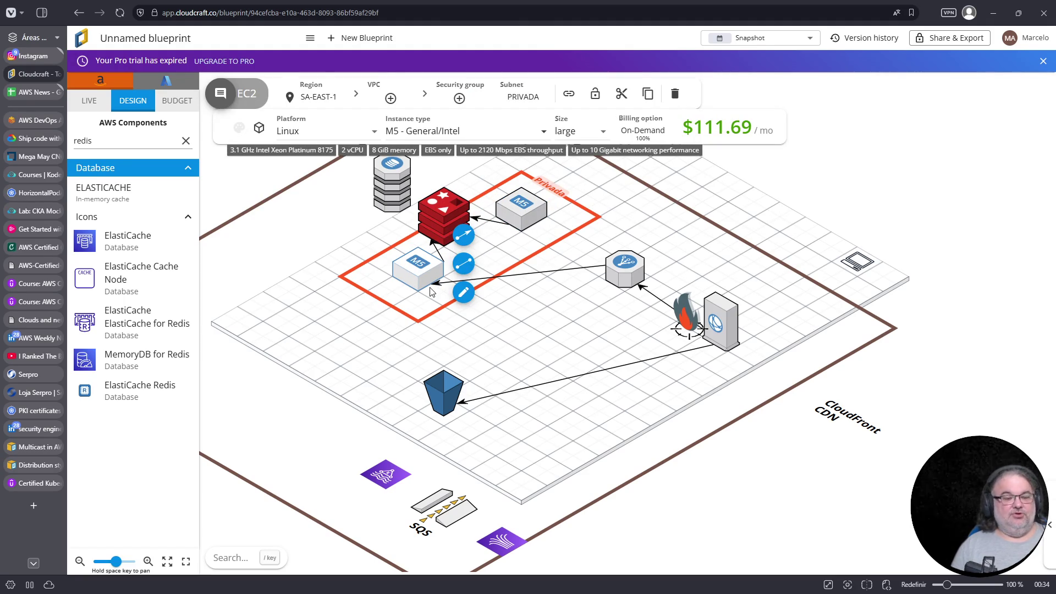
click(643, 269)
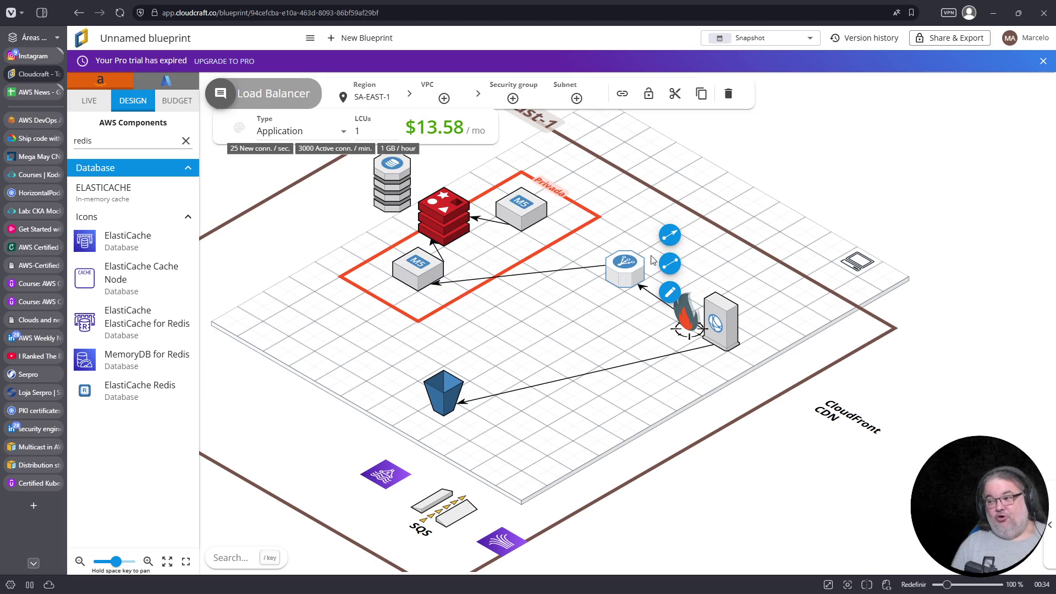
drag(670, 235, 524, 216)
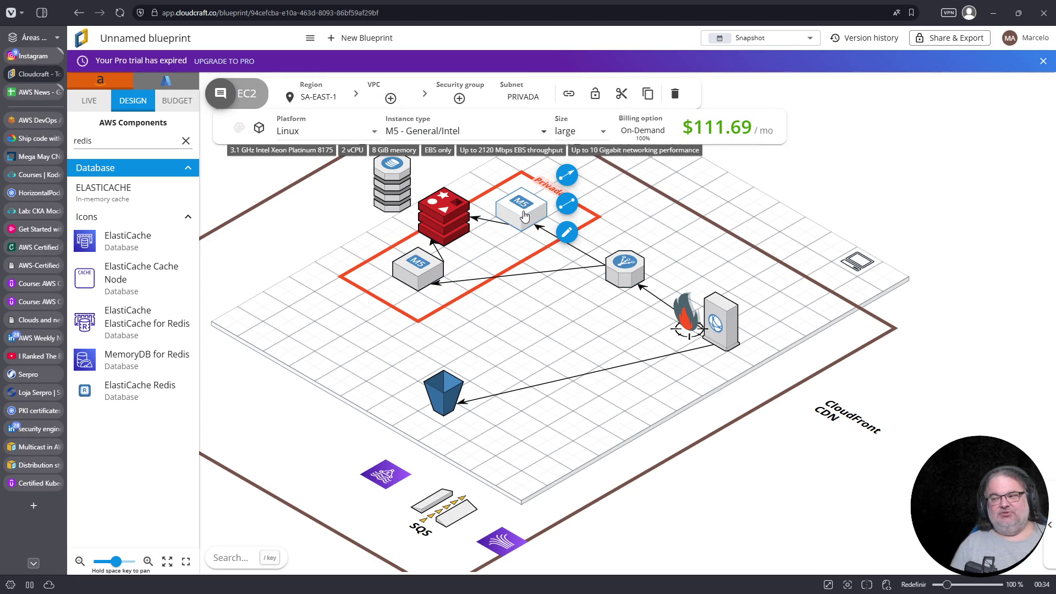
Add a 'Load Balancer' text label next to the load balancer
click(413, 279)
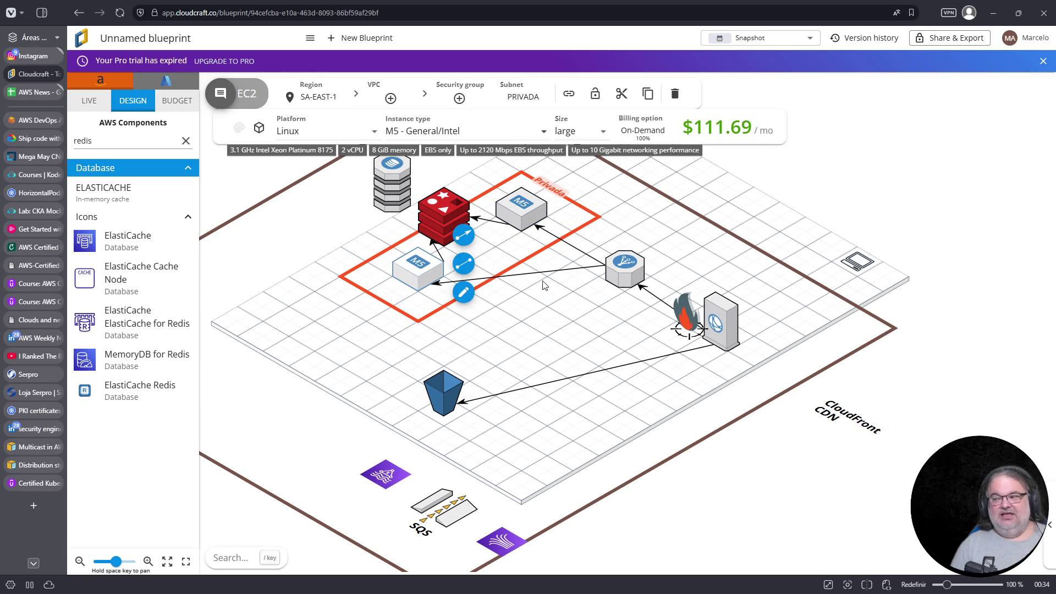
click(623, 283)
click(671, 294)
text(Load Balancer)
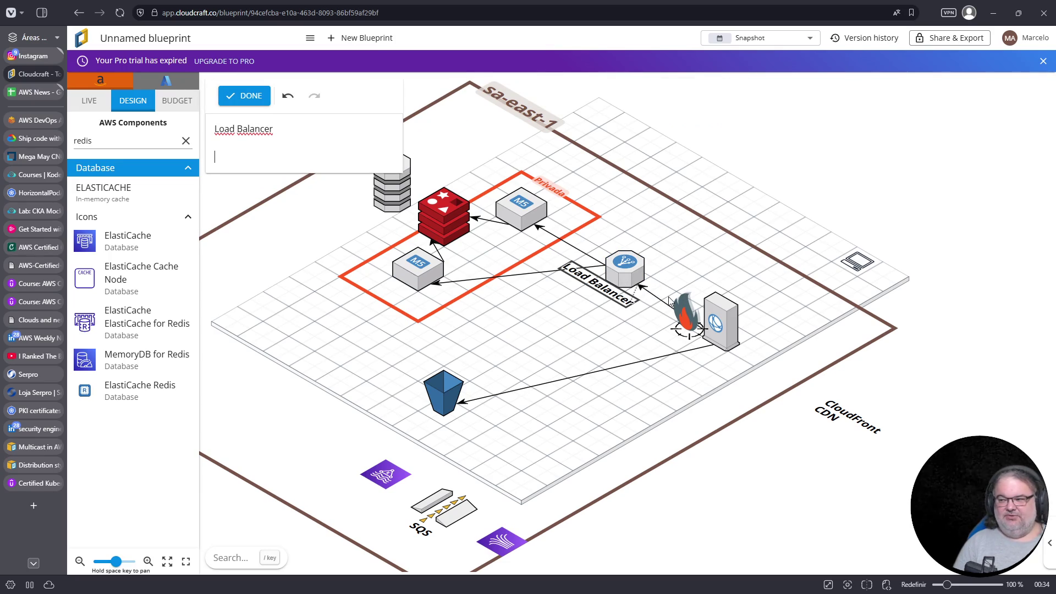
Add 'Session fidelity' and 'Stickyness' lines to the load balancer label
key(Return)
text(Session fidelity)
key(Return)
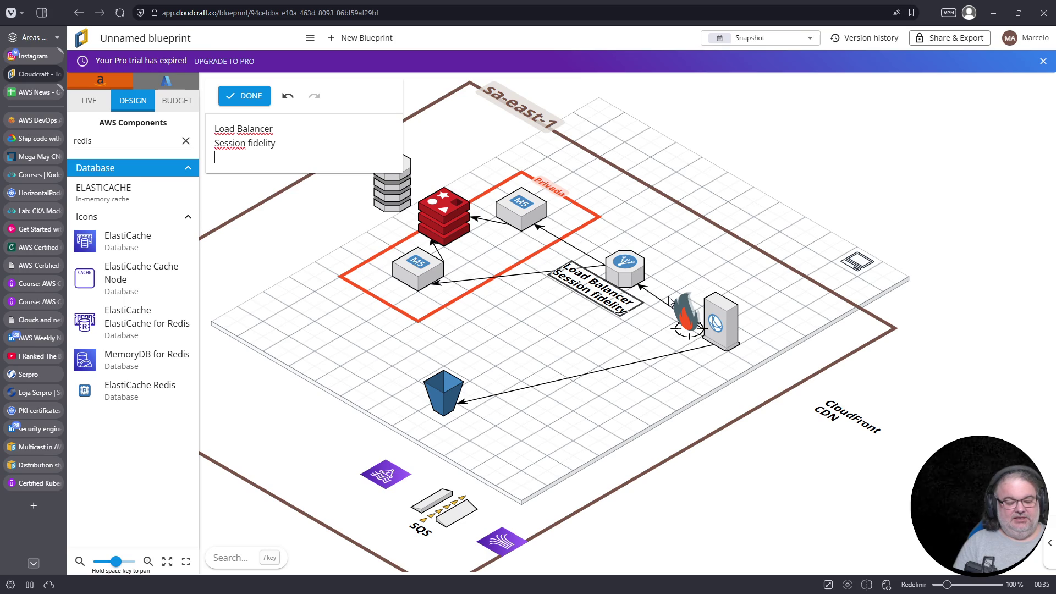
text(Stickyness)
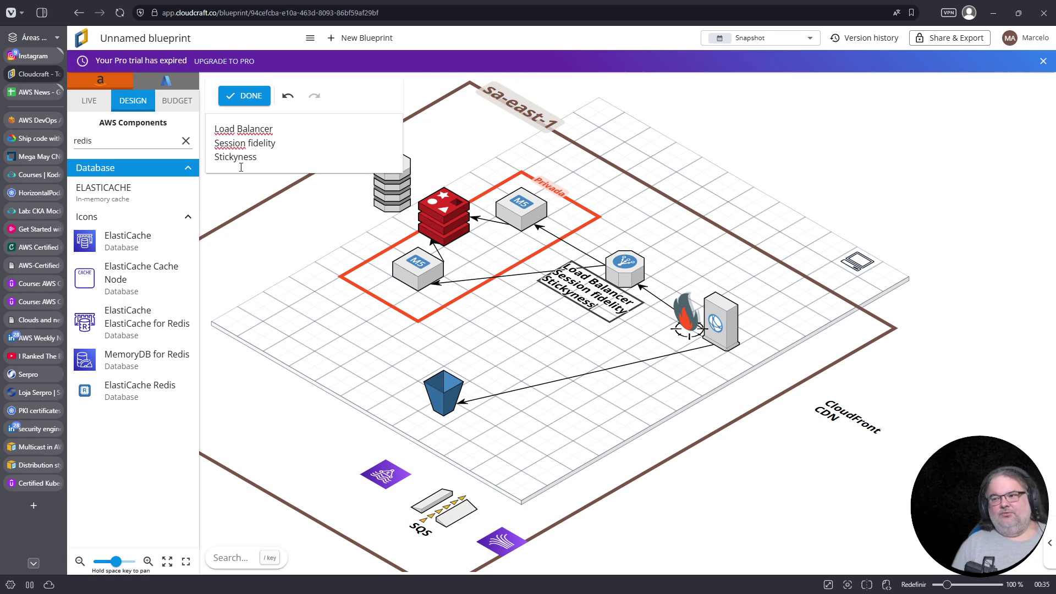
Answer Udemy question 2 with Enable Sticky Sessions on the target group
double_click(234, 157)
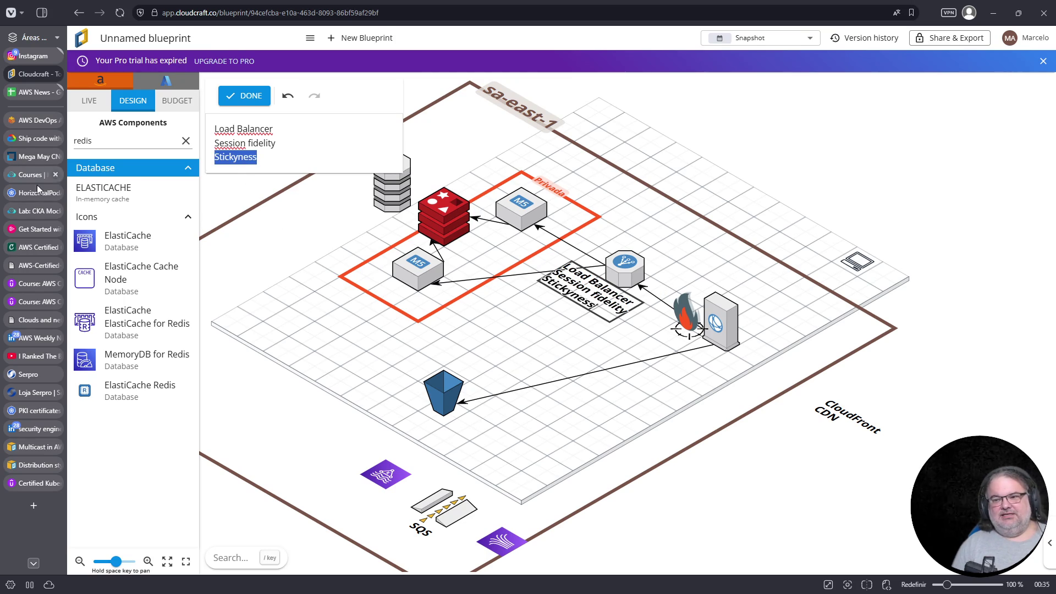
click(36, 283)
click(465, 337)
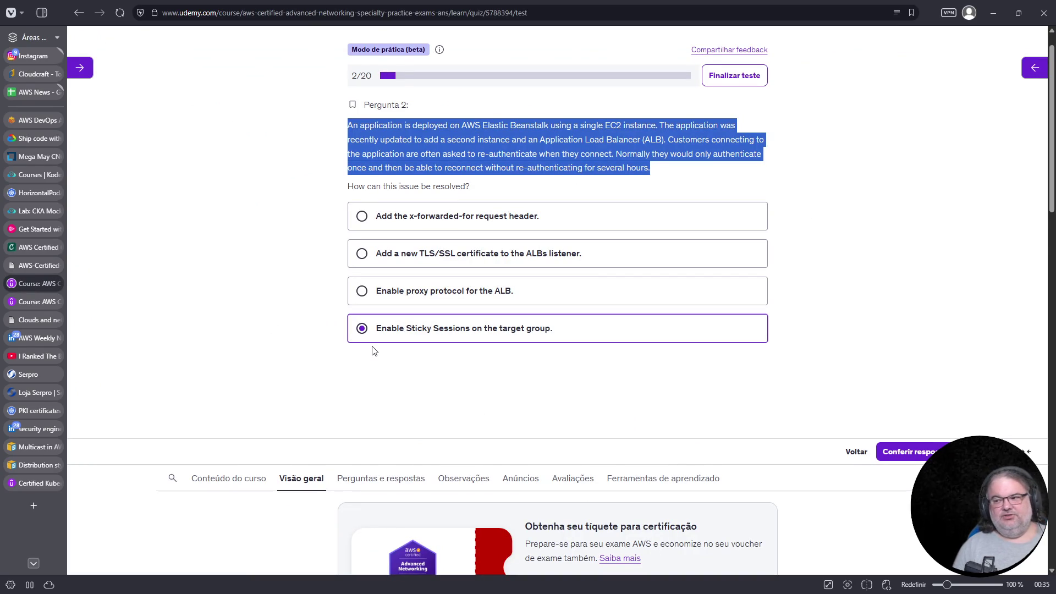
Confirm the Sticky Sessions answer is correct and advance to question 3 of 20
click(940, 448)
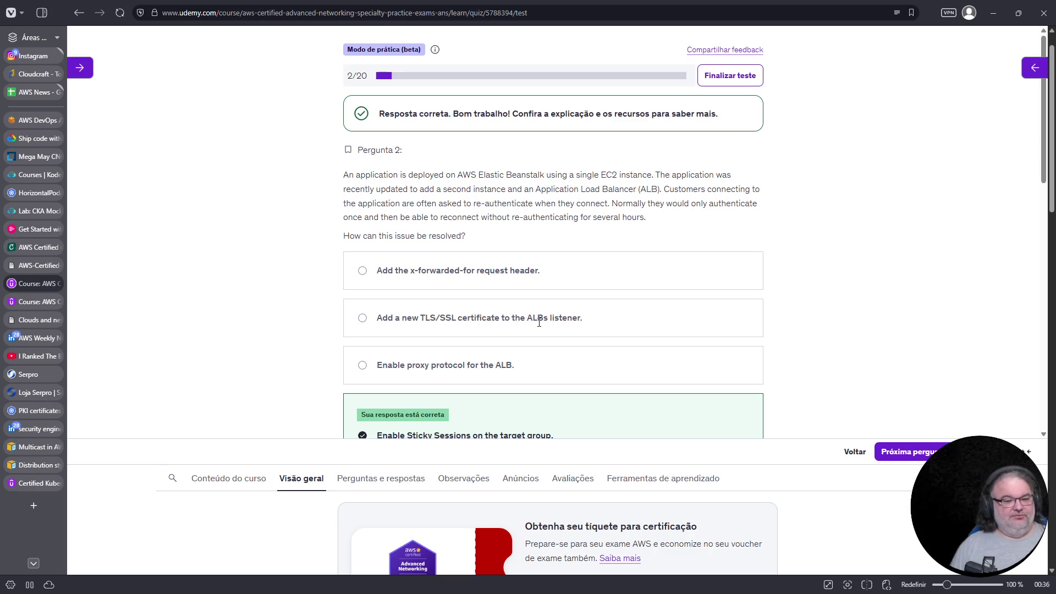
click(882, 451)
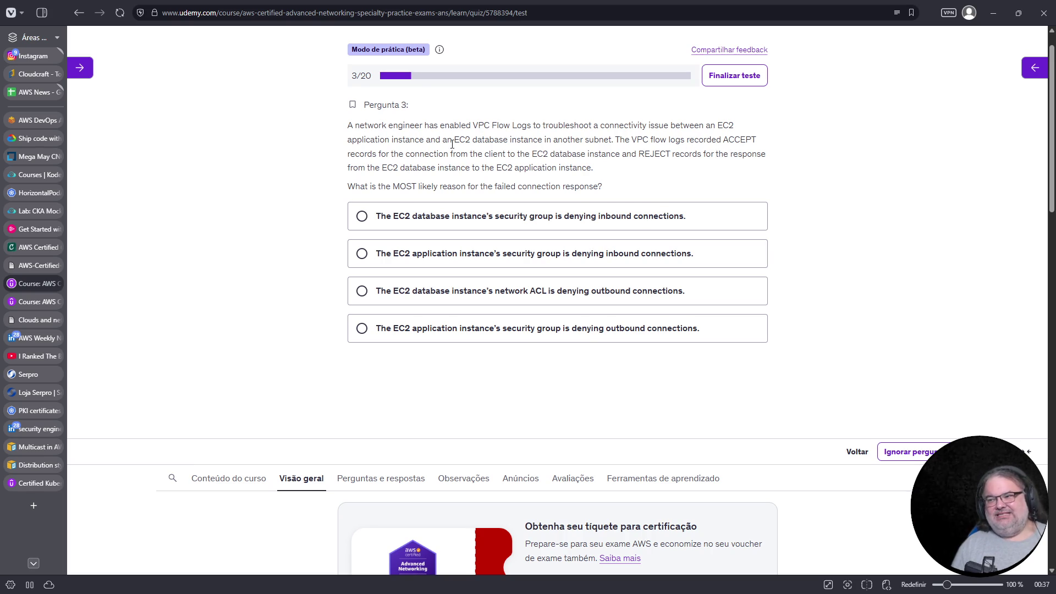
Answer question 3 with the database's network ACL denying outbound connections, then start a new tab
drag(484, 155, 575, 156)
drag(645, 155, 673, 155)
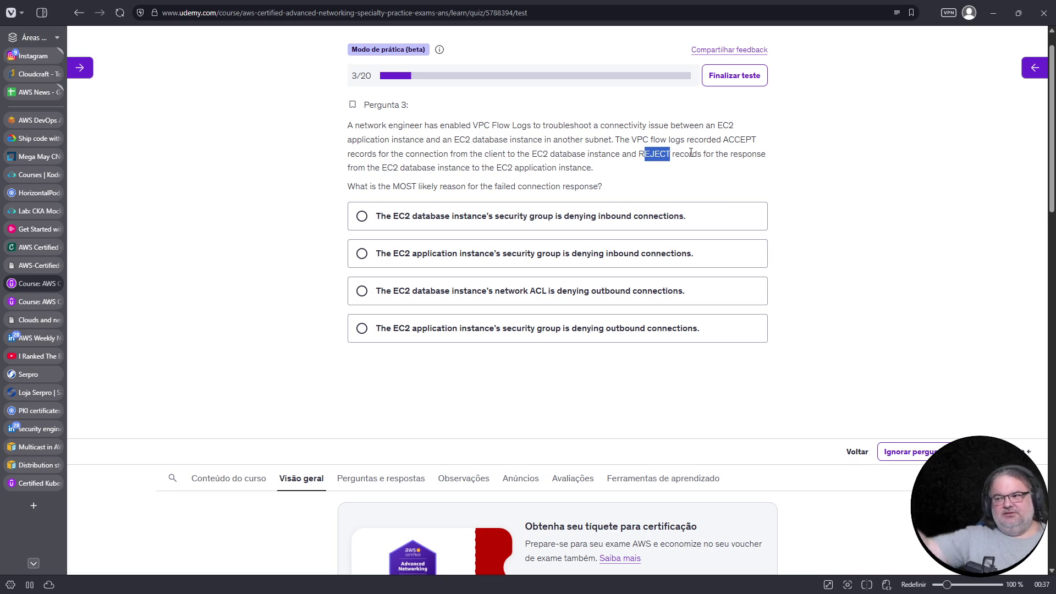
drag(388, 167, 470, 167)
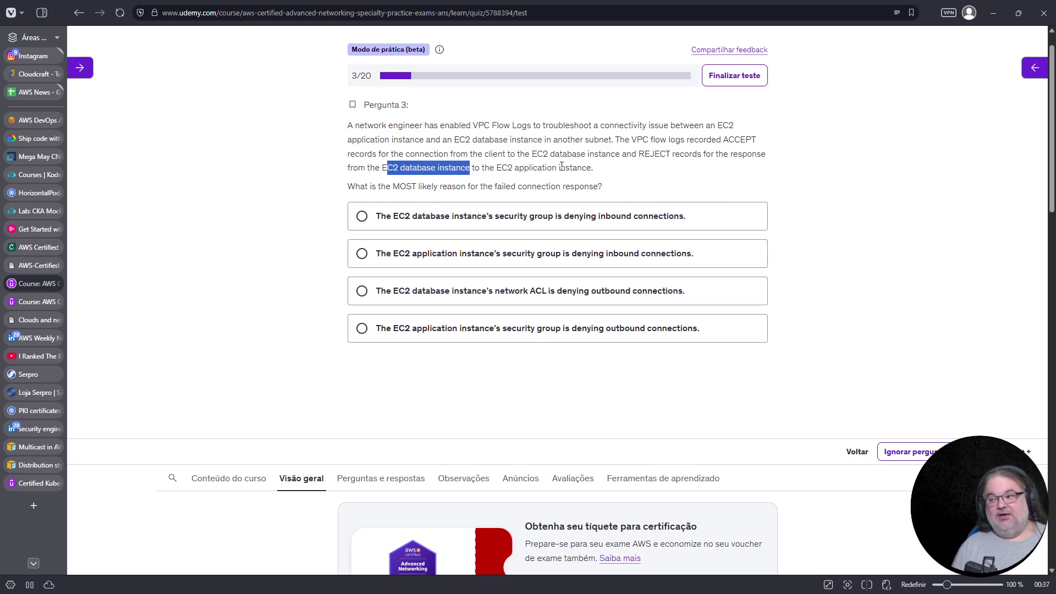
click(475, 297)
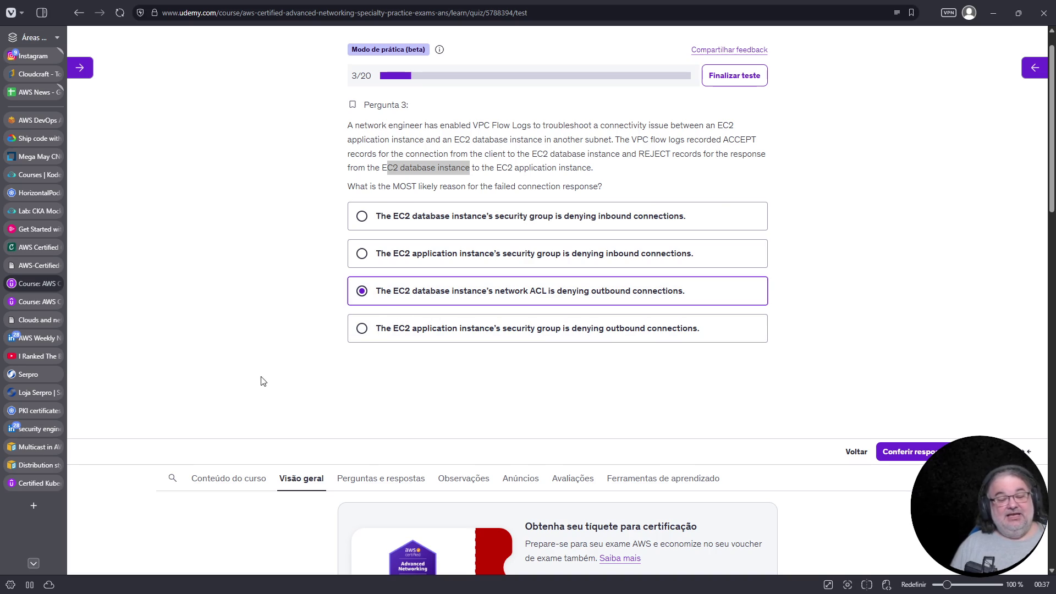
click(33, 506)
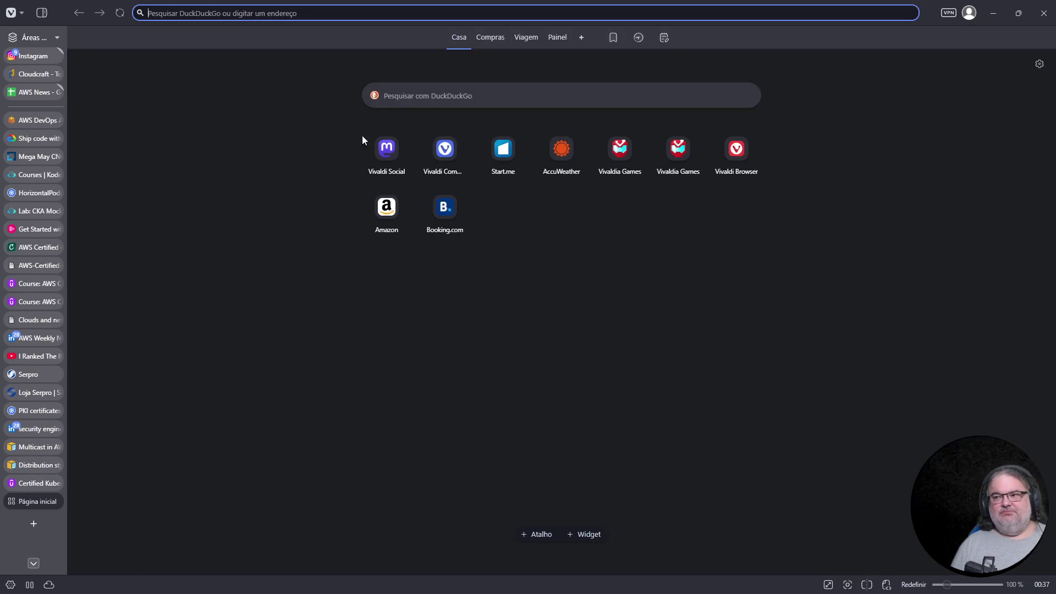
Open the AWS VPC Flow Logs user guide via a 'flow logs' search, then return to question 3
click(361, 14)
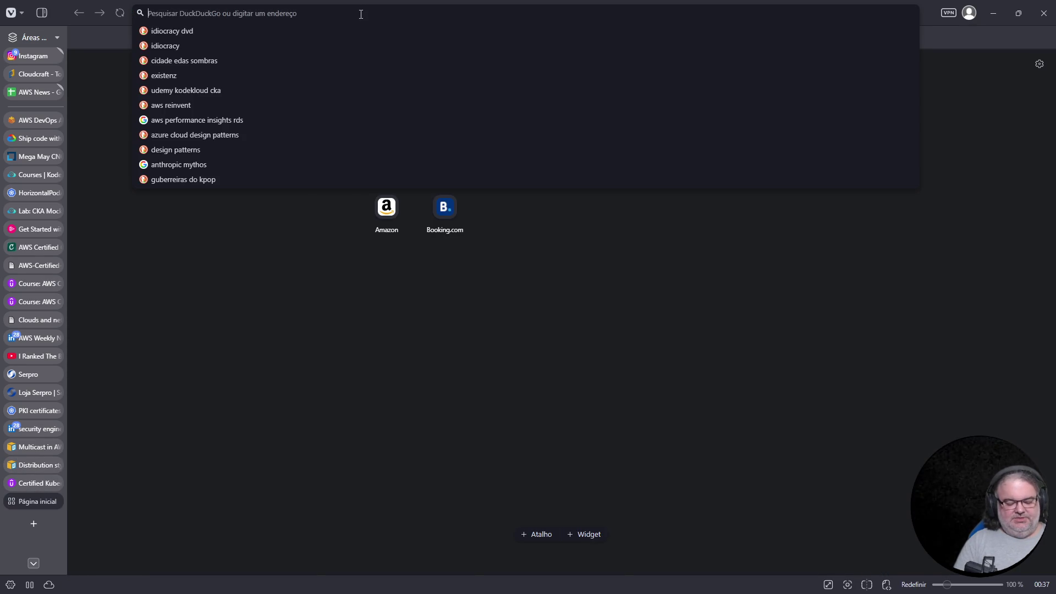
text(flow logs)
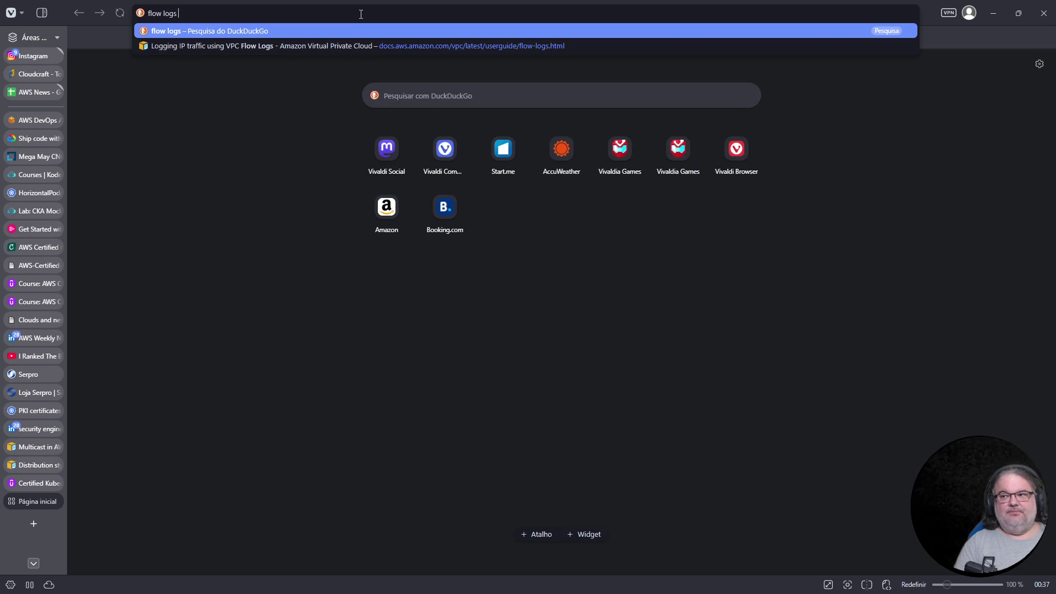
key(Down)
key(Return)
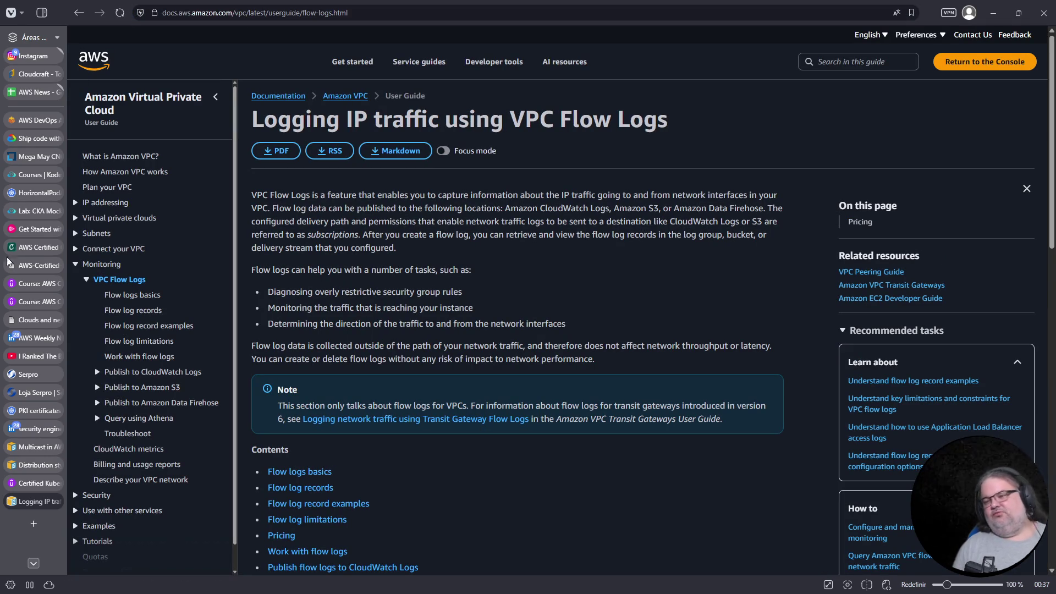
click(28, 283)
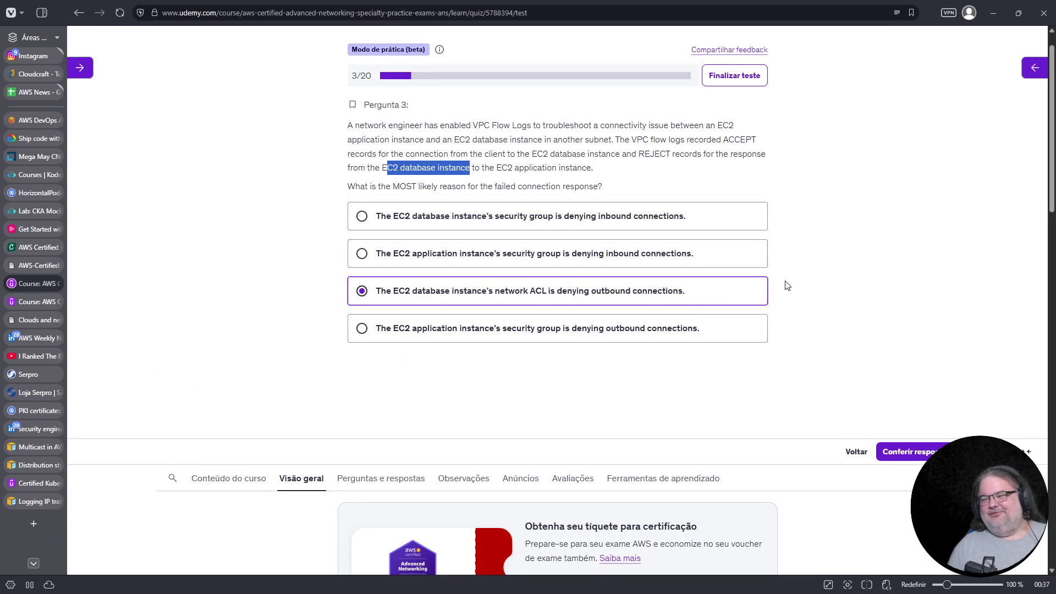
Submit question 3's network ACL answer (deny outbound connections) and review the correct result
click(924, 452)
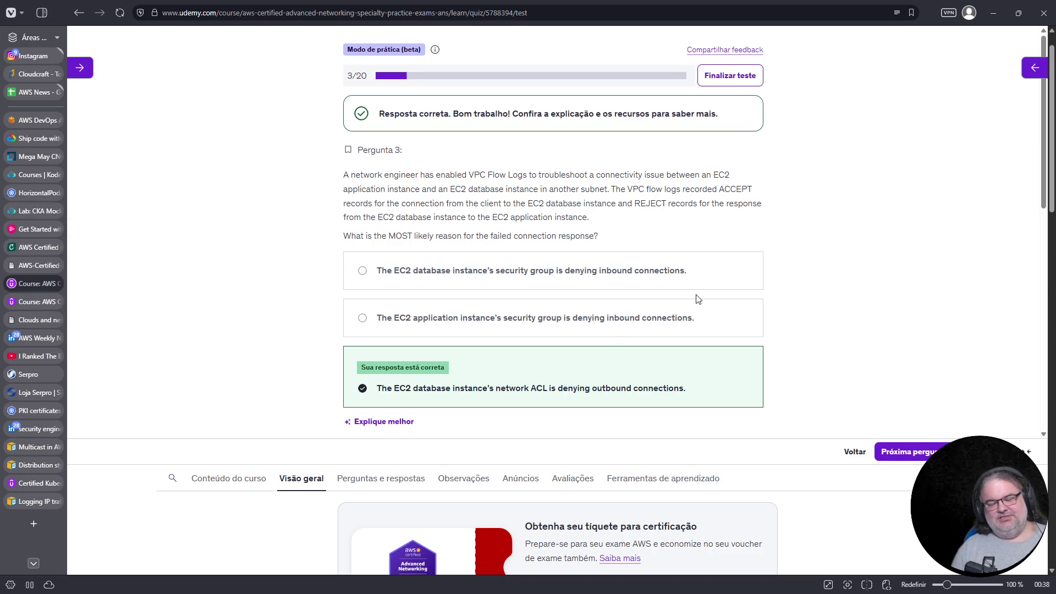
scroll(731, 292, up, 1)
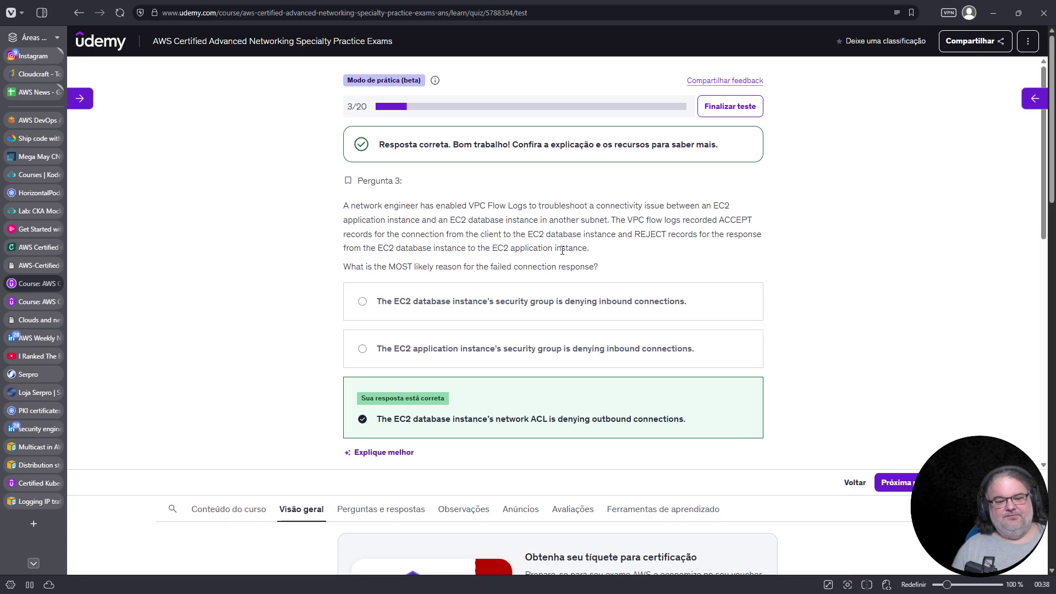
scroll(701, 271, down, 3)
scroll(700, 271, up, 3)
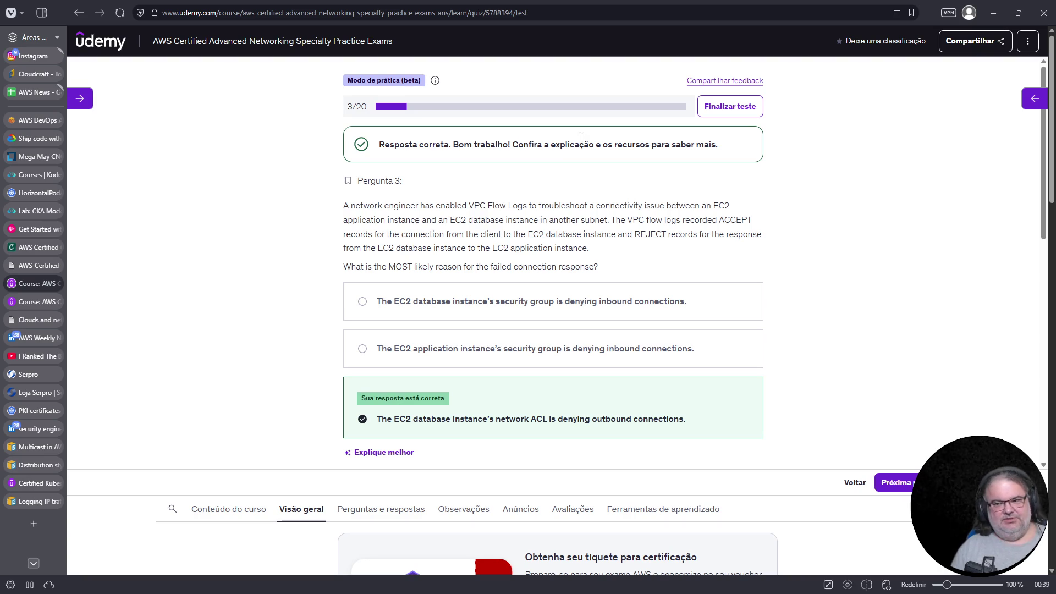
Advance to question 6 and SSH into cluster2-controlplane using the copied ssh command
click(36, 218)
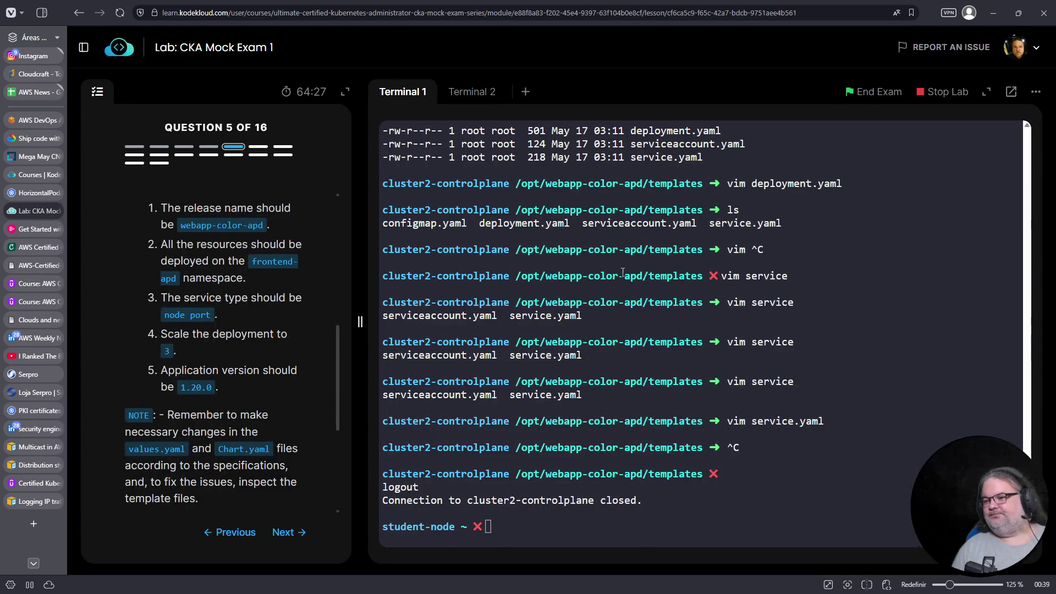
click(282, 533)
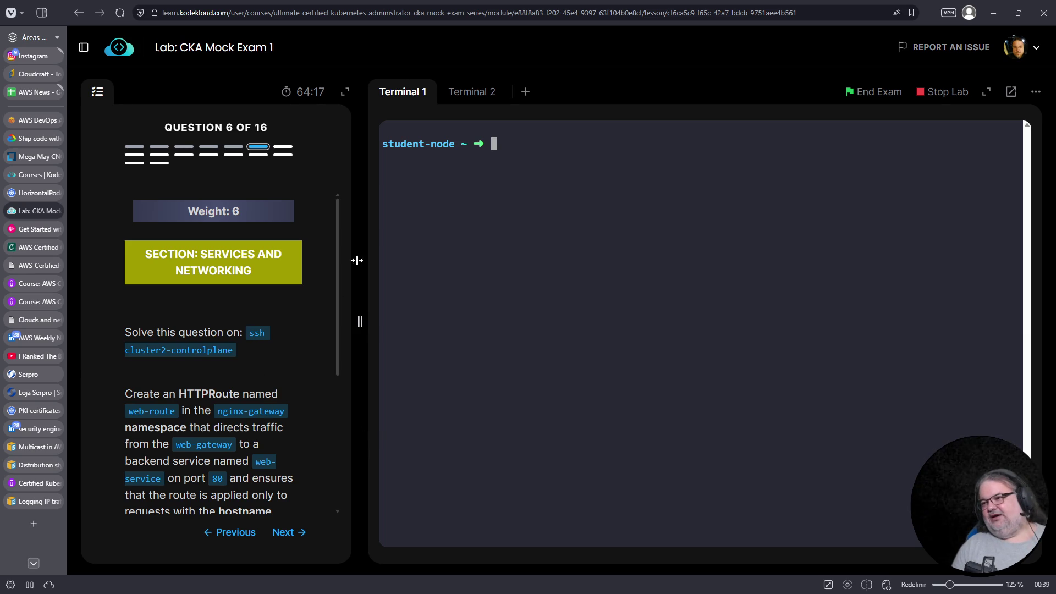
drag(249, 337, 231, 351)
key(ctrl+c)
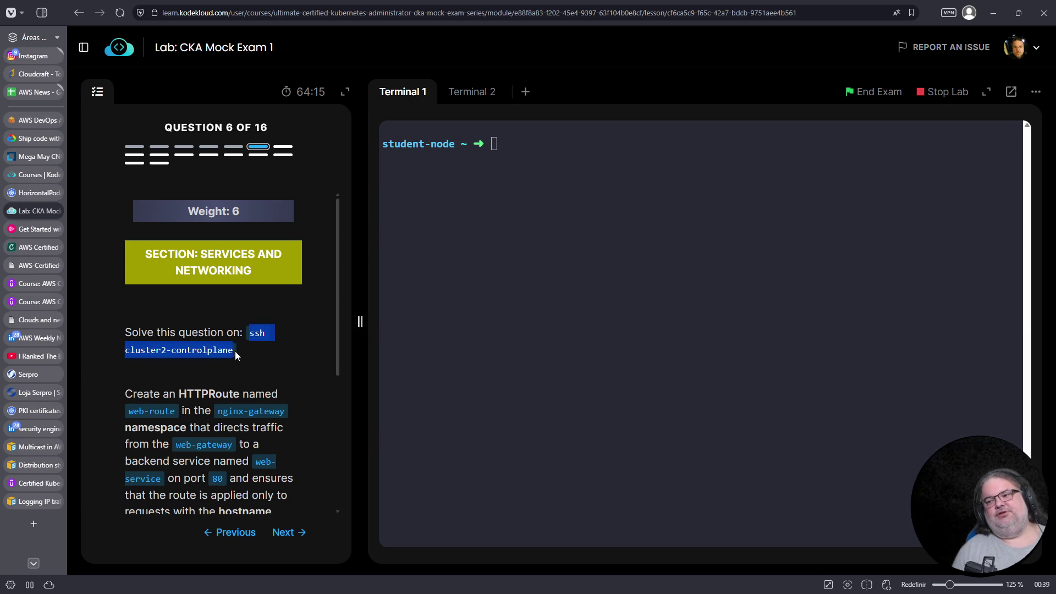
right_click(235, 353)
click(235, 364)
right_click(470, 323)
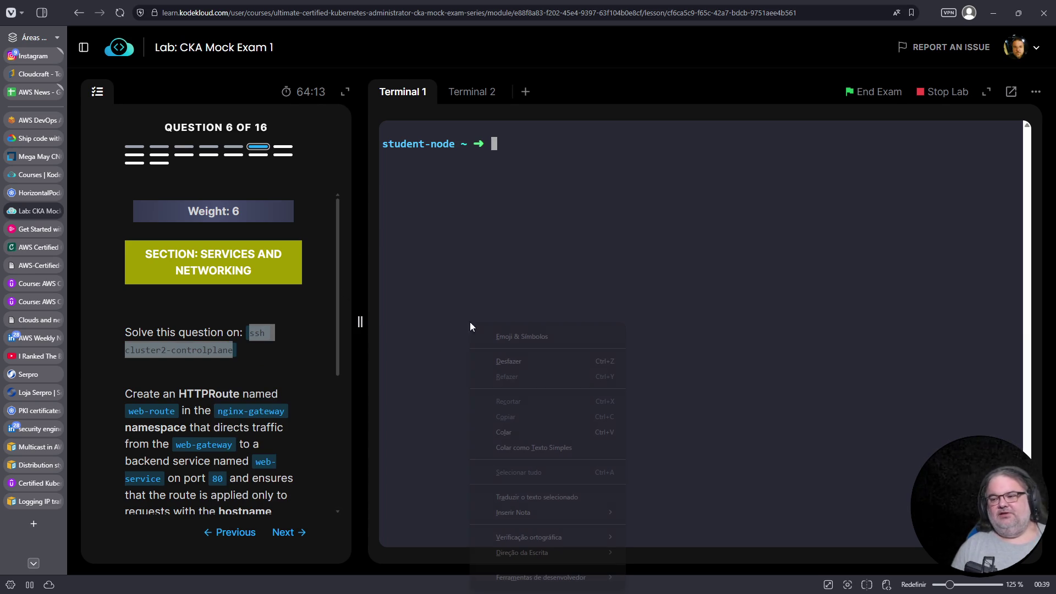
click(523, 431)
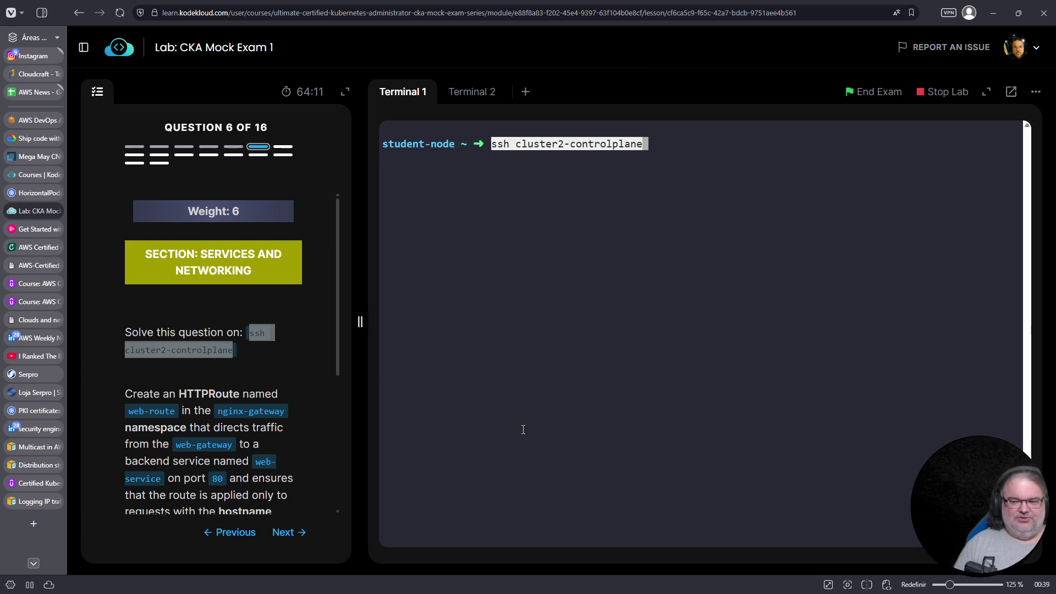
key(Return)
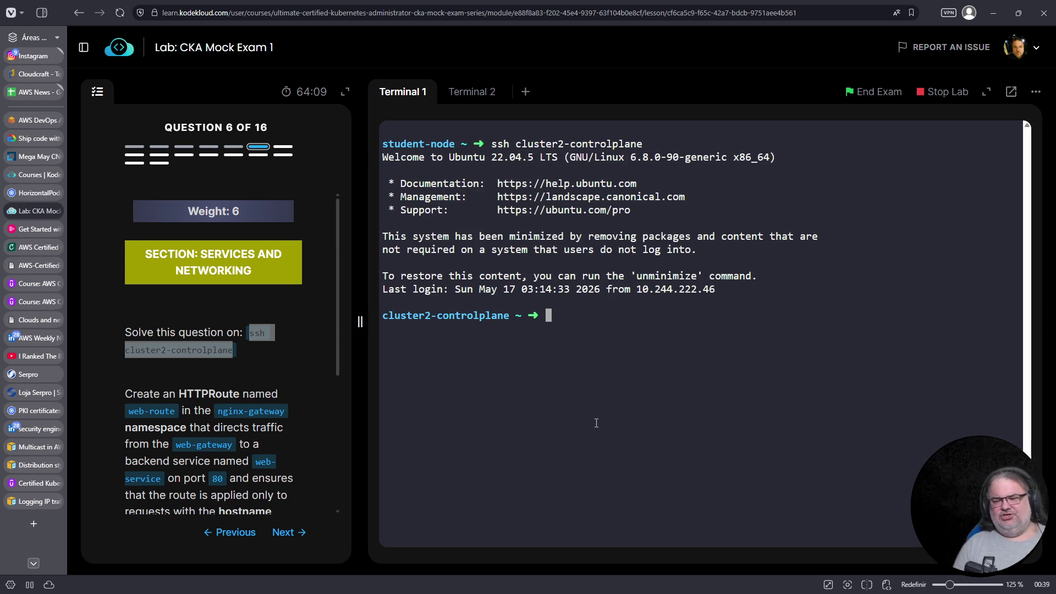
List HTTPRoutes in the default namespace and across all namespaces, finding none
text(k get httproute)
key(Return)
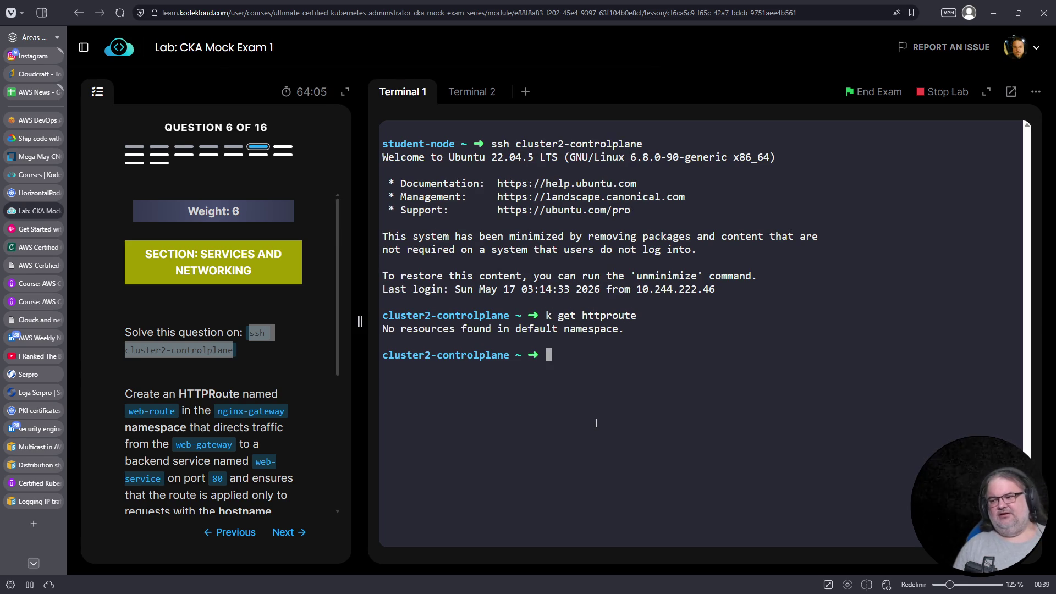
key(Up)
text(-A)
key(Return)
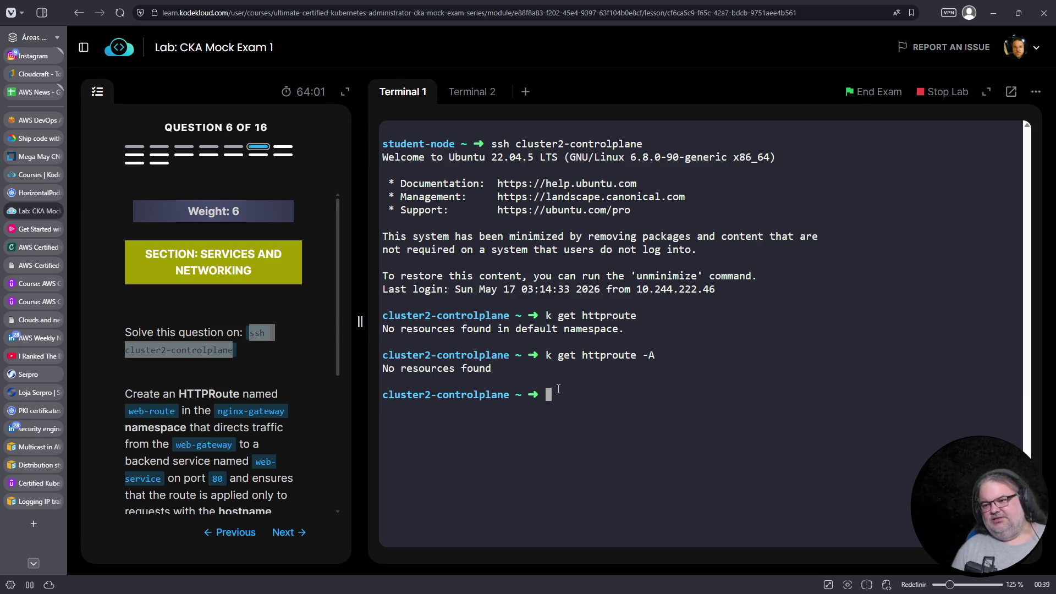
scroll(249, 411, down, 3)
scroll(249, 411, down, 1)
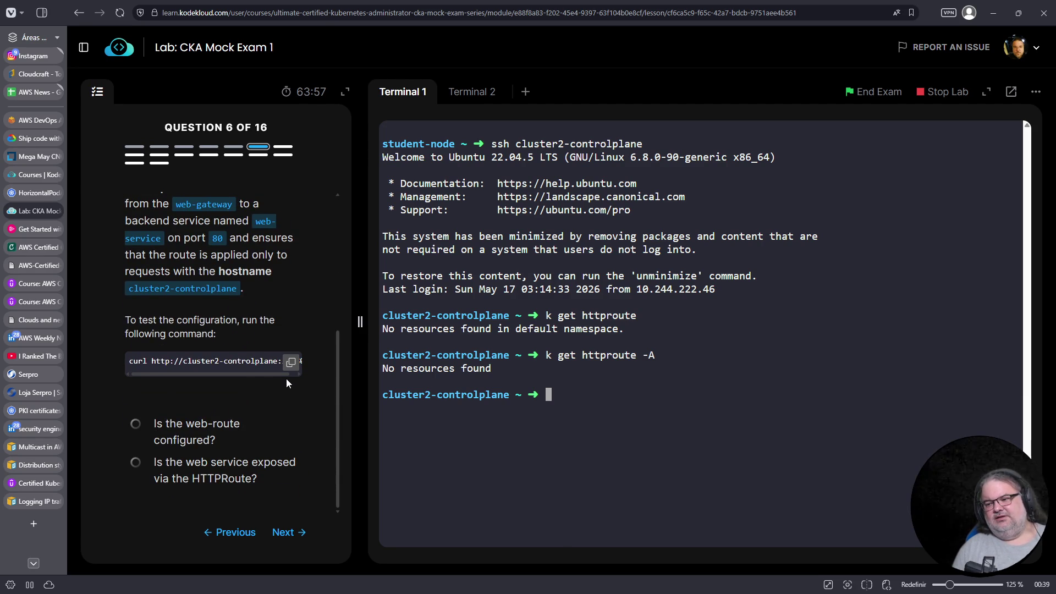
Confirm the httproutes CRD is installed with k get crd | fgrep httproute
text(k get crd | fgrep httproute)
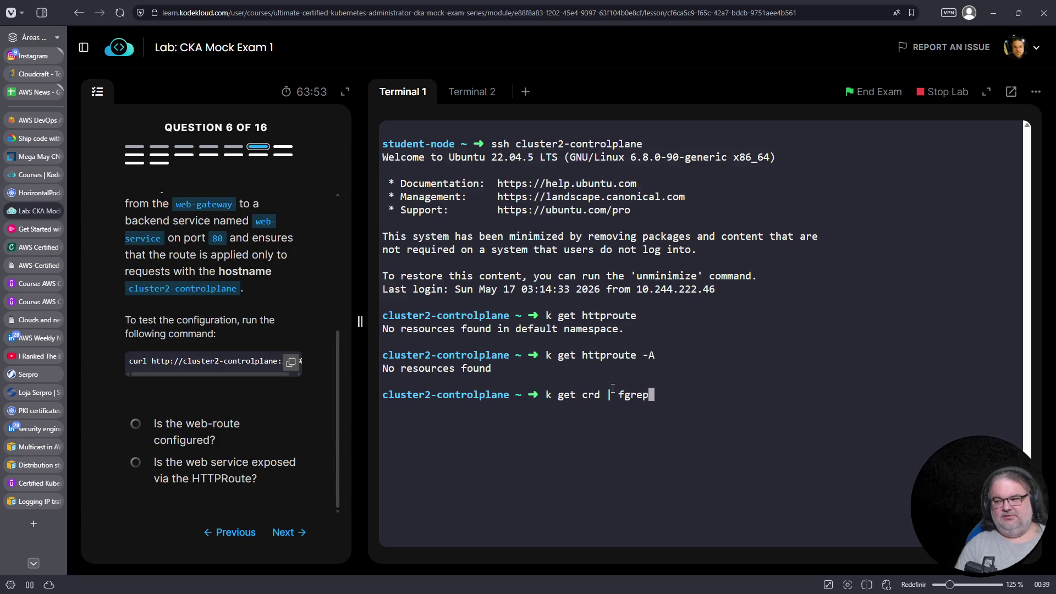
key(Return)
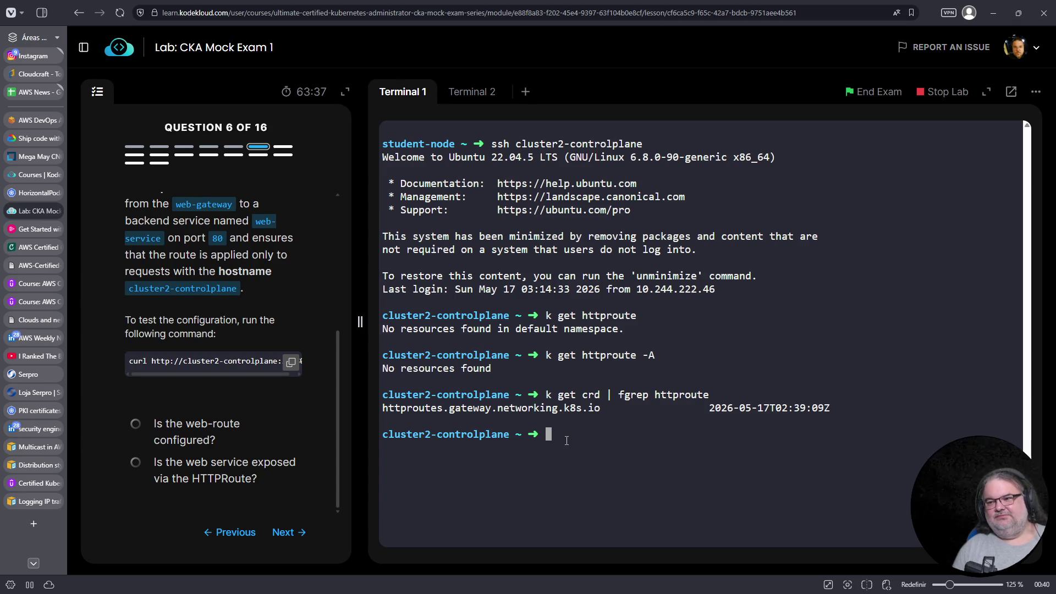
scroll(209, 413, up, 2)
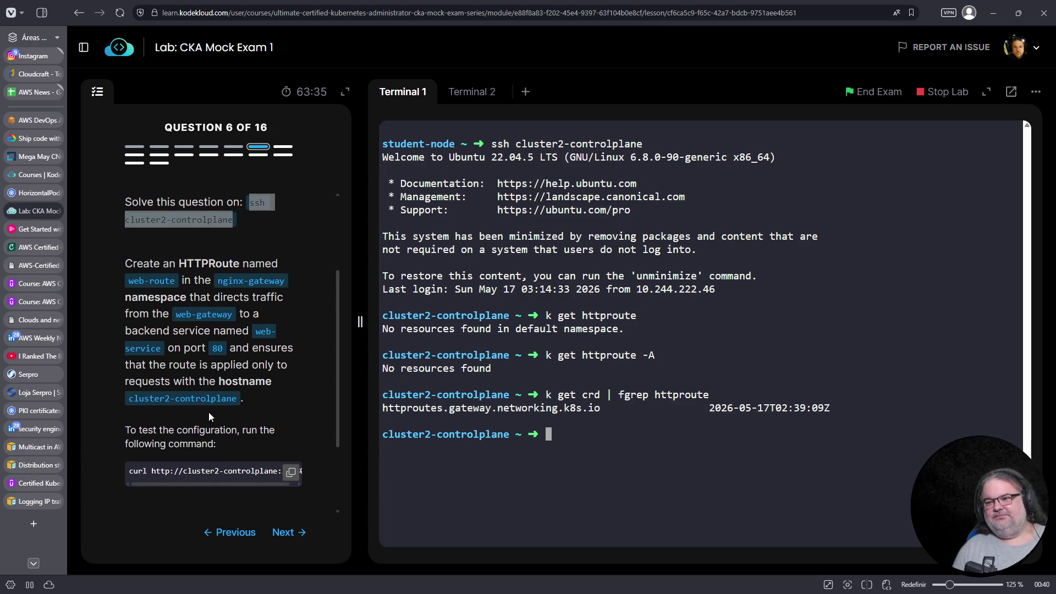
scroll(209, 411, down, 2)
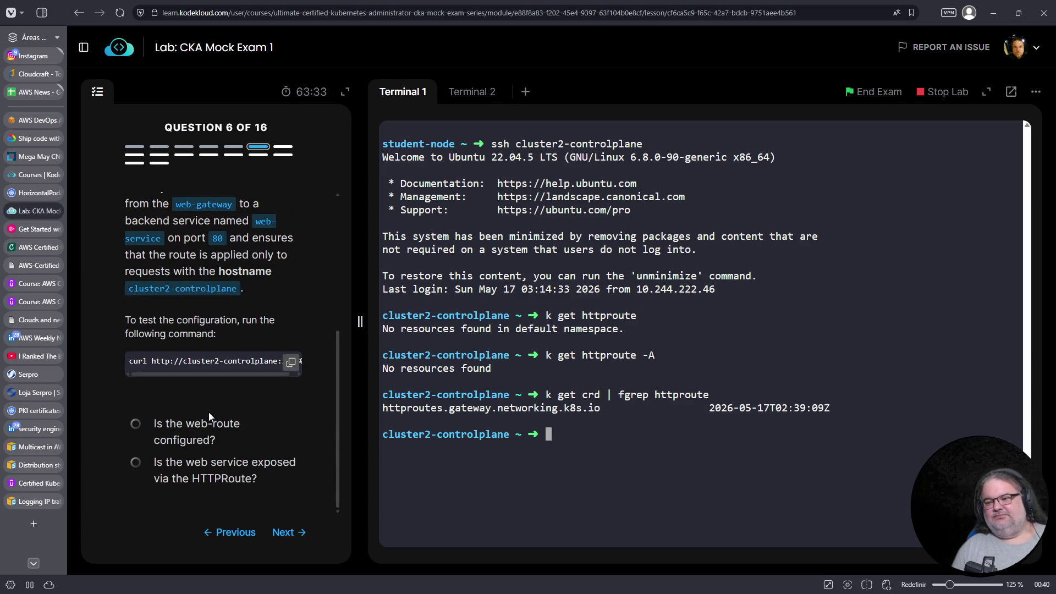
click(28, 190)
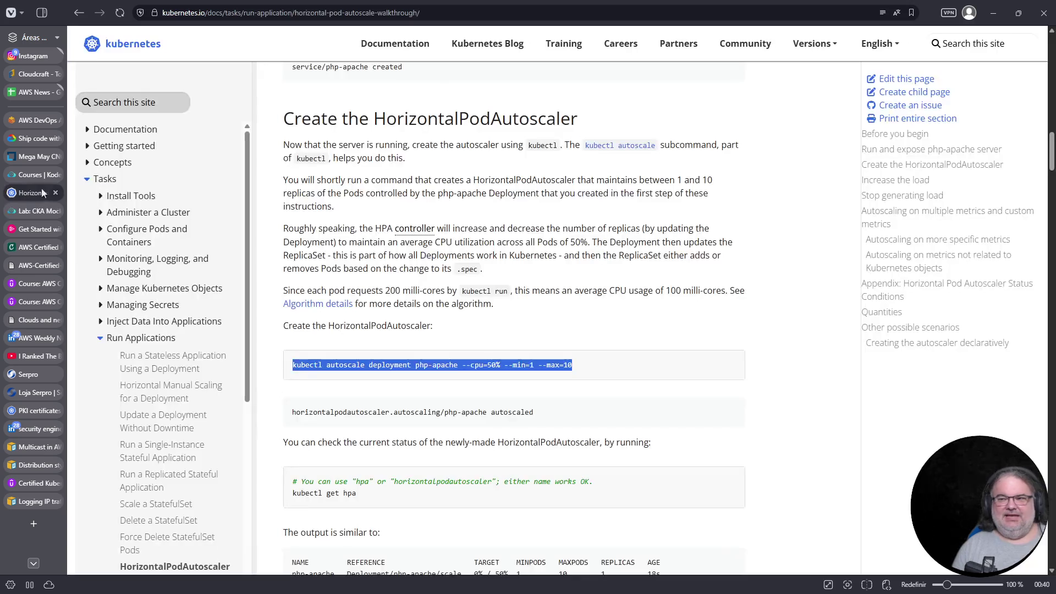
Search the Kubernetes docs for 'httproute', redoing the mistyped 'httroute' search
click(125, 105)
text(httroute)
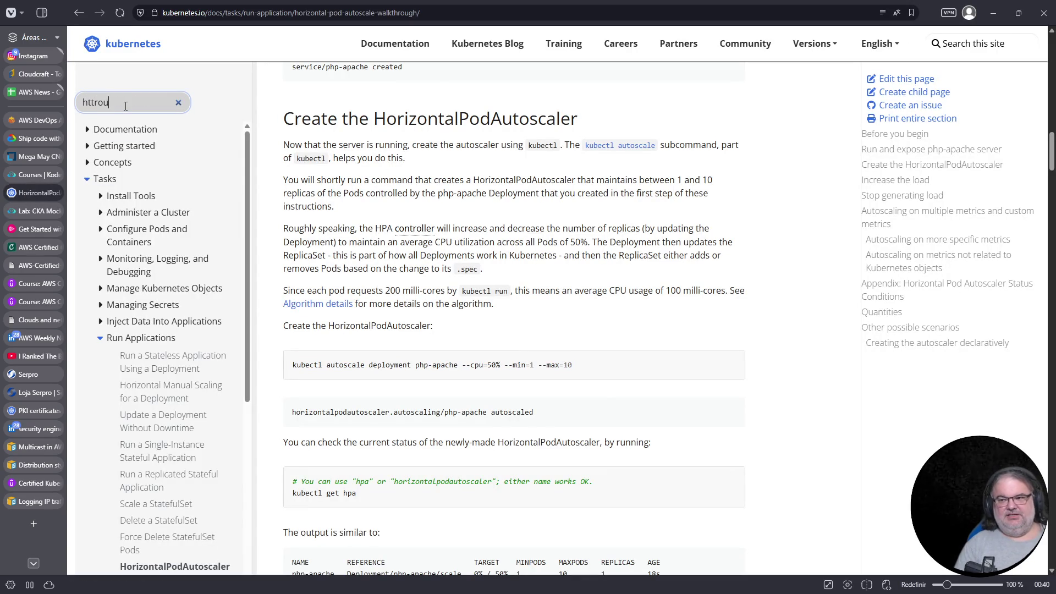
key(Return)
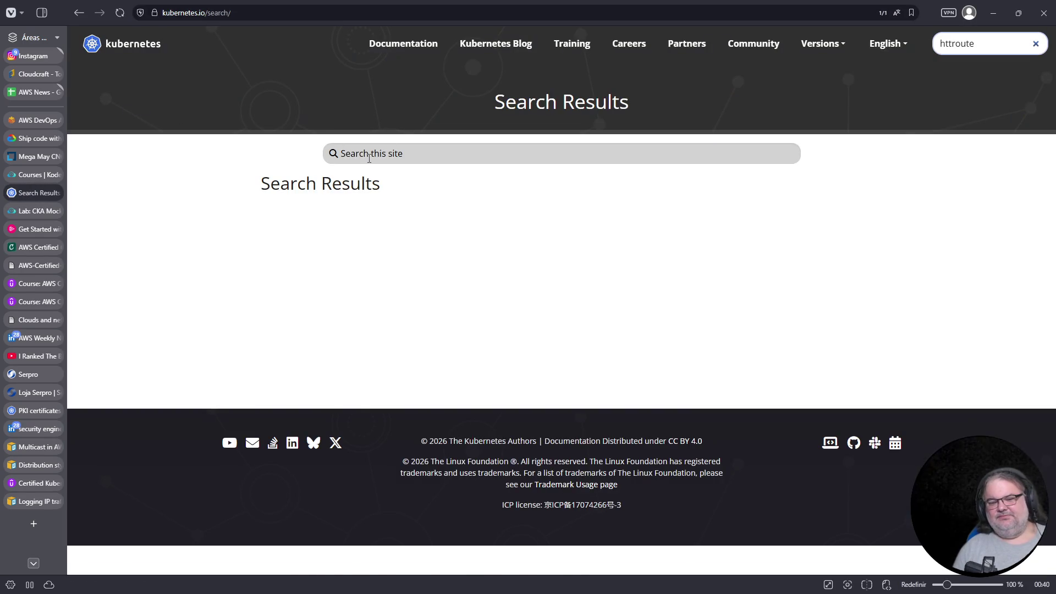
click(370, 159)
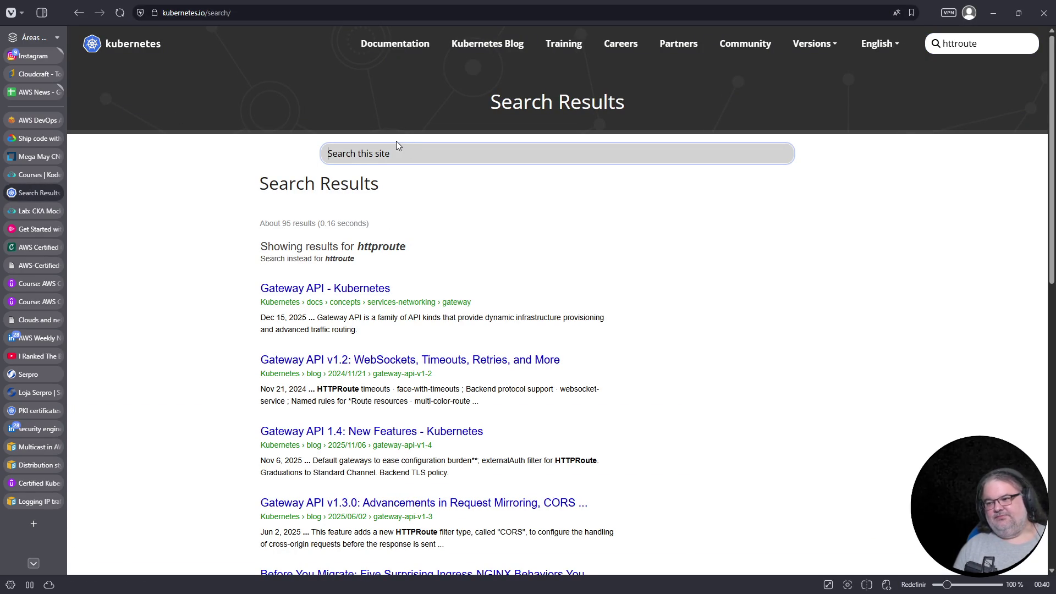
text(httproute)
key(Return)
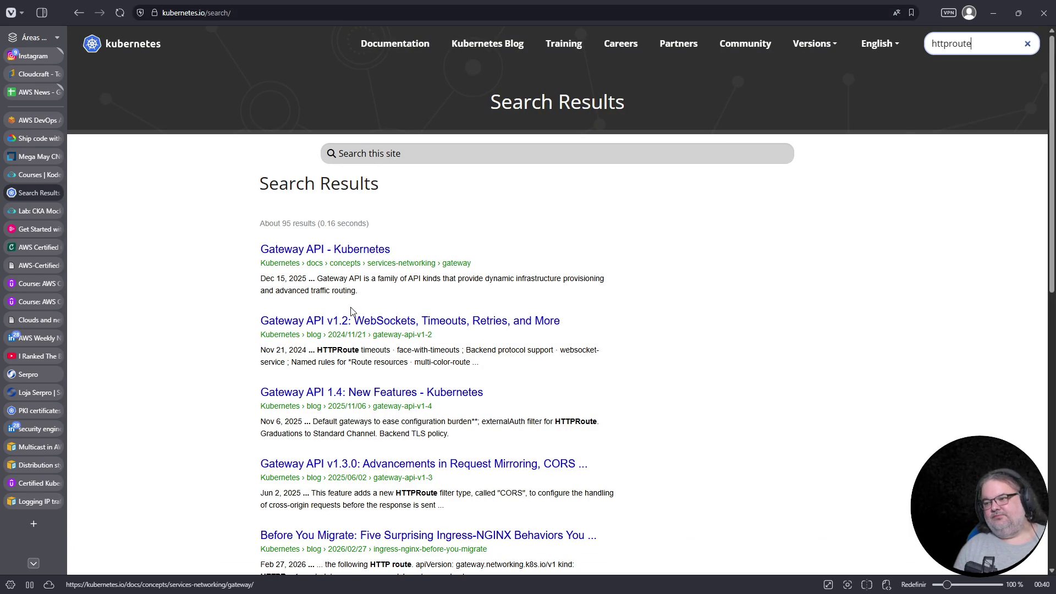
Open the 'Gateway API - Kubernetes' result and read through its overview text
click(351, 254)
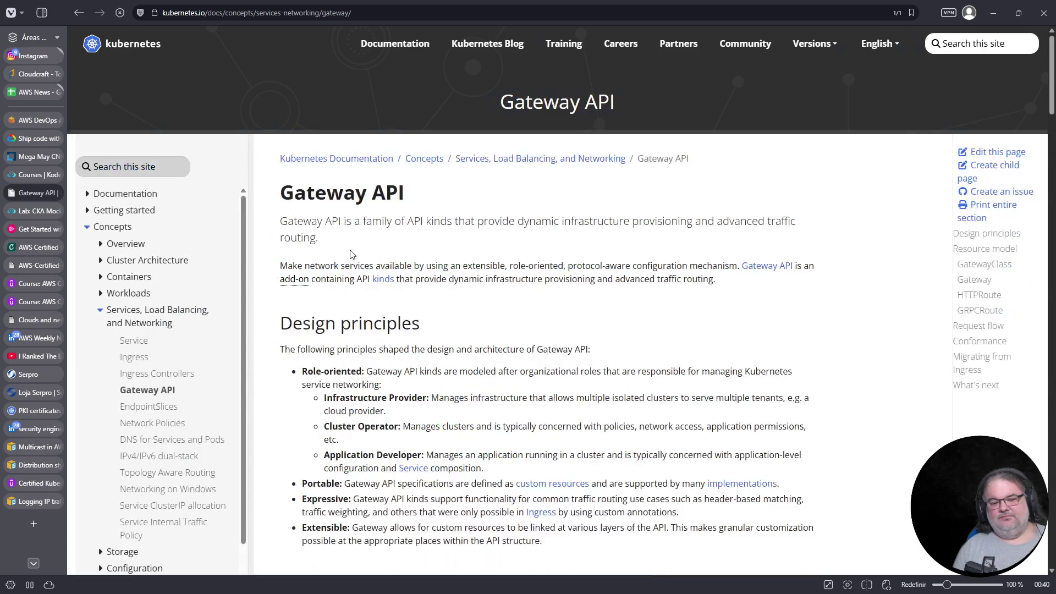
scroll(428, 357, down, 3)
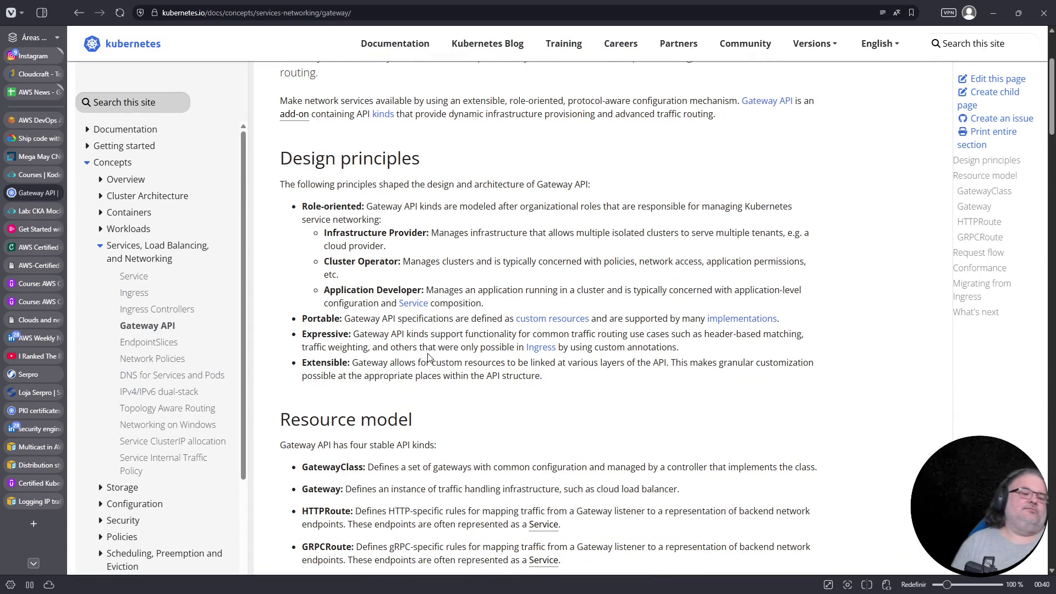
scroll(429, 357, up, 3)
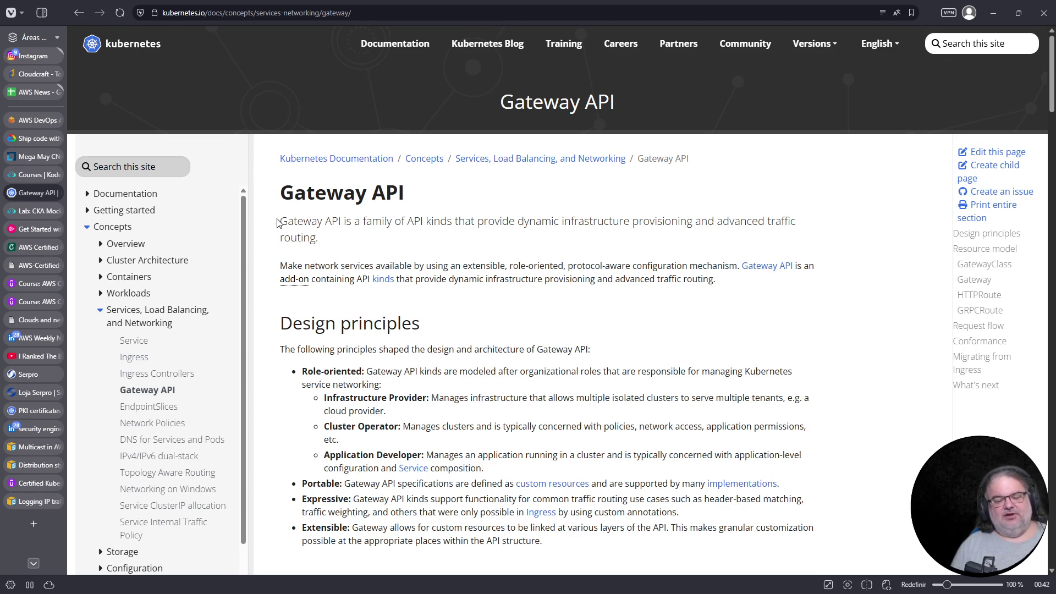
drag(282, 198, 334, 279)
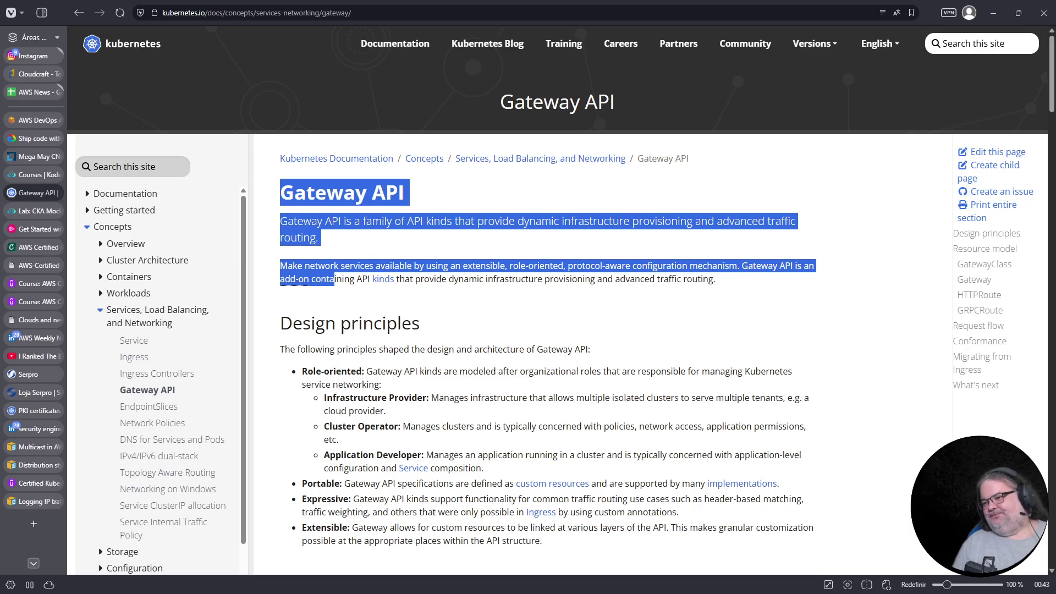
Scroll down to the HTTPRoute section and copy its example YAML block
mouse_move(429, 325)
mouse_down()
mouse_move(616, 266)
mouse_move(434, 266)
mouse_up()
click(431, 325)
scroll(459, 339, down, 15)
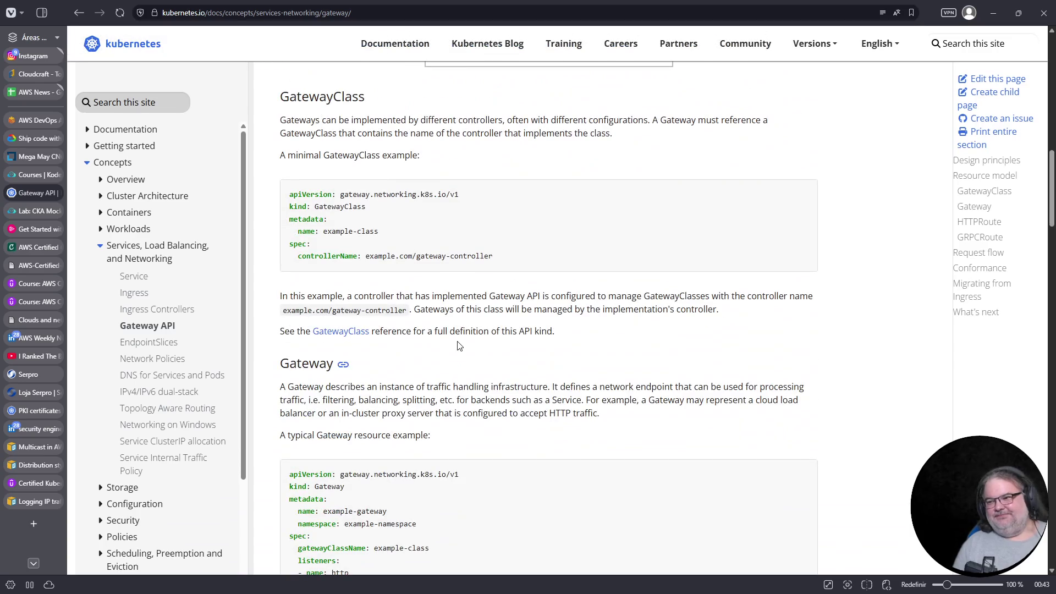
scroll(457, 338, down, 12)
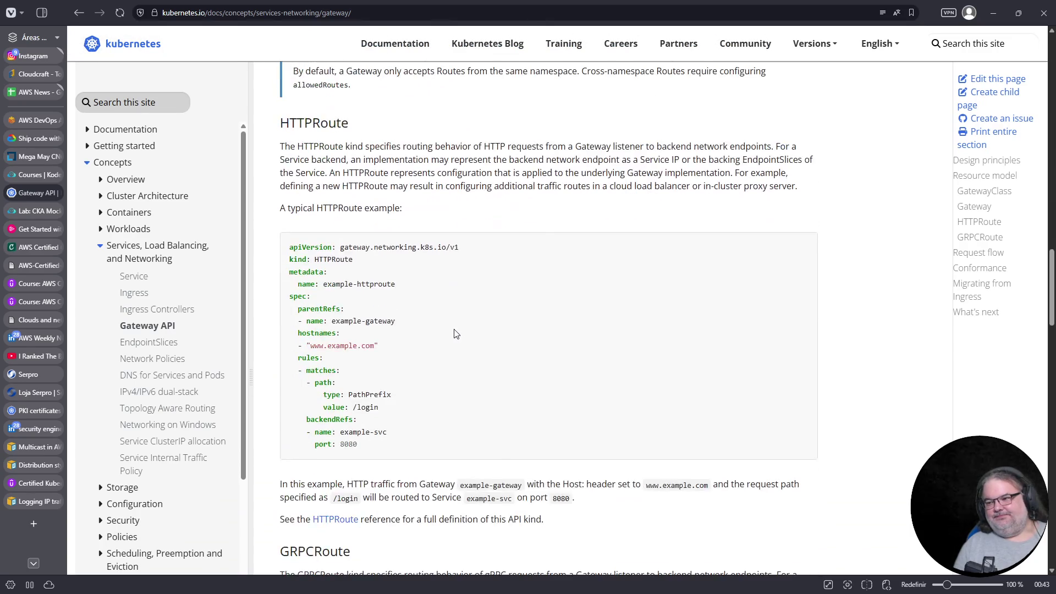
scroll(455, 334, down, 1)
mouse_move(387, 403)
mouse_down()
mouse_move(291, 261)
mouse_move(278, 194)
mouse_up()
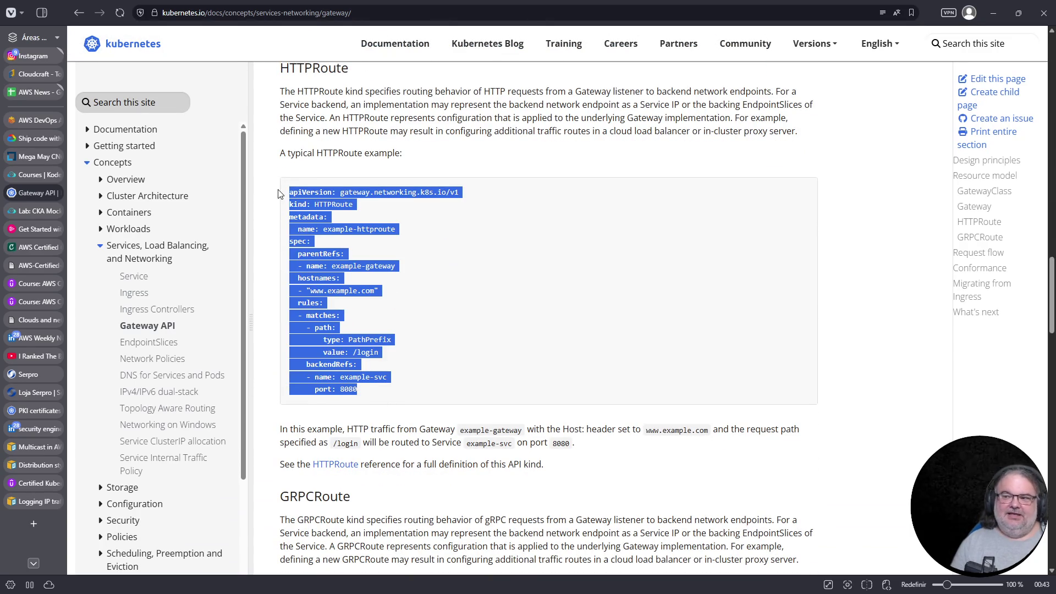
right_click(312, 192)
click(329, 208)
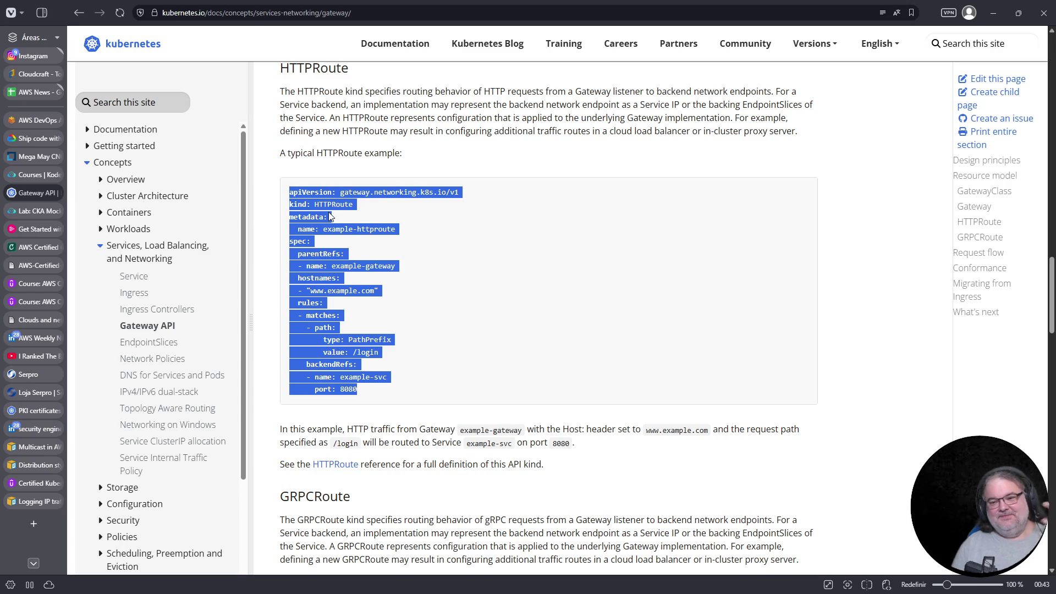
mouse_move(23, 224)
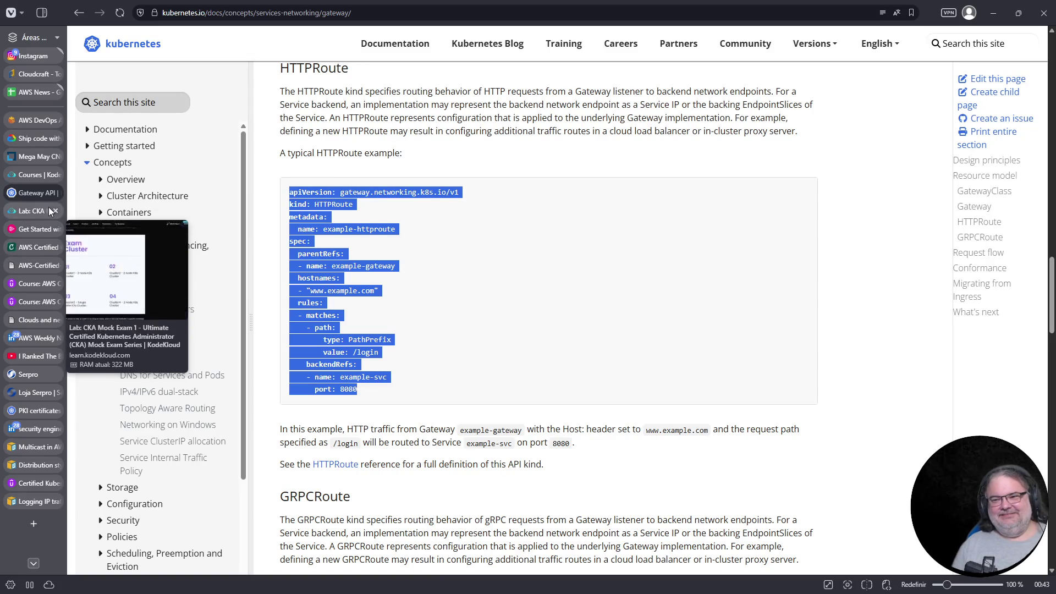
click(44, 212)
Create httproute.yaml in vim and paste the copied HTTPRoute example into it
click(619, 472)
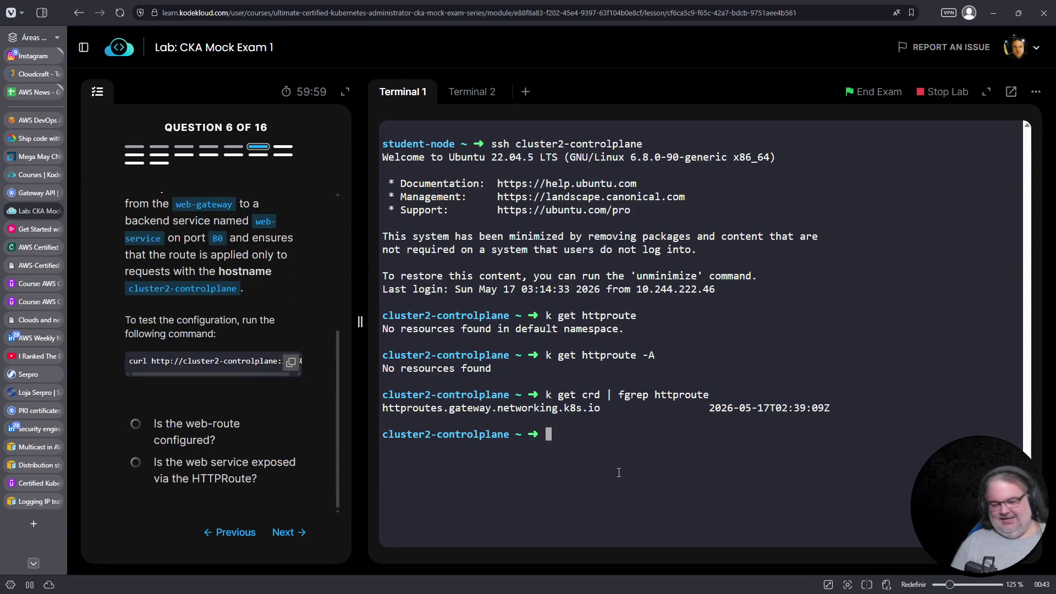
text(vim httproute.)
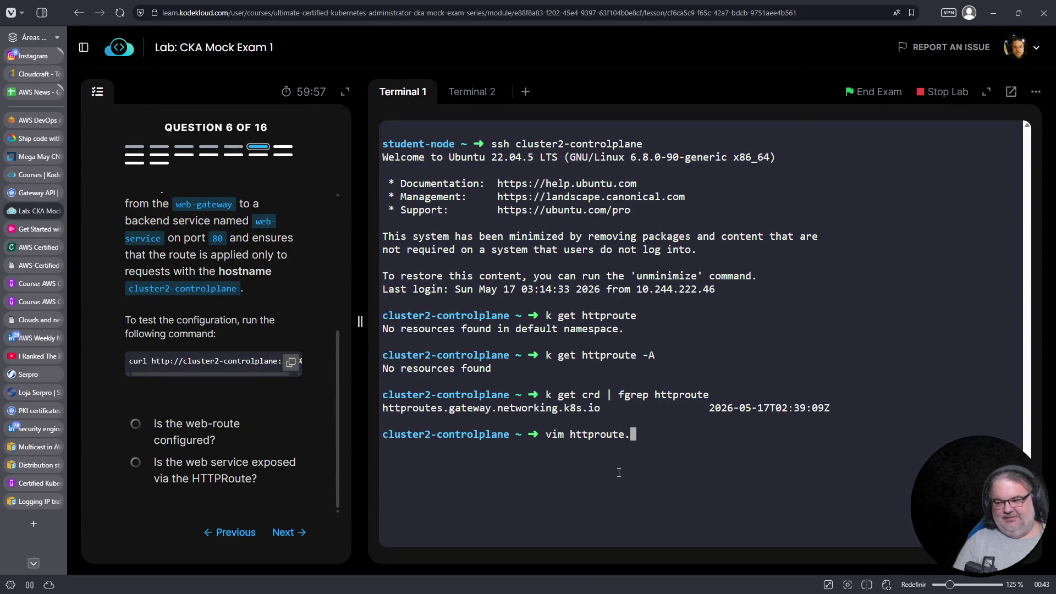
text(yaml)
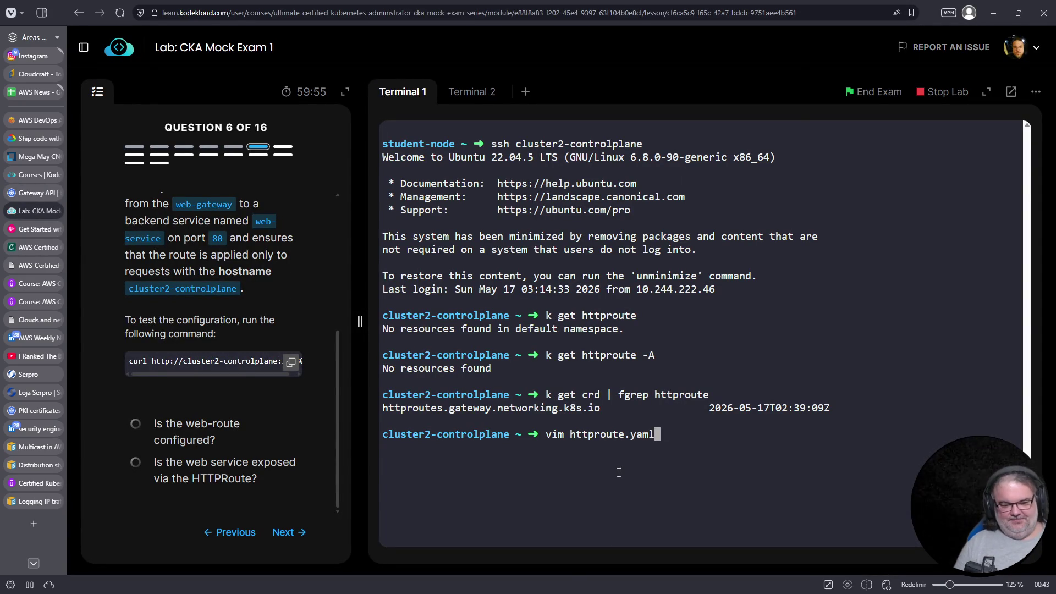
key(Return)
key(i)
right_click(540, 340)
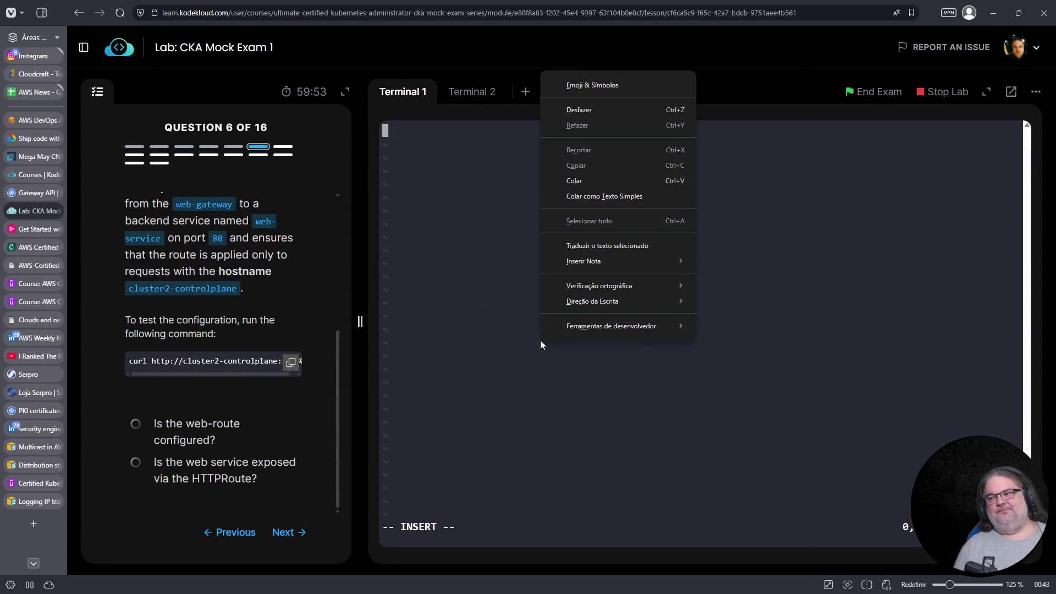
click(603, 182)
Rename the route from example-httproute to web-route
key(Up)
scroll(265, 388, up, 3)
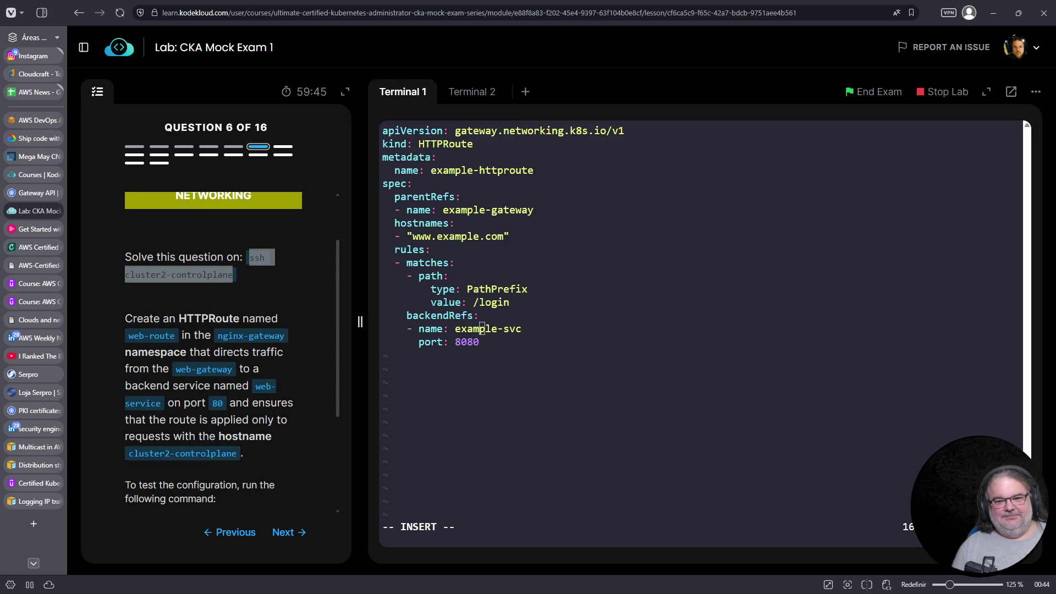
click(601, 283)
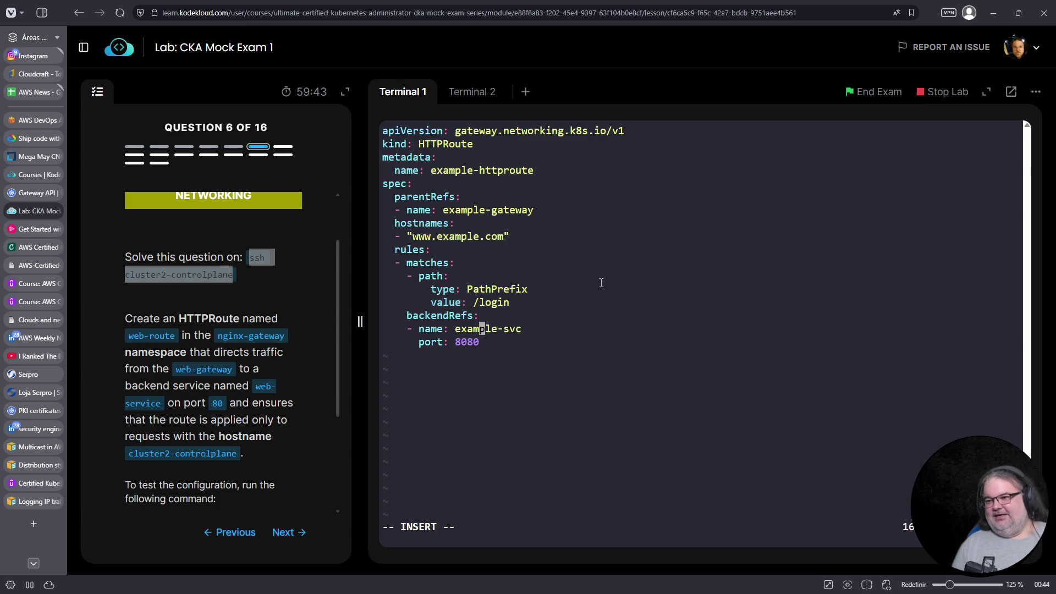
scroll(305, 321, up, 1)
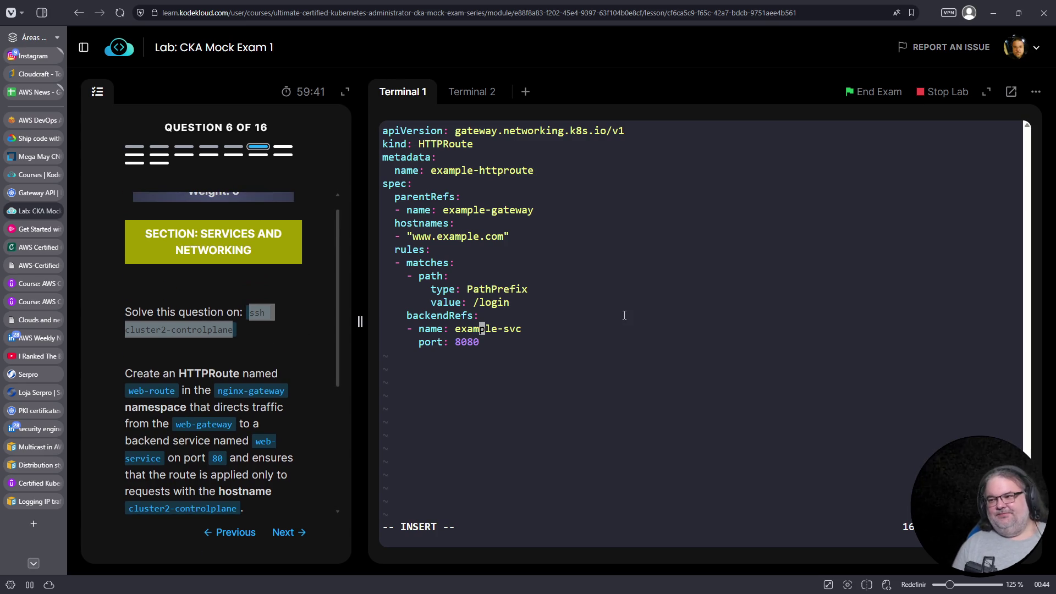
key(Up)
key(Up)
key(Up)
key(Home)
key(Right)
key(Right)
key(Right)
key(Left)
key(Left)
key(Left)
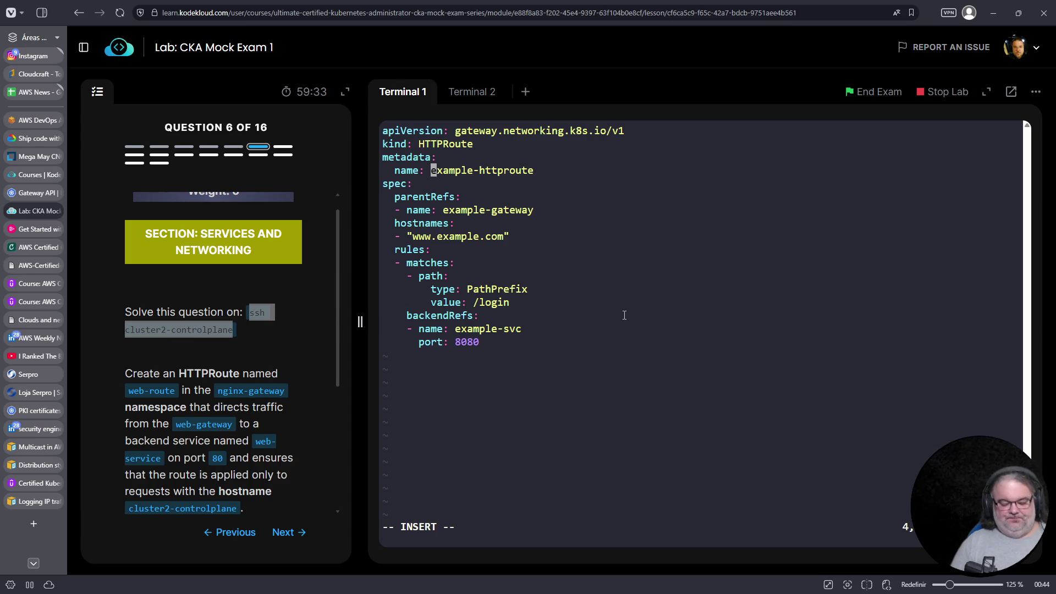
text(web-)
key(BackSpace)
key(BackSpace)
key(BackSpace)
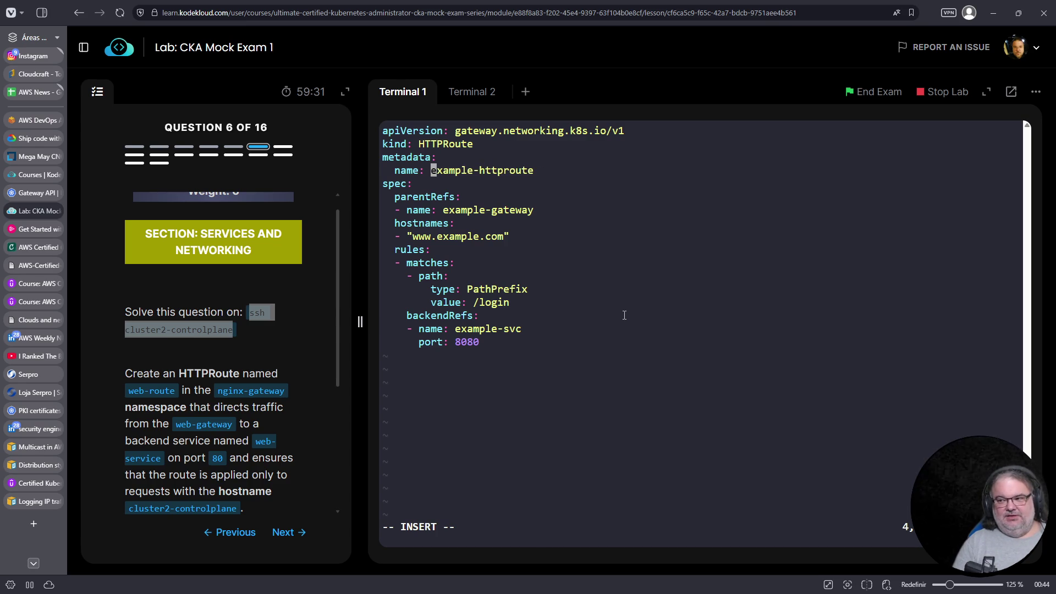
text(web-route)
key(Escape)
key(l)
key(D)
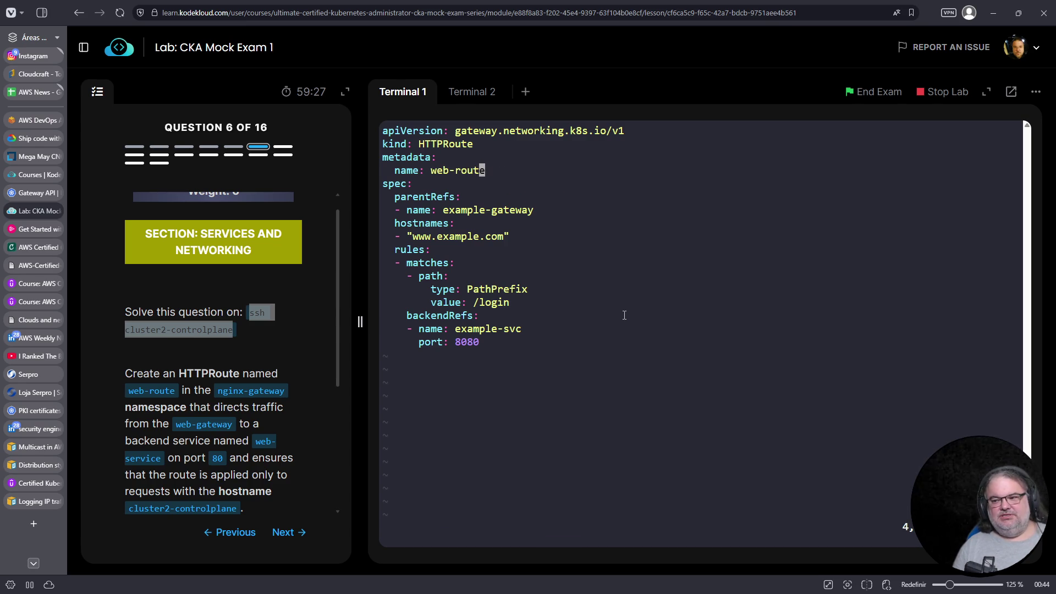
Add 'namespace: nginx-gateway' under the route's metadata name
key(j)
key(j)
key(j)
key(h)
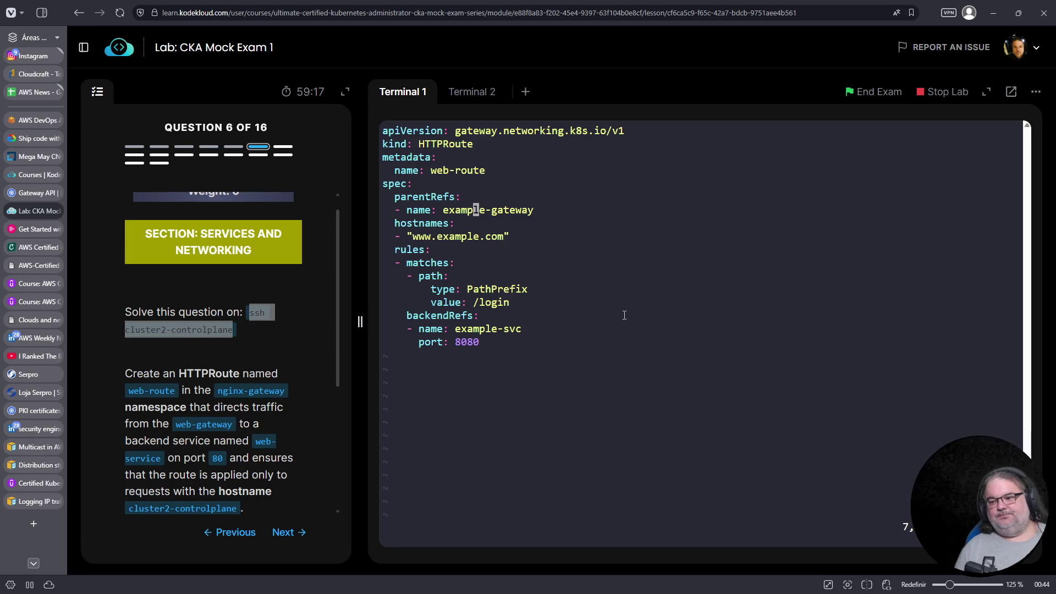
scroll(262, 441, down, 1)
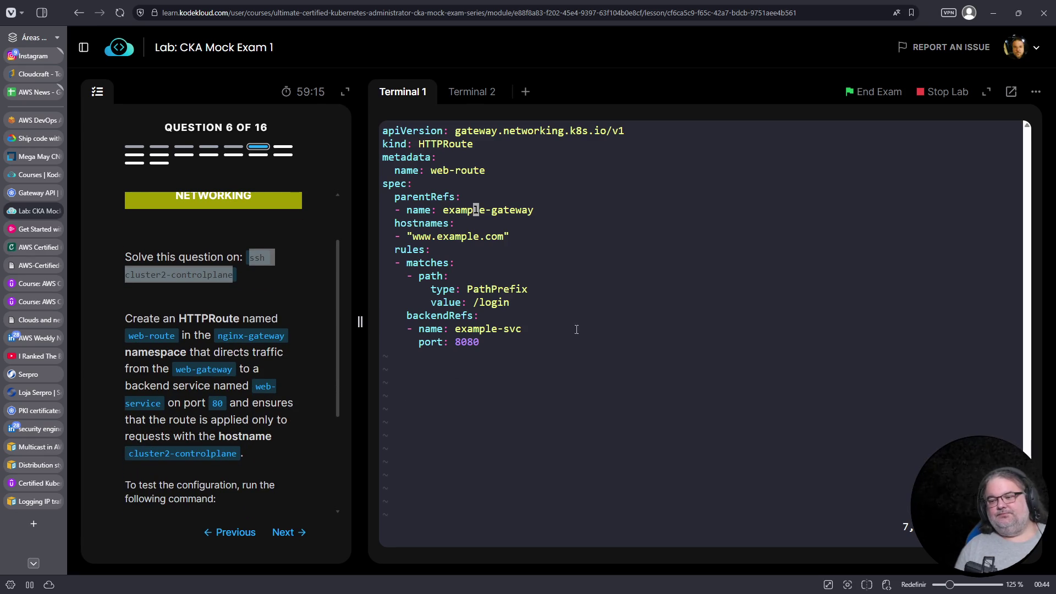
key(Up)
key(Up)
key(Up)
key(Up)
key(Down)
key(o)
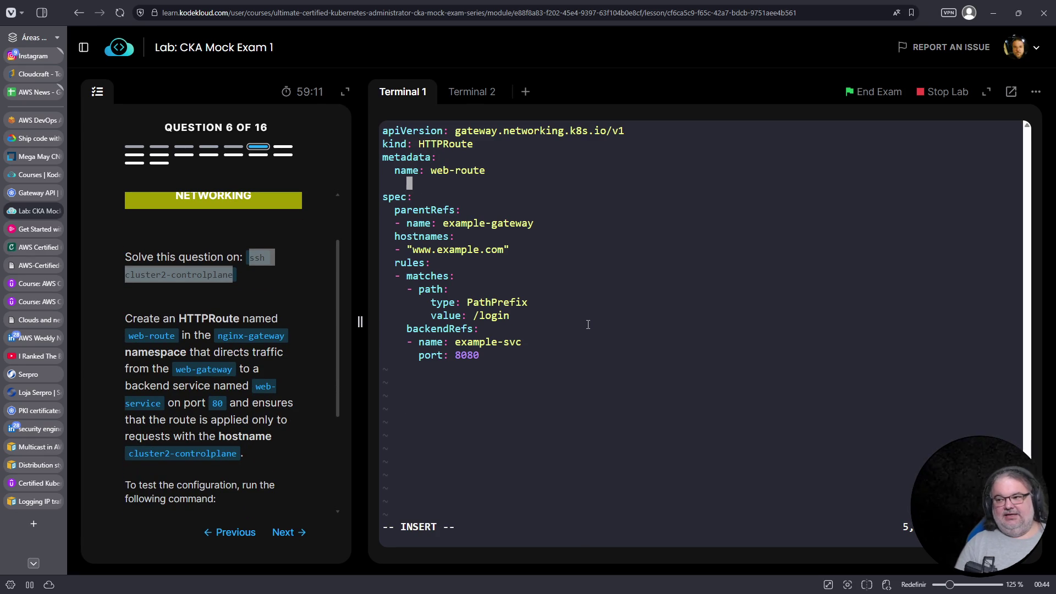
key(BackSpace)
key(BackSpace)
text(namespace)
key(Home)
key(End)
text(: nginx-gateway)
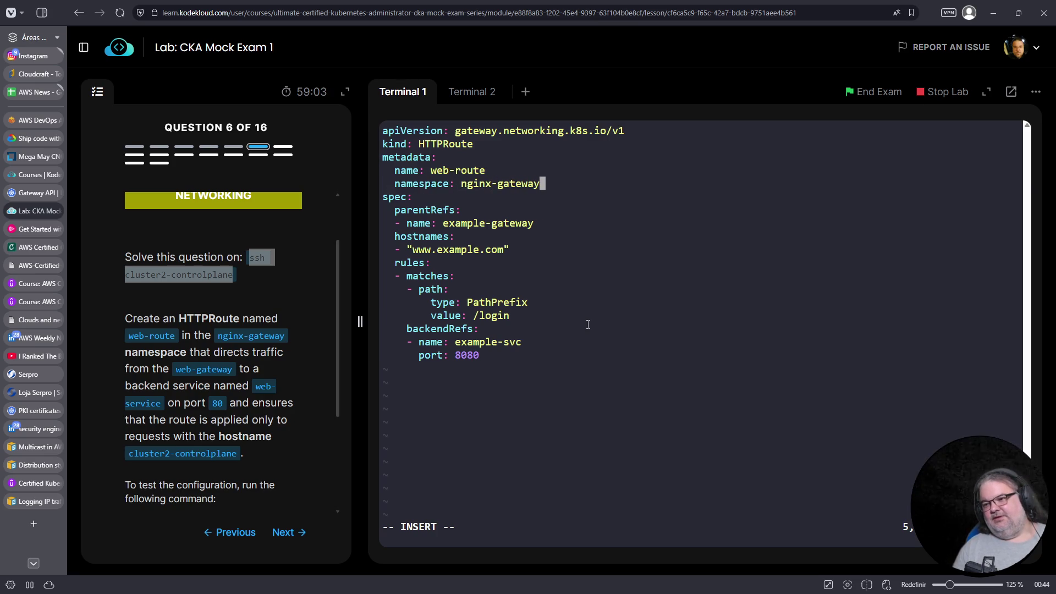
Change the backend service name from example-svc to web-service
key(Down)
key(Down)
key(Down)
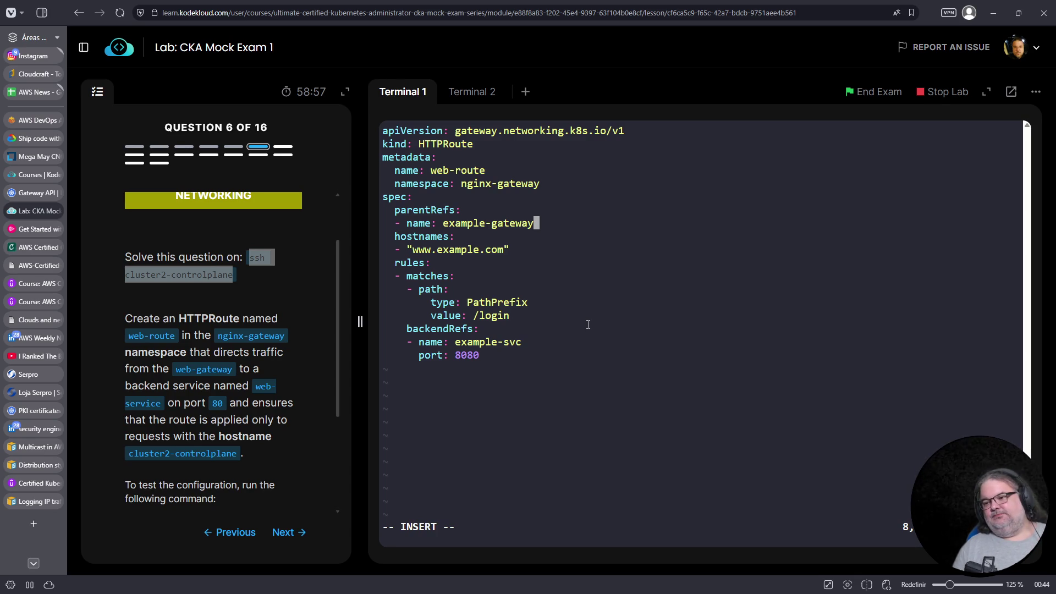
key(Down)
key(Down)
key(Down)
key(Down)
key(Down)
key(Down)
key(Left)
key(Left)
key(Left)
key(Up)
key(Right)
key(Right)
key(Right)
text(D)
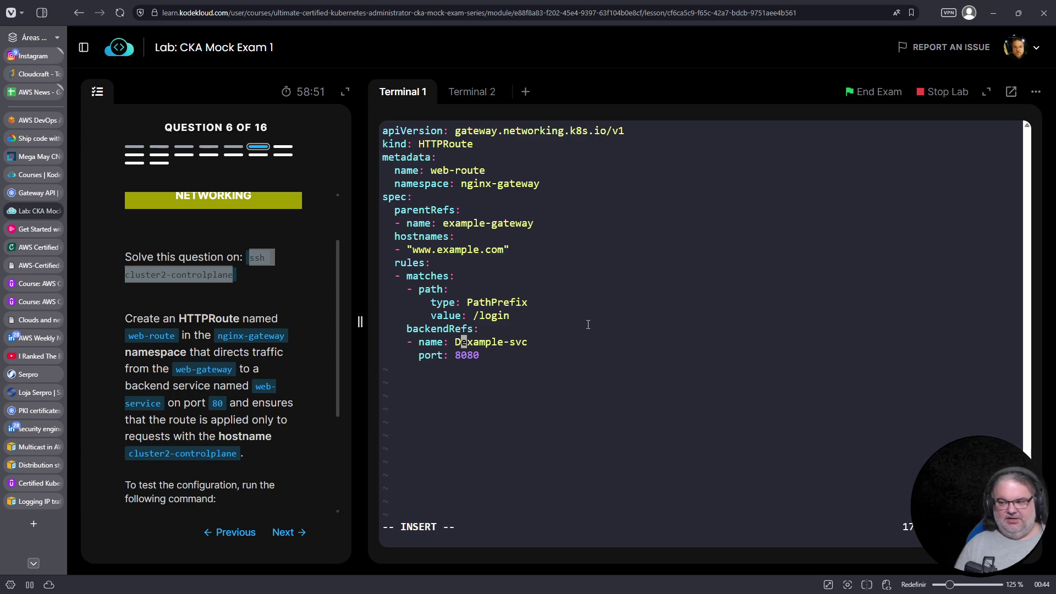
key(Escape)
key(shift+d)
text(Aas)
key(BackSpace)
key(BackSpace)
text(web-serv)
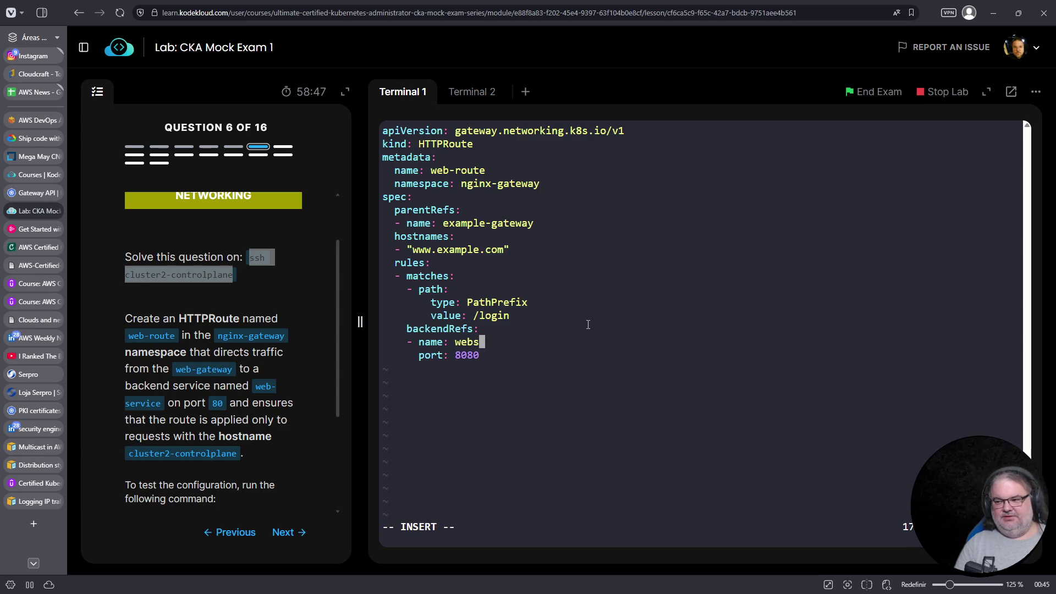
text(ice)
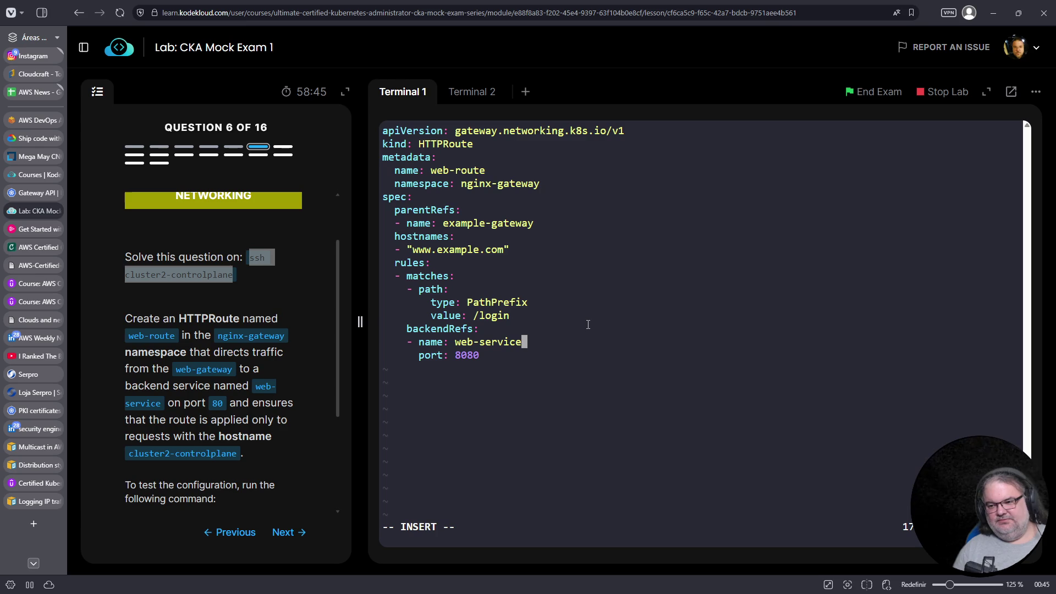
Change the backend port from 8080 to 80 and save the file with :w
key(Down)
key(BackSpace)
key(BackSpace)
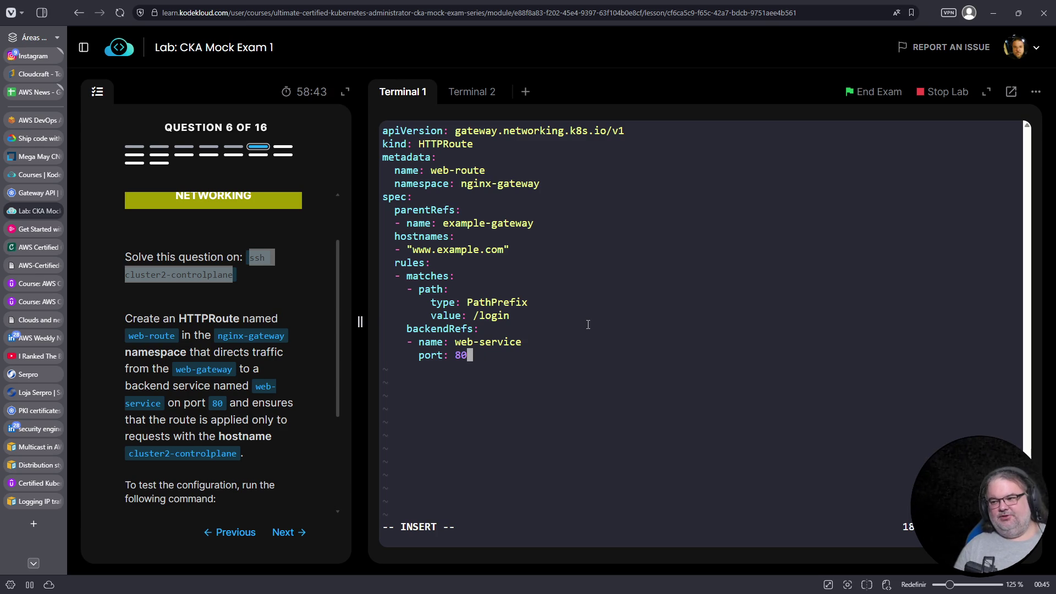
key(Escape)
text(:w)
key(Return)
key(Up)
key(Up)
key(Up)
key(Up)
key(Up)
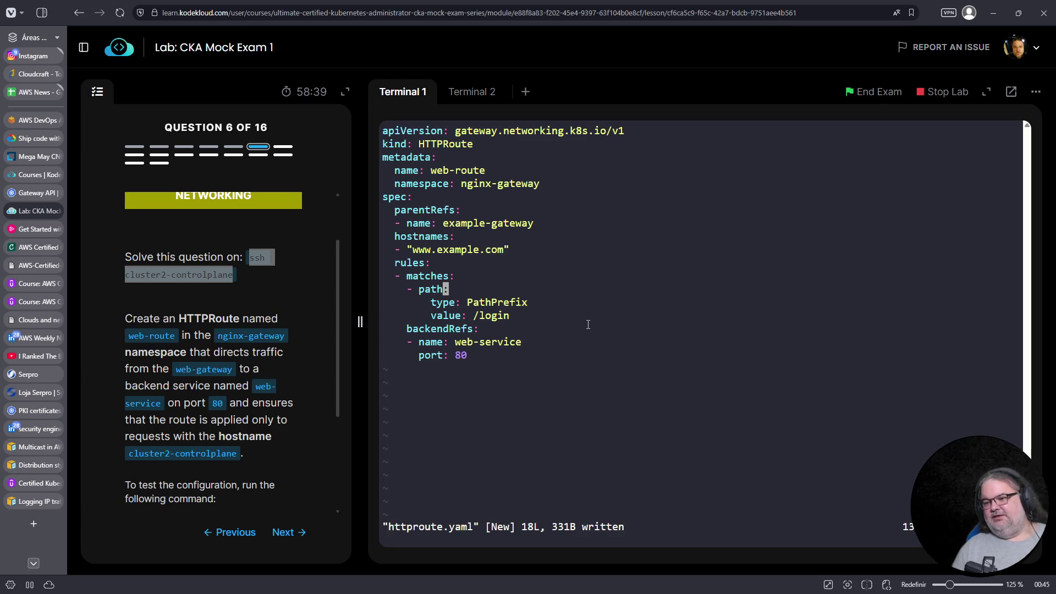
key(0)
key(Right)
key(Right)
key(Right)
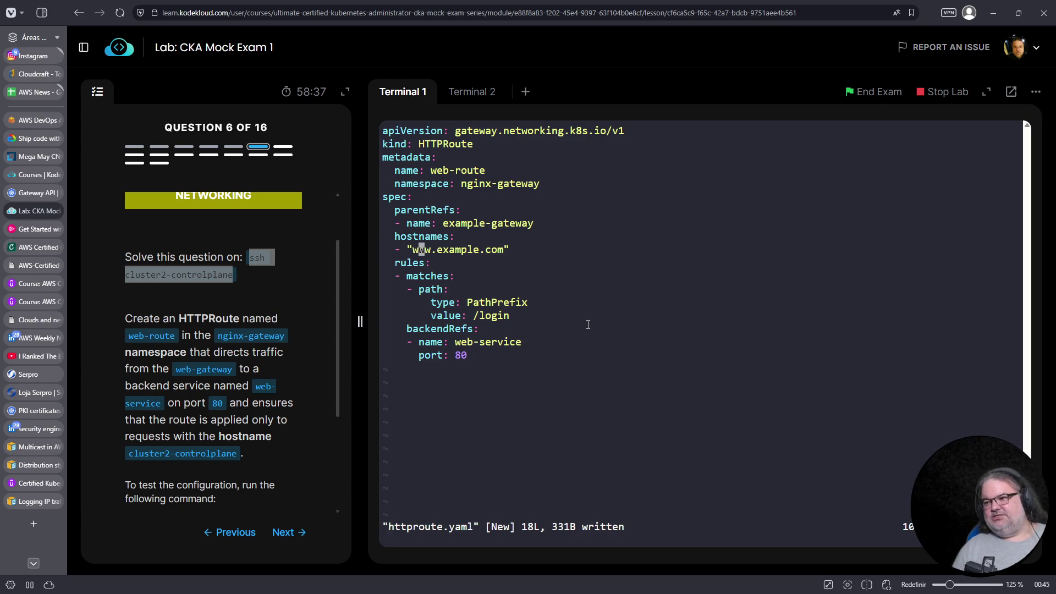
key(x)
key(i)
key(Delete)
key(Delete)
key(Delete)
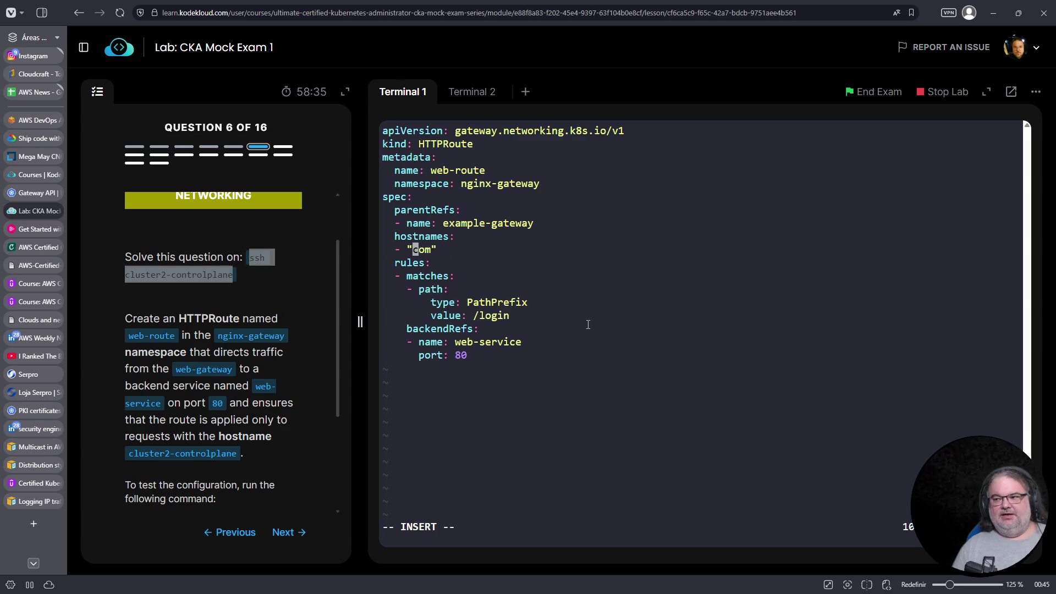
drag(128, 454, 237, 454)
right_click(237, 454)
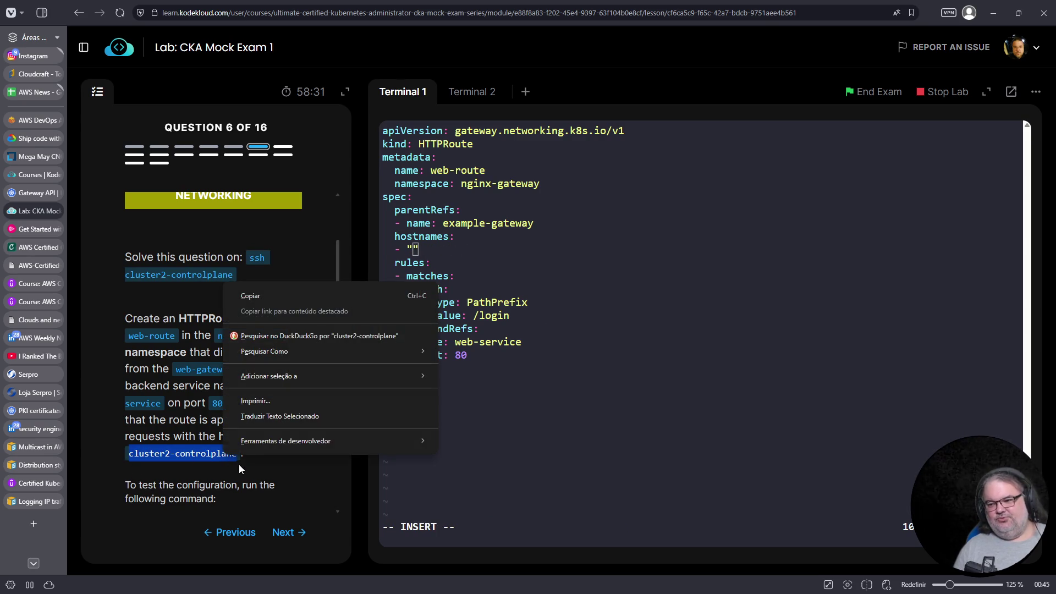
click(284, 293)
right_click(461, 428)
click(545, 268)
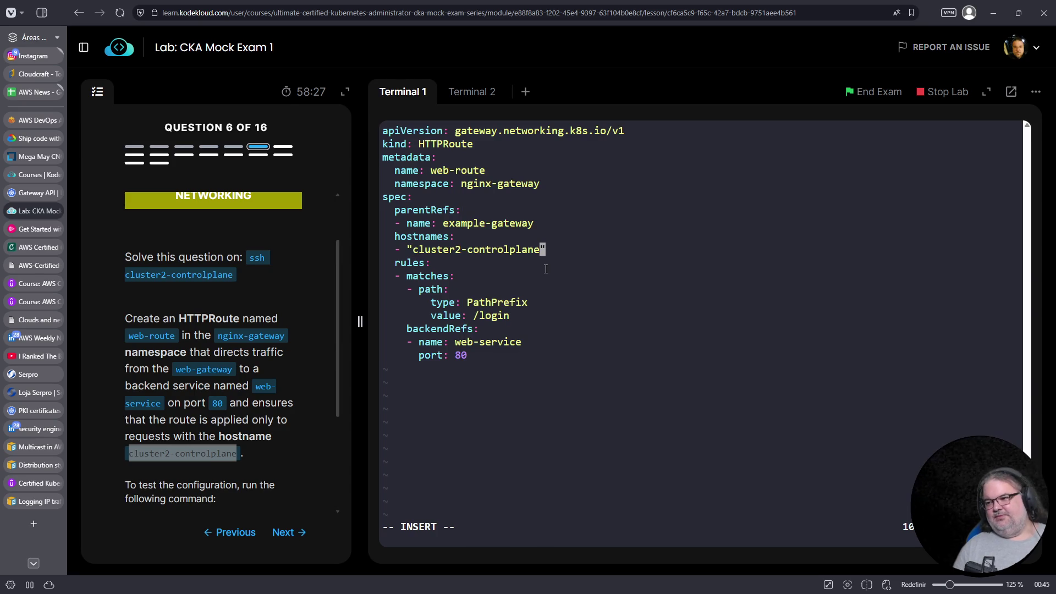
Trim the path prefix value from /login to /
key(Down)
key(Down)
key(Down)
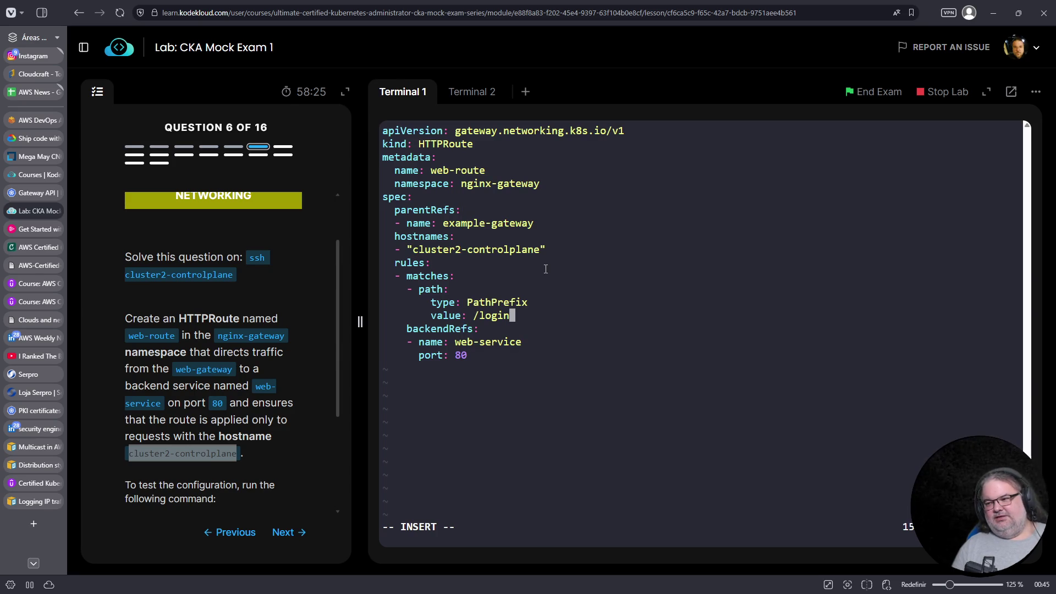
key(Left)
key(Left)
key(Left)
key(Left)
text(D)
key(Escape)
key(D)
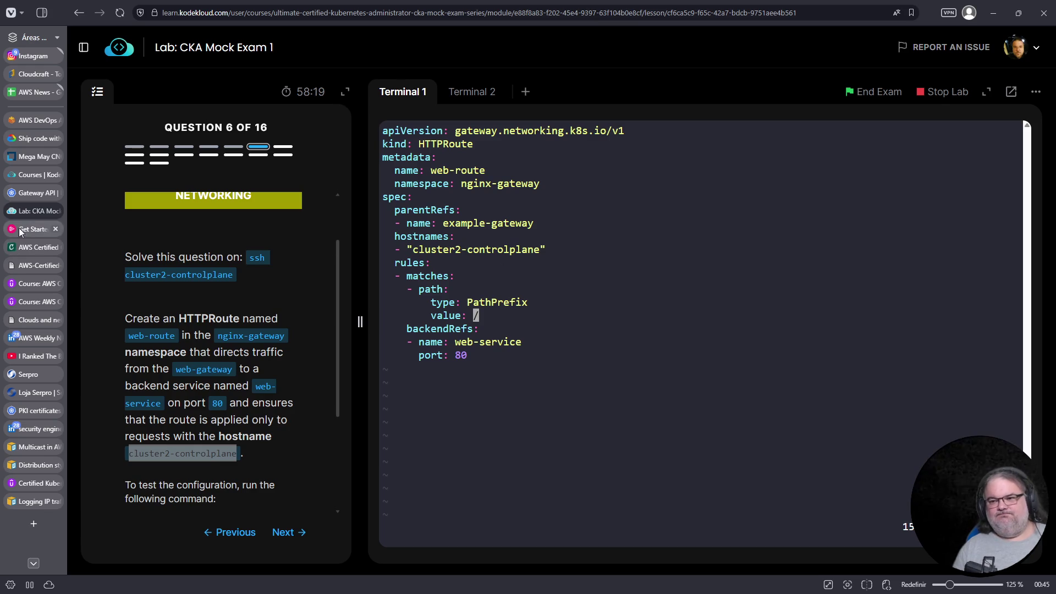
click(34, 193)
Scroll through the Gateway API HTTPRoute and GRPCRoute examples in the docs
click(517, 378)
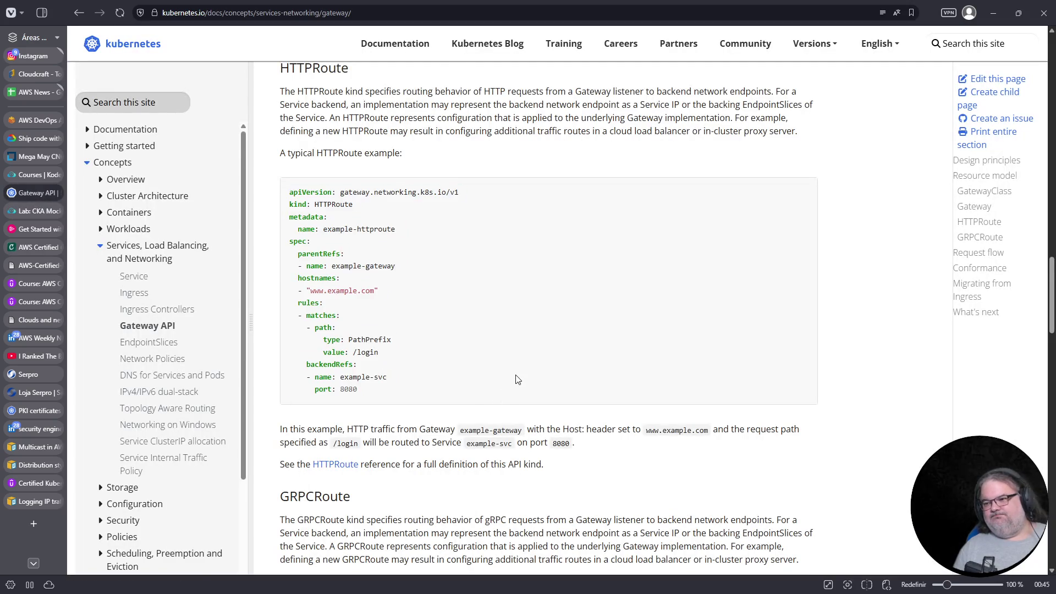
scroll(501, 401, up, 6)
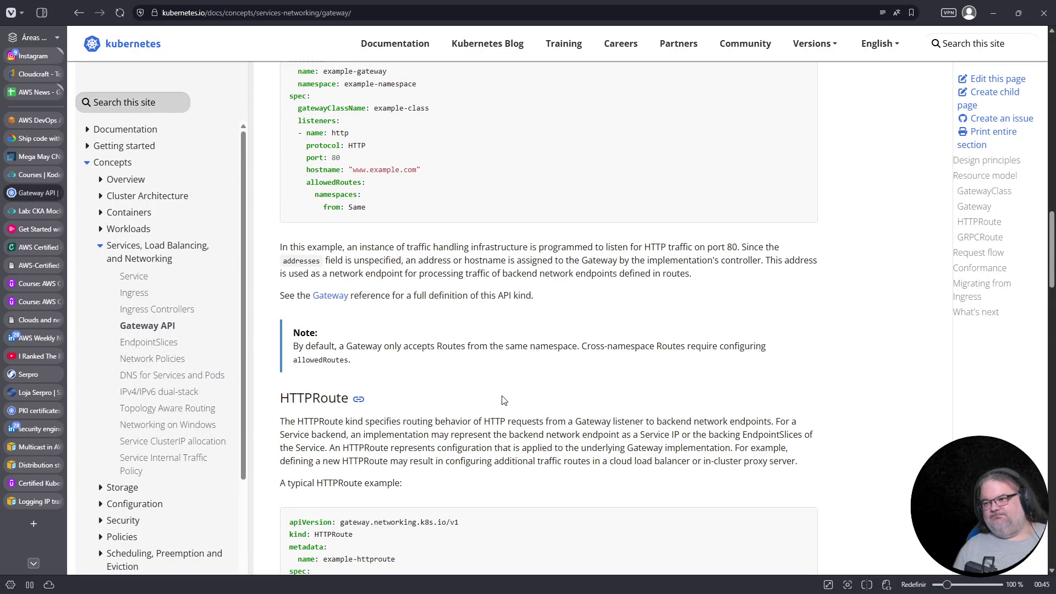
scroll(503, 399, up, 2)
scroll(507, 398, down, 7)
scroll(506, 398, down, 7)
scroll(506, 398, down, 8)
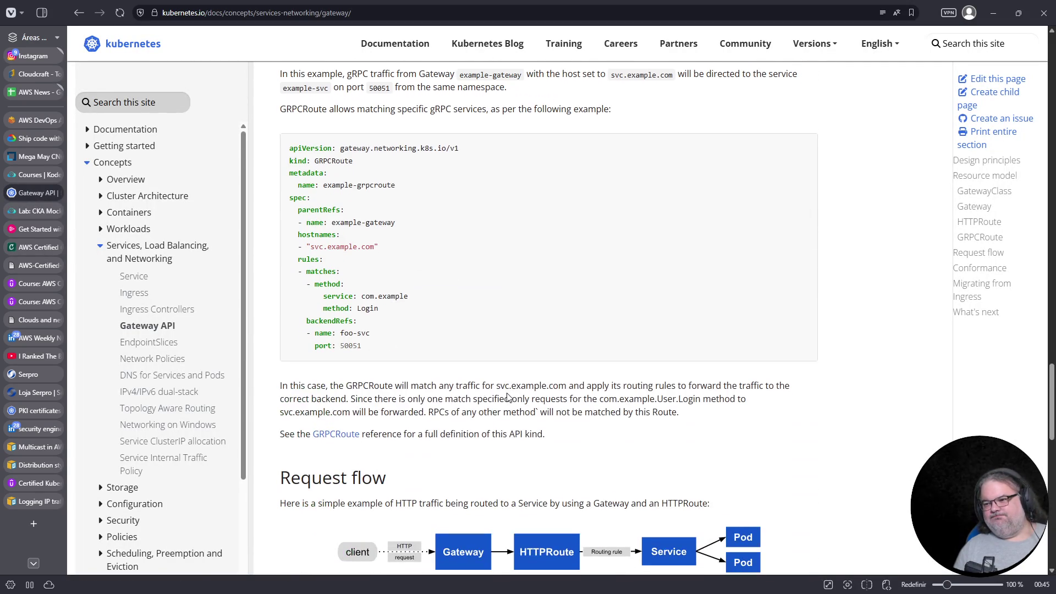
scroll(507, 396, down, 15)
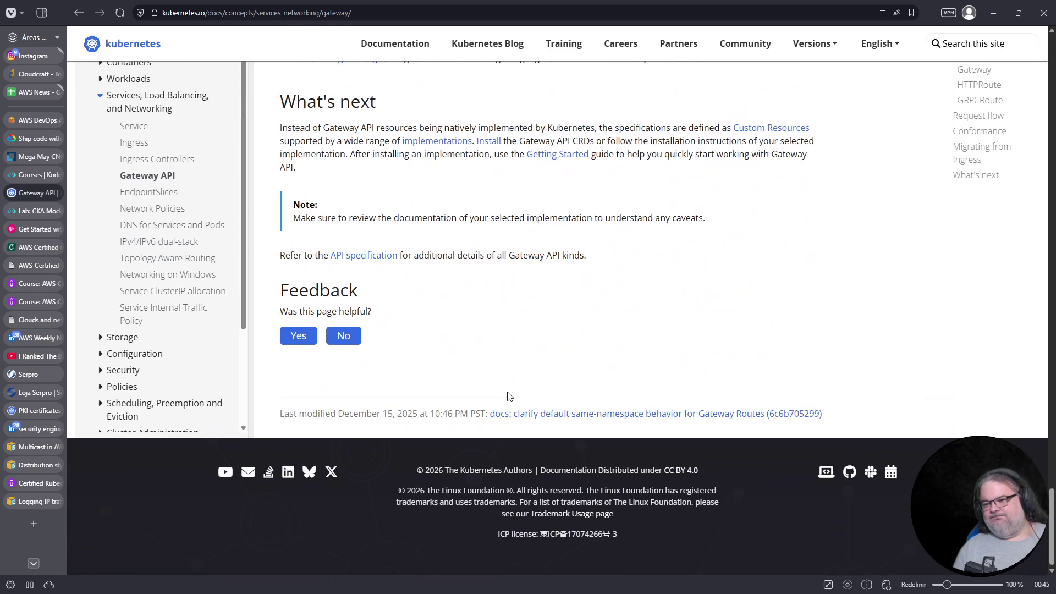
click(35, 174)
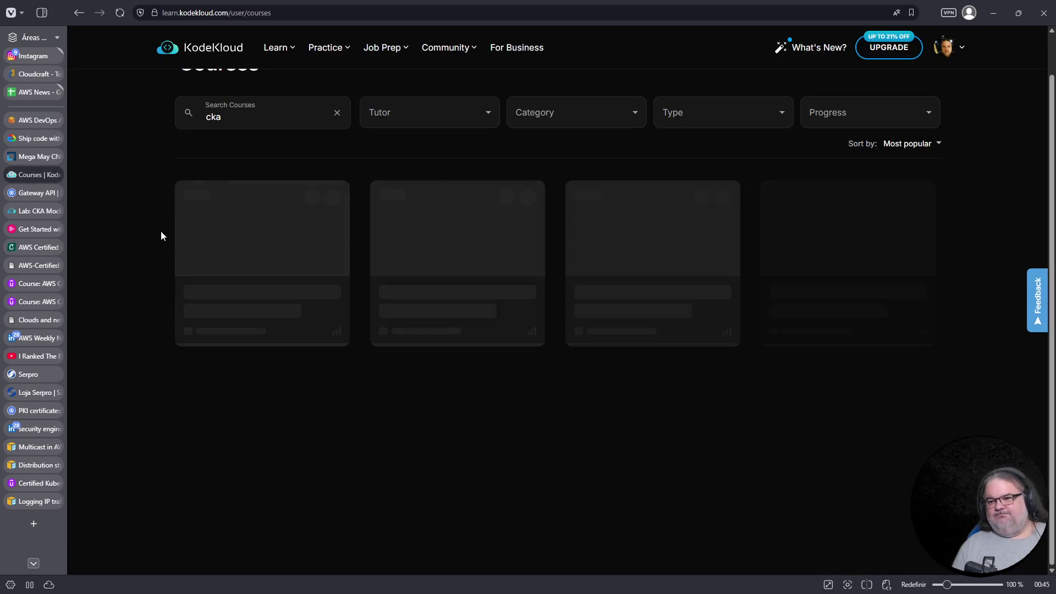
click(31, 192)
Copy the web-gateway name from question 6's text in the lab
click(33, 211)
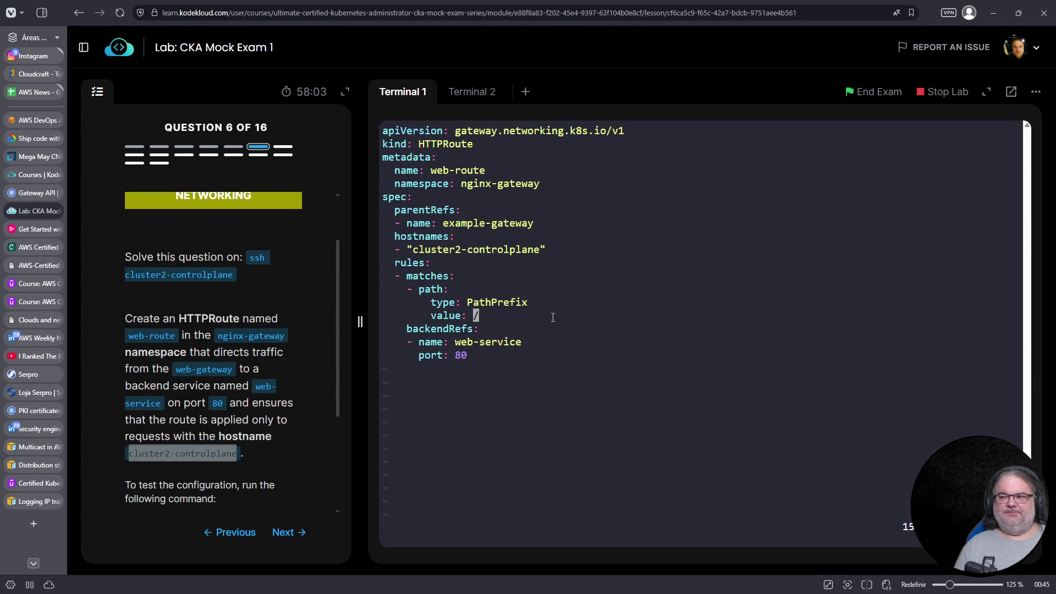
key(Up)
key(Up)
key(Up)
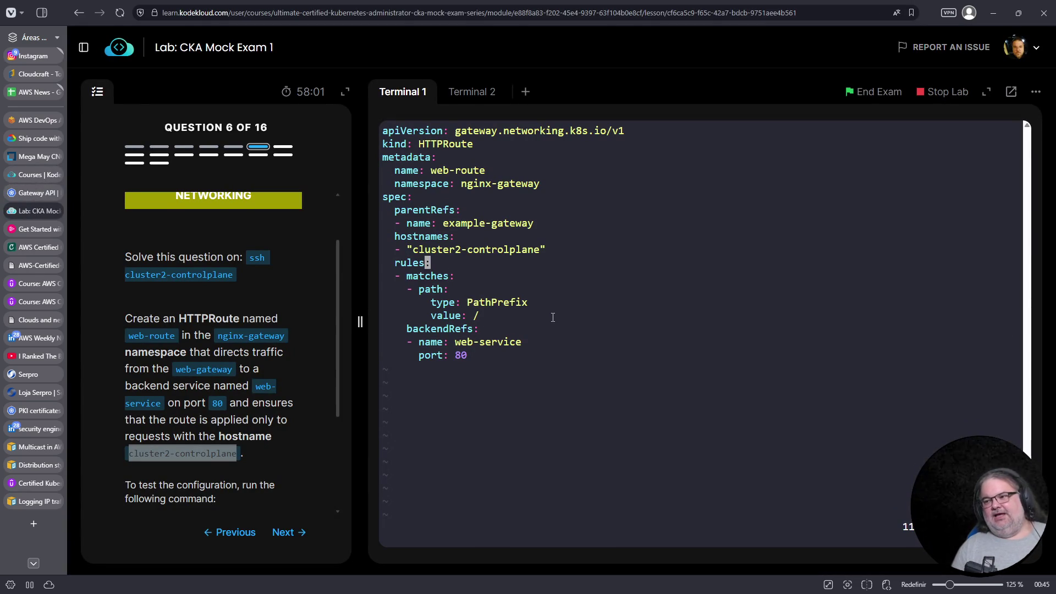
key(Up)
key(Up)
key(Up)
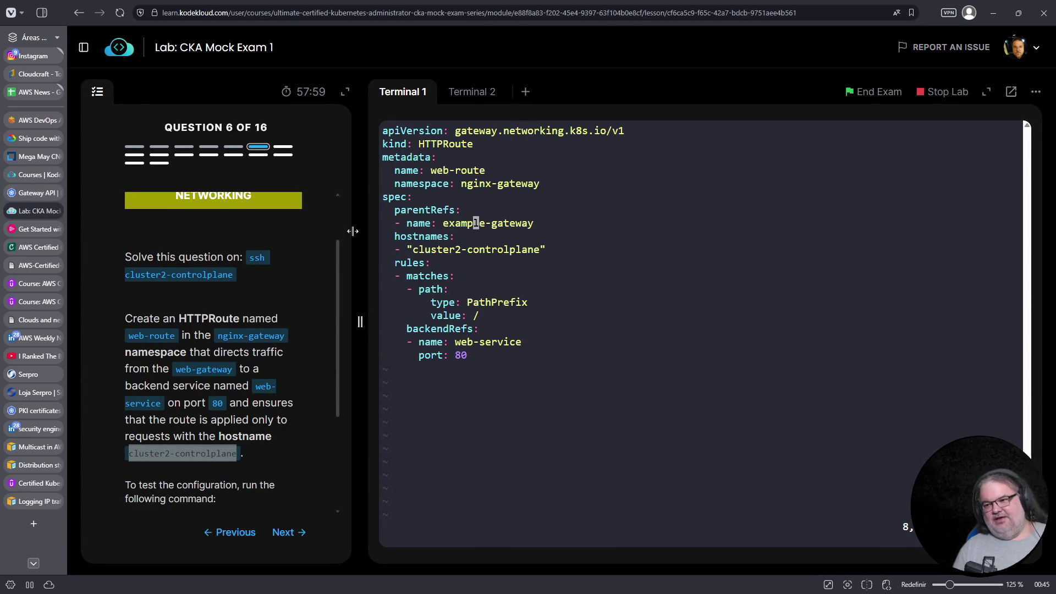
scroll(233, 329, up, 1)
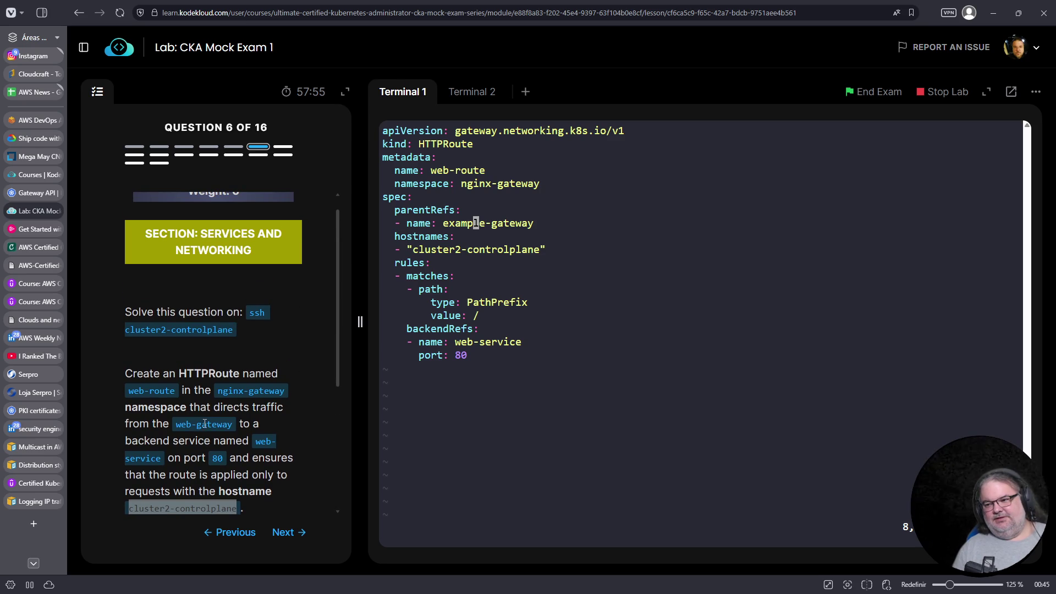
drag(177, 424, 238, 425)
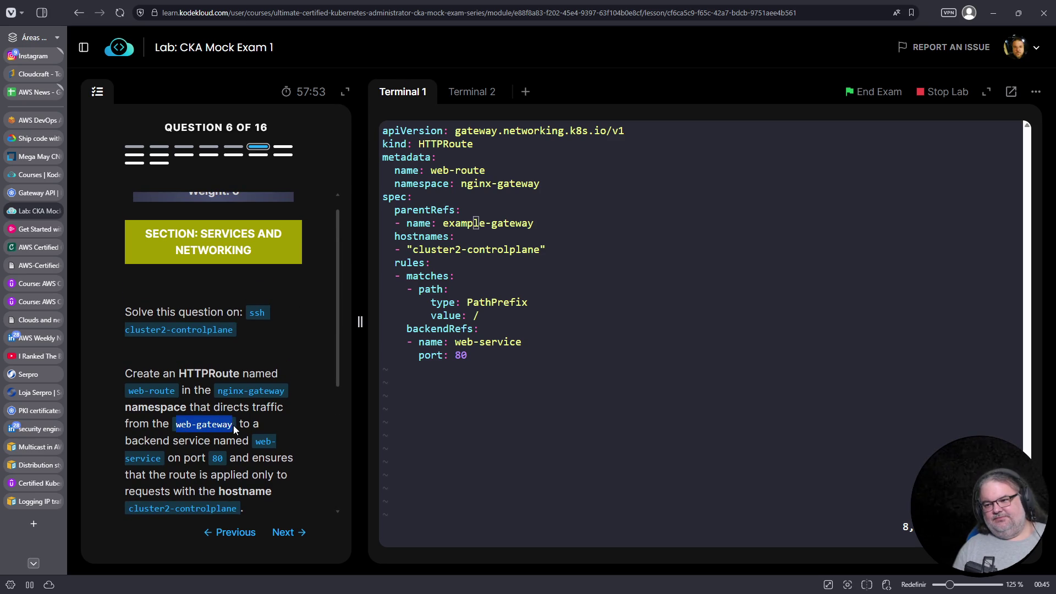
right_click(220, 425)
click(243, 266)
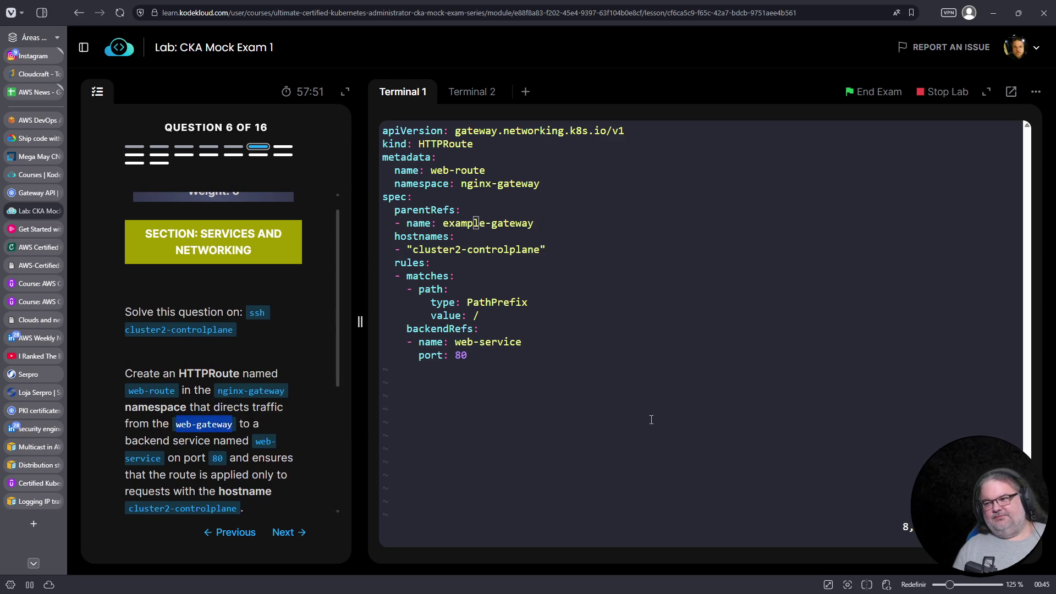
Replace example-gateway with web-gateway as the parent gateway and save with :wq
click(651, 419)
key(Left)
key(Left)
key(Left)
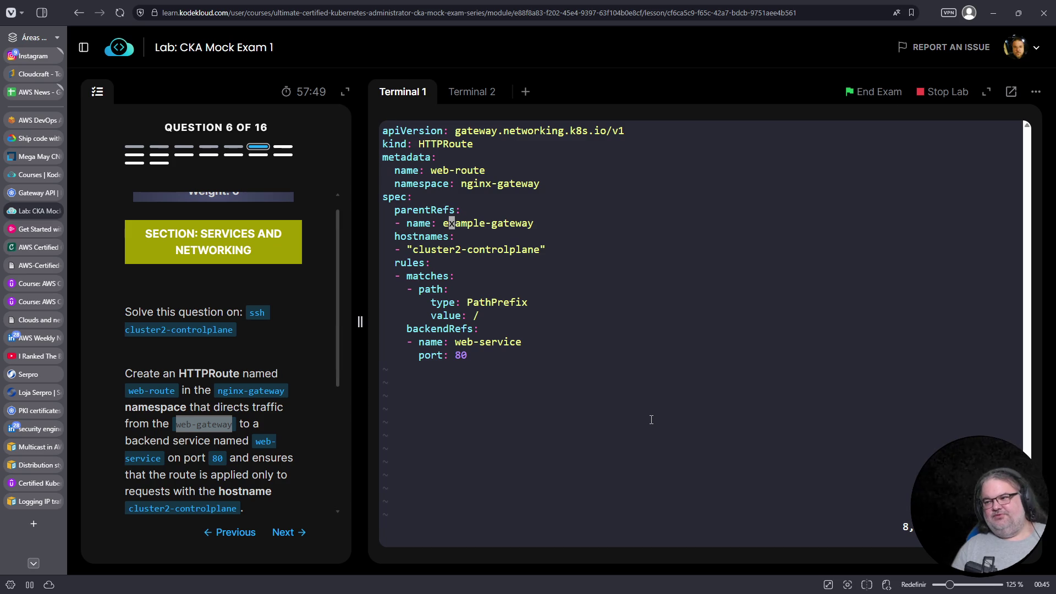
key(shift+d)
key(a)
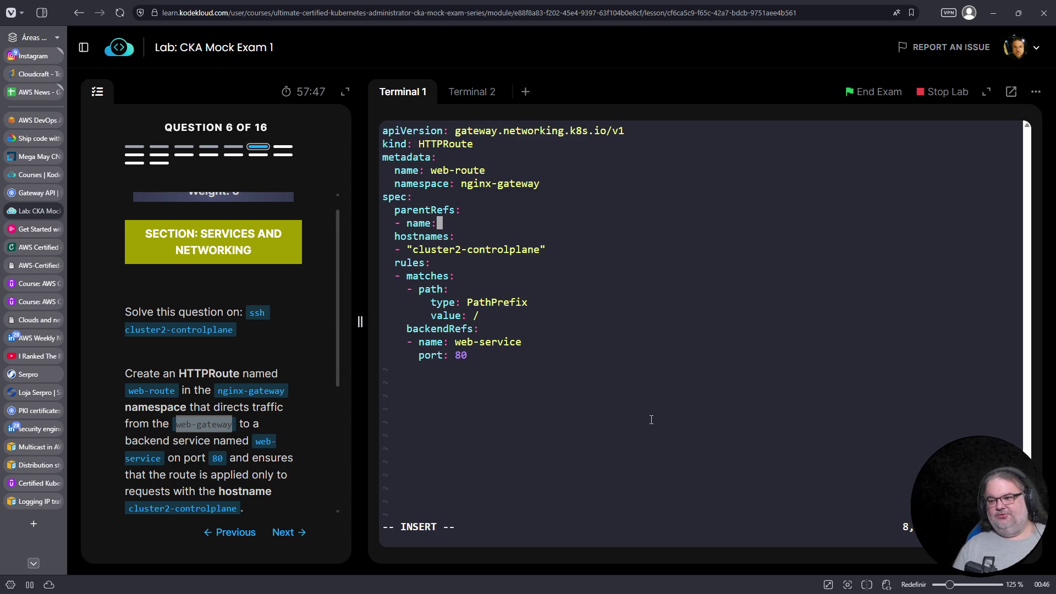
right_click(665, 420)
click(715, 257)
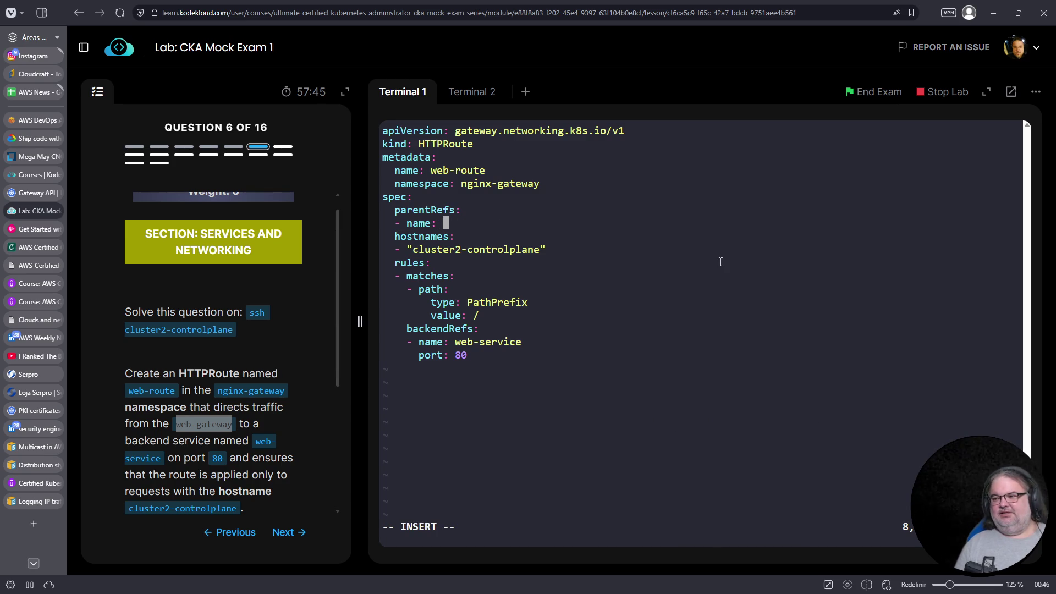
key(Escape)
text(:wq)
key(Return)
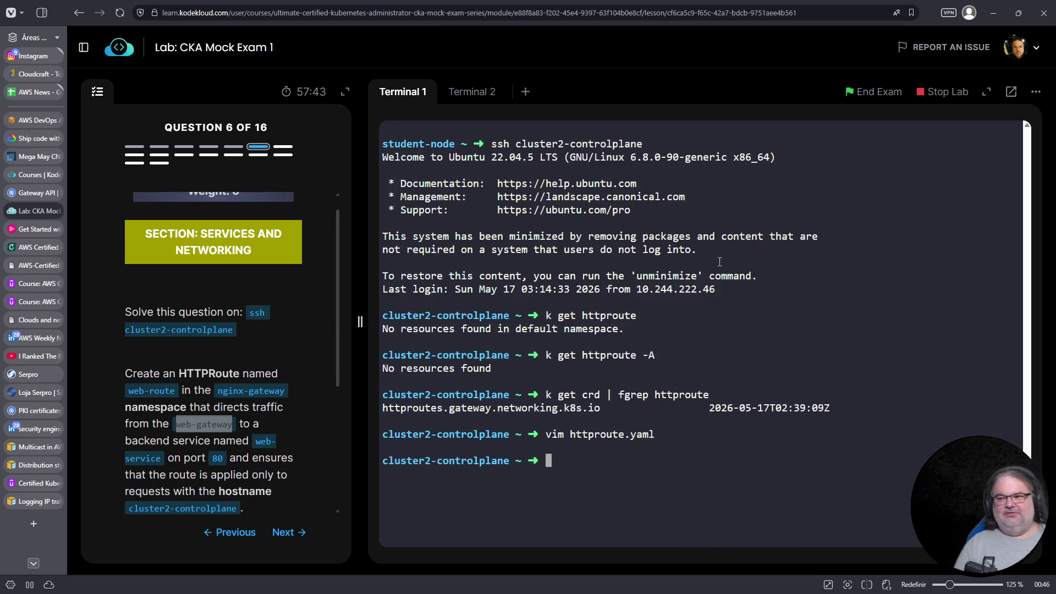
Create the web-route HTTPRoute with k create -f httproute.yaml
text(k create -f http)
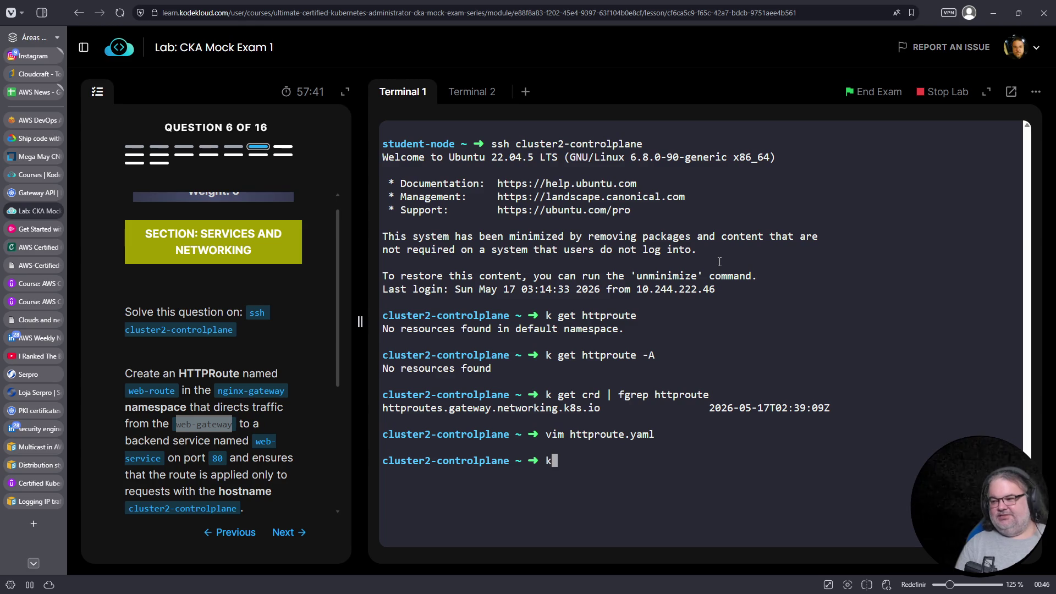
key(Tab)
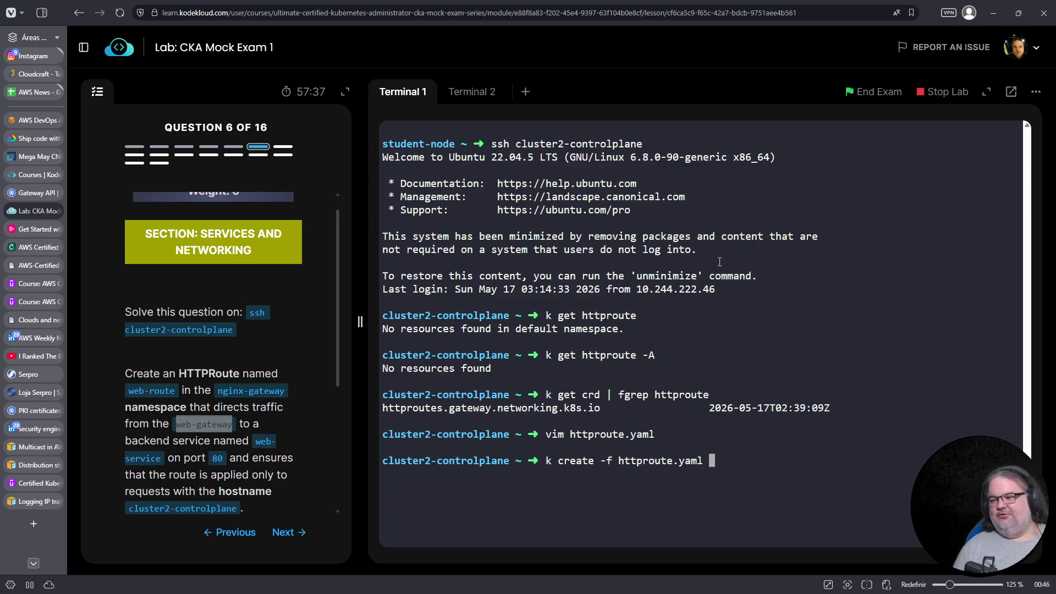
key(Return)
Run the provided curl test against port 30080, getting the nginx welcome page
scroll(297, 357, down, 4)
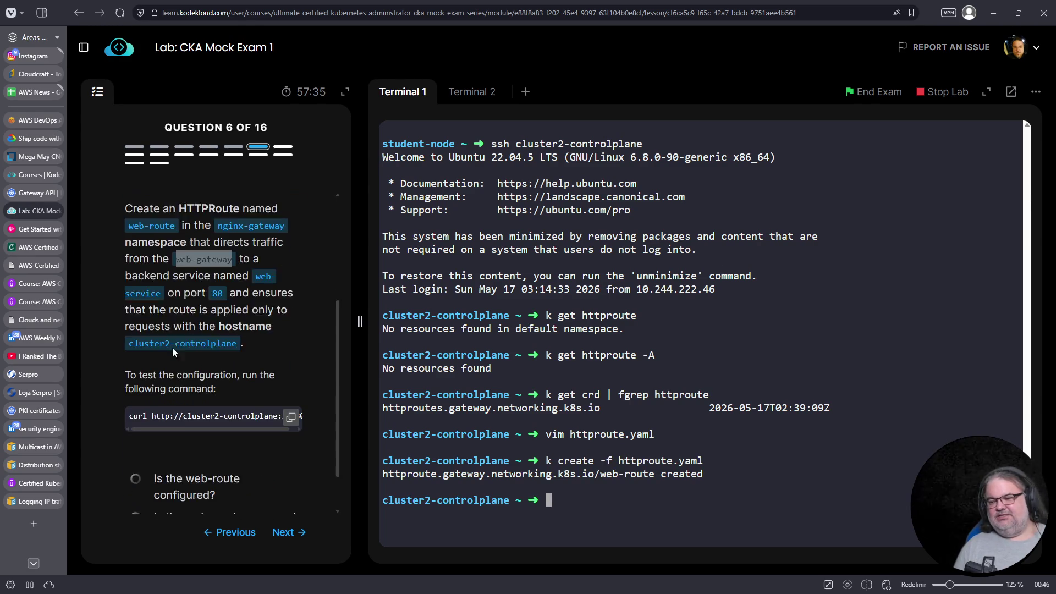
right_click(773, 460)
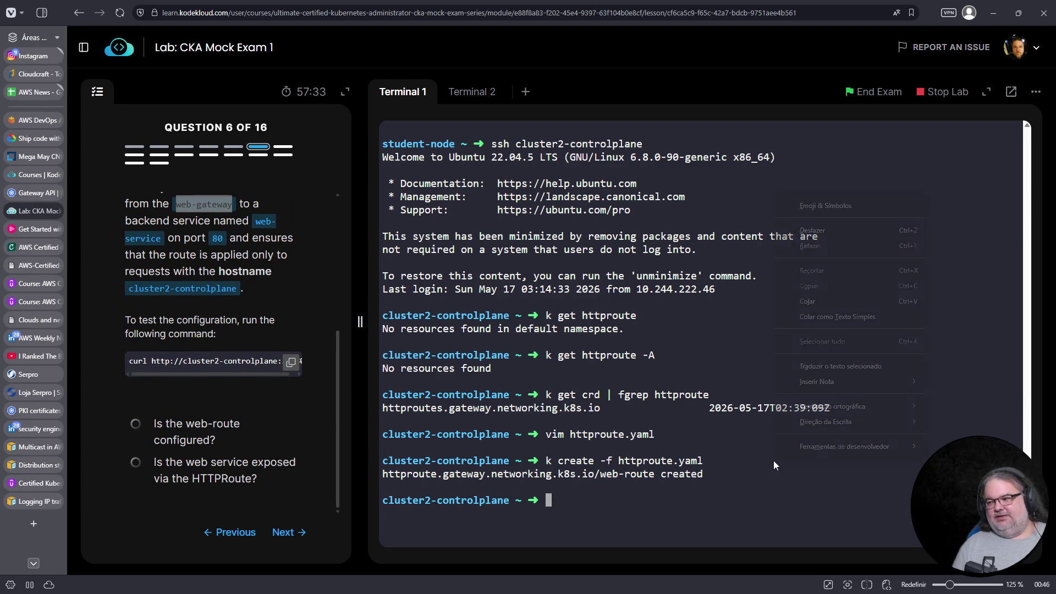
click(803, 304)
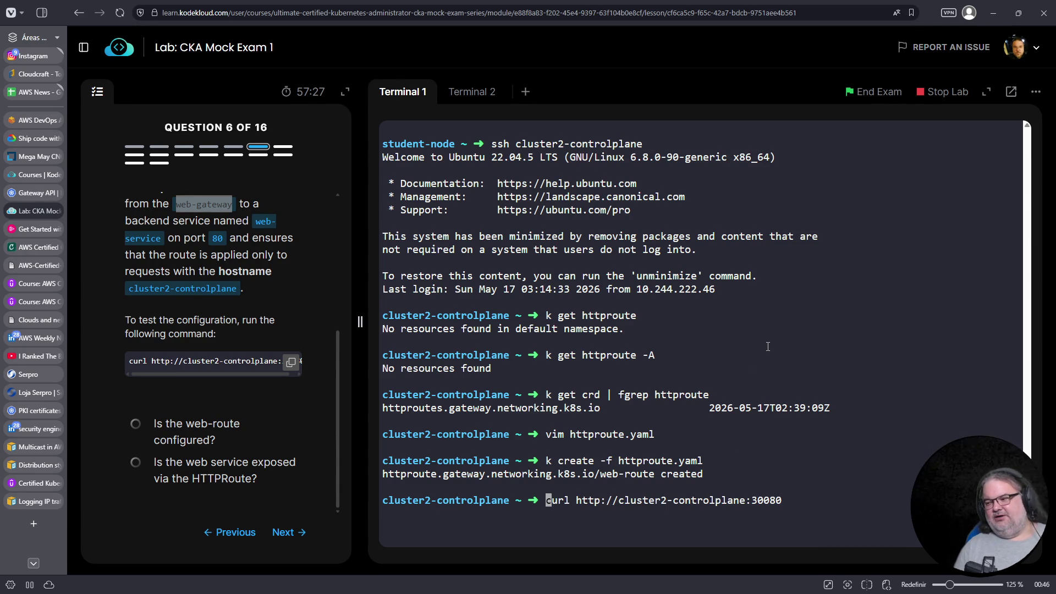
key(Return)
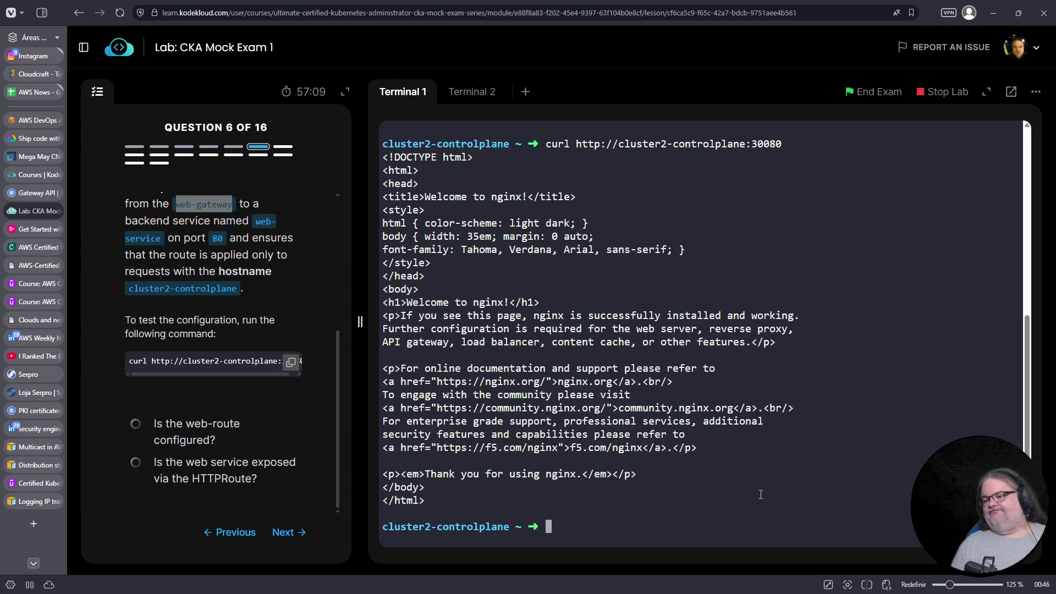
Log out of cluster2-controlplane and advance to Question 7
key(ctrl+c)
key(ctrl+d)
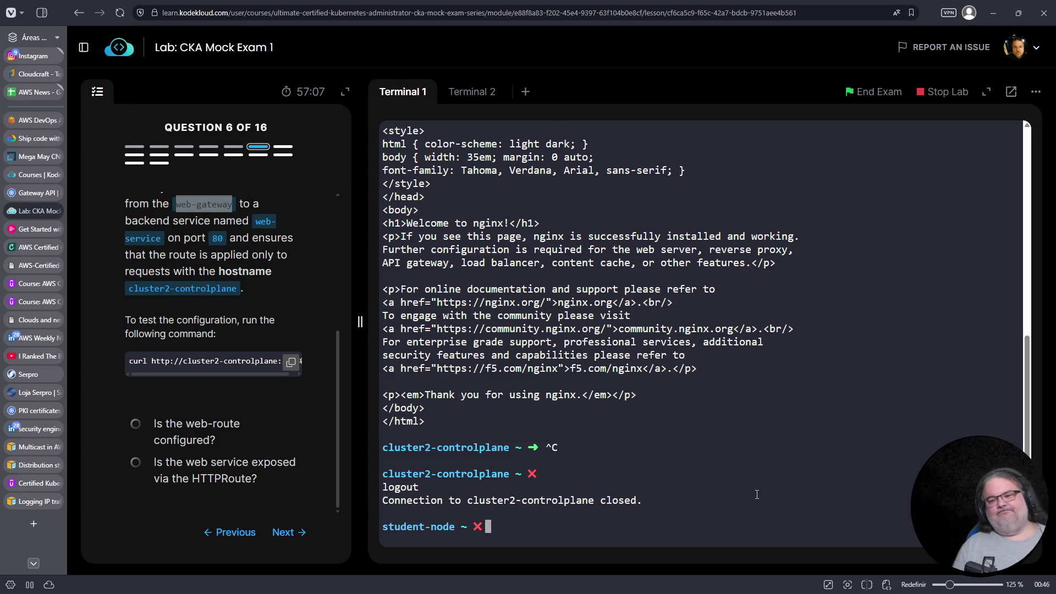
click(285, 538)
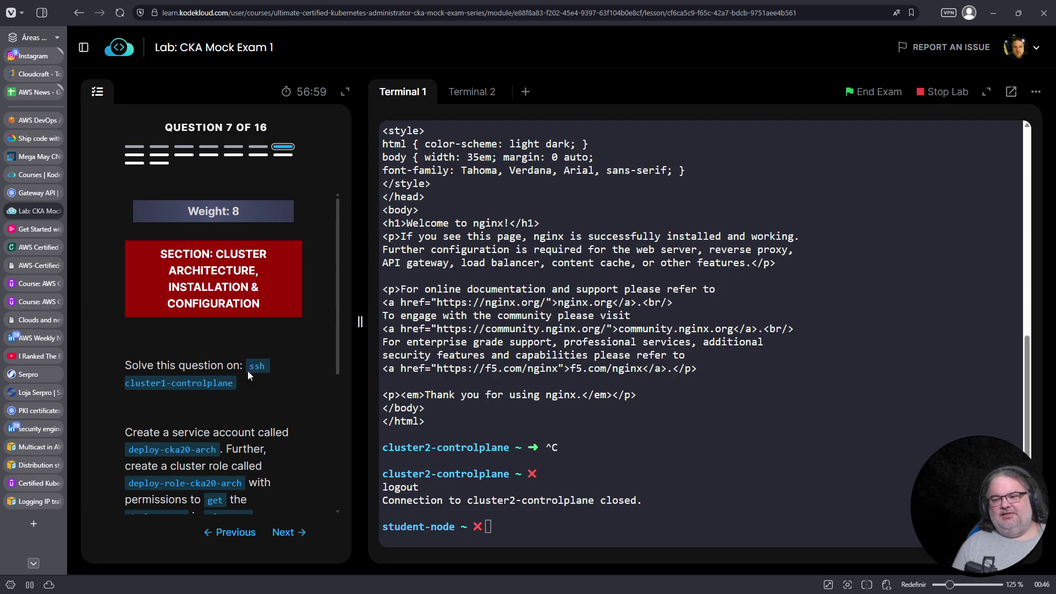
Connect to cluster1-controlplane with the copied ssh command and clear the screen
drag(249, 368, 231, 385)
right_click(211, 382)
click(236, 395)
click(746, 418)
key(ctrl+c)
right_click(712, 410)
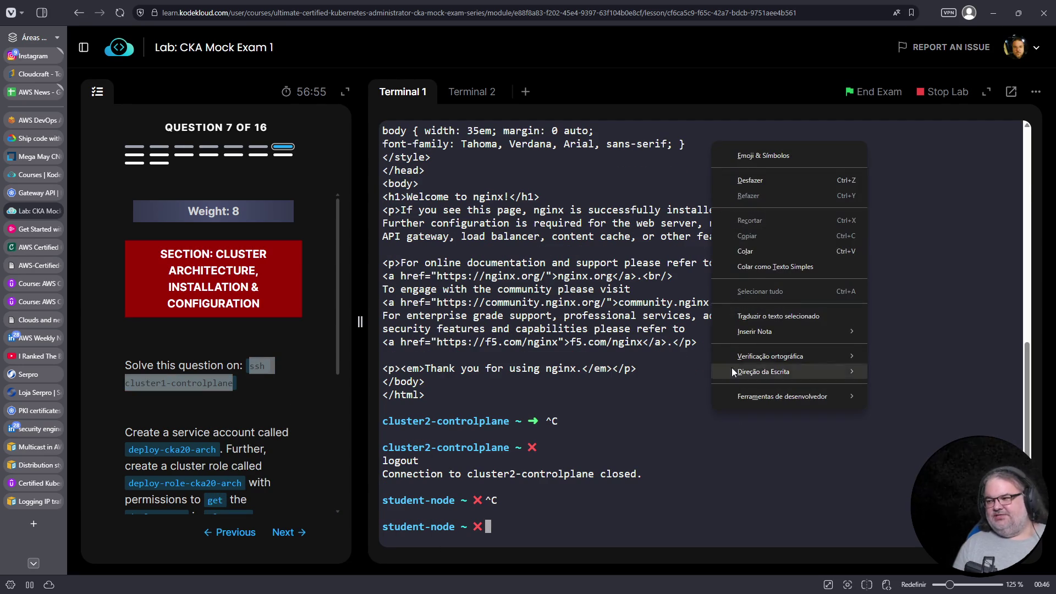
click(744, 249)
key(Return)
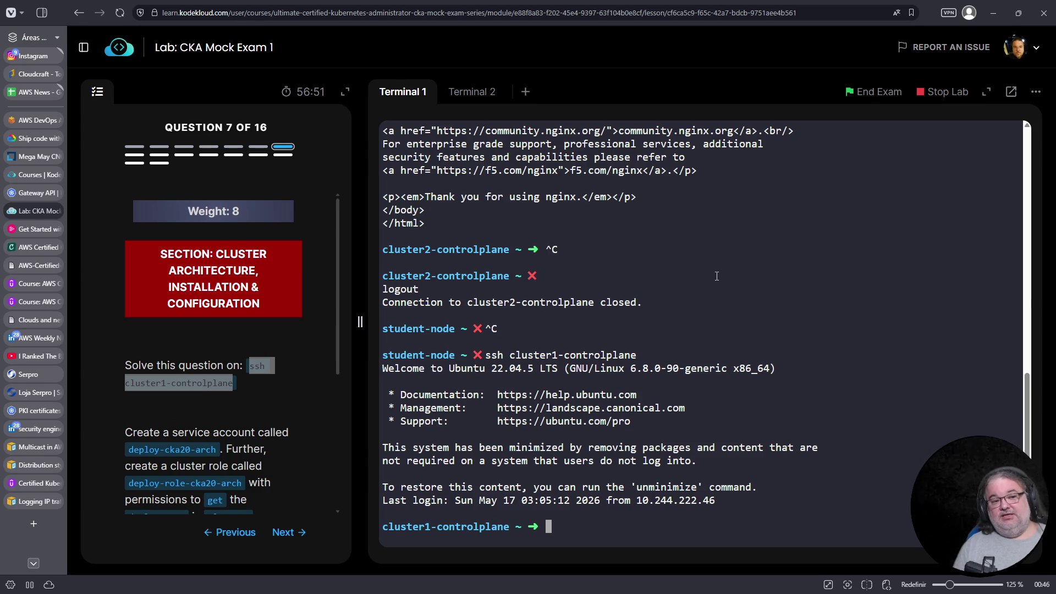
key(ctrl+l)
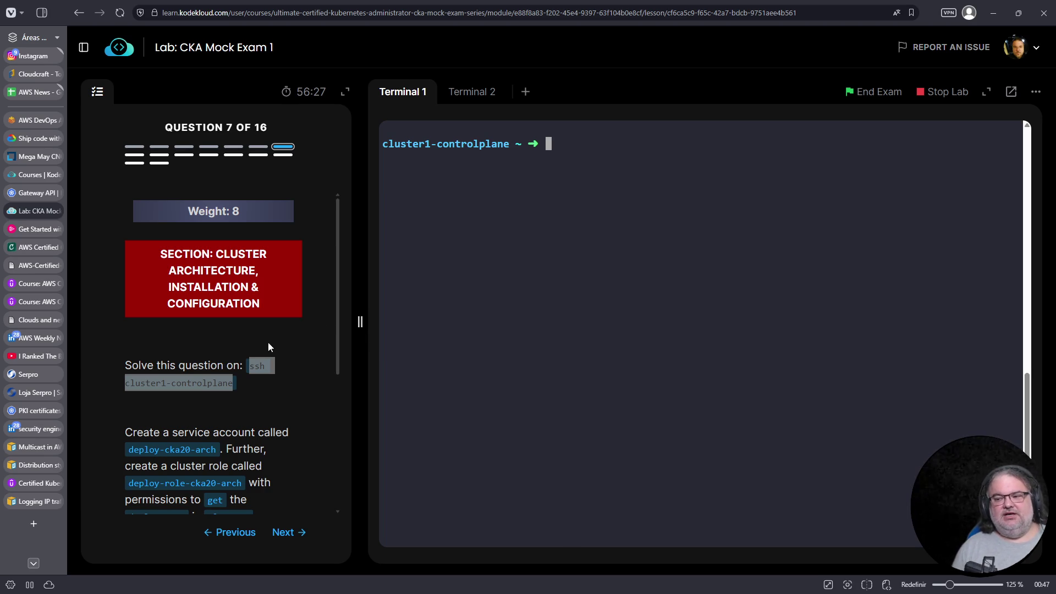
Create the service account with 'k create sa deploy-cka20-arch'
scroll(325, 325, down, 2)
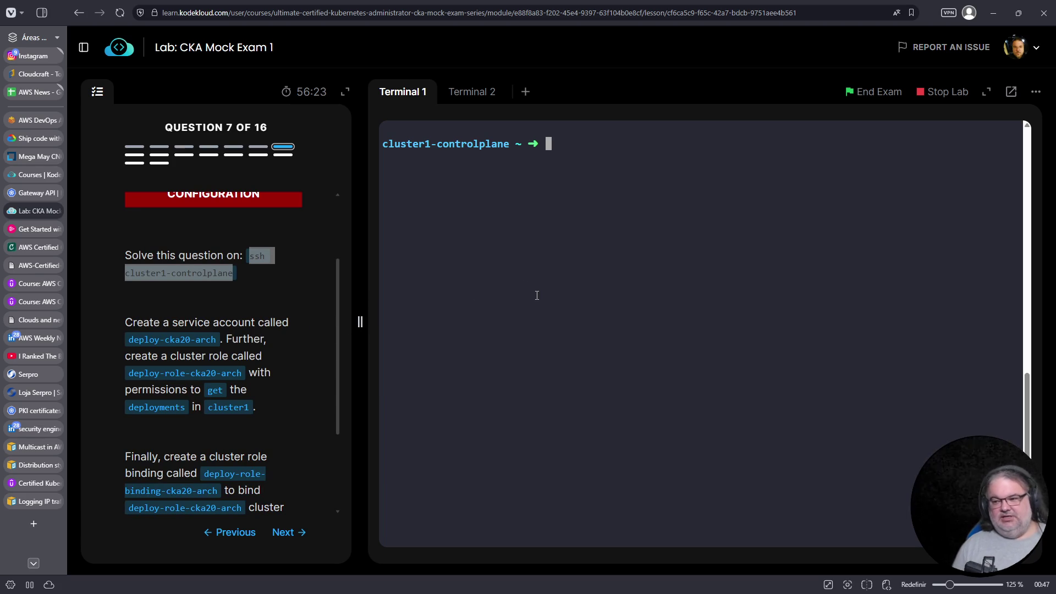
text(k create sa)
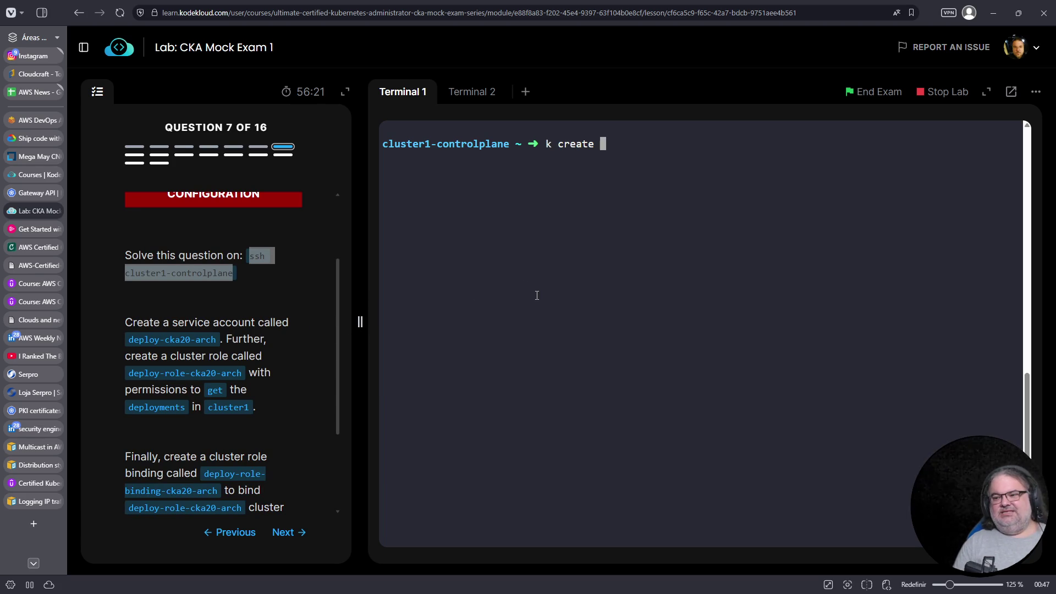
drag(128, 340, 217, 339)
right_click(203, 339)
click(223, 352)
click(550, 284)
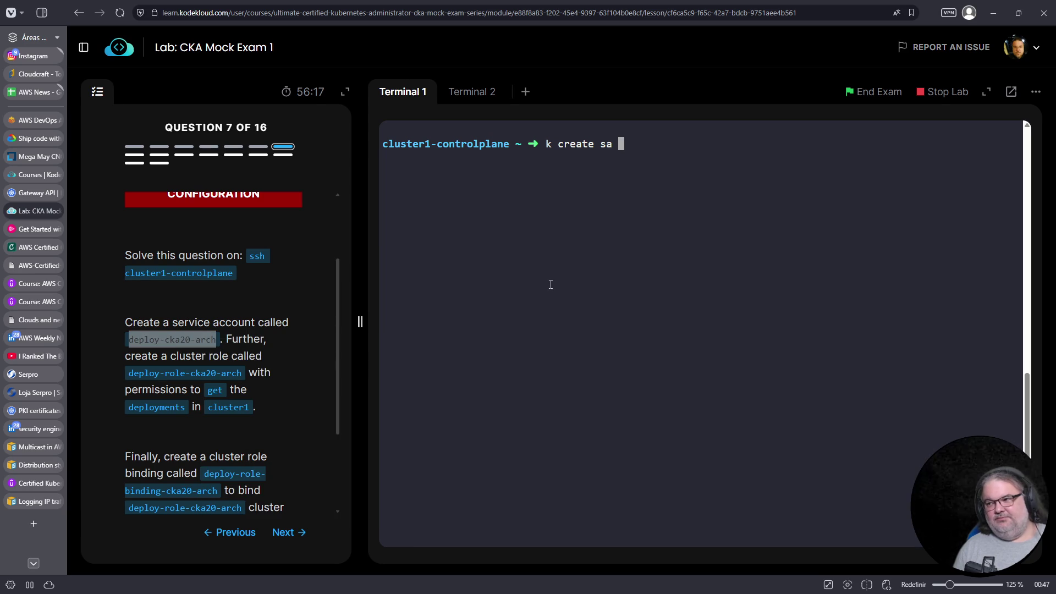
right_click(550, 284)
click(588, 394)
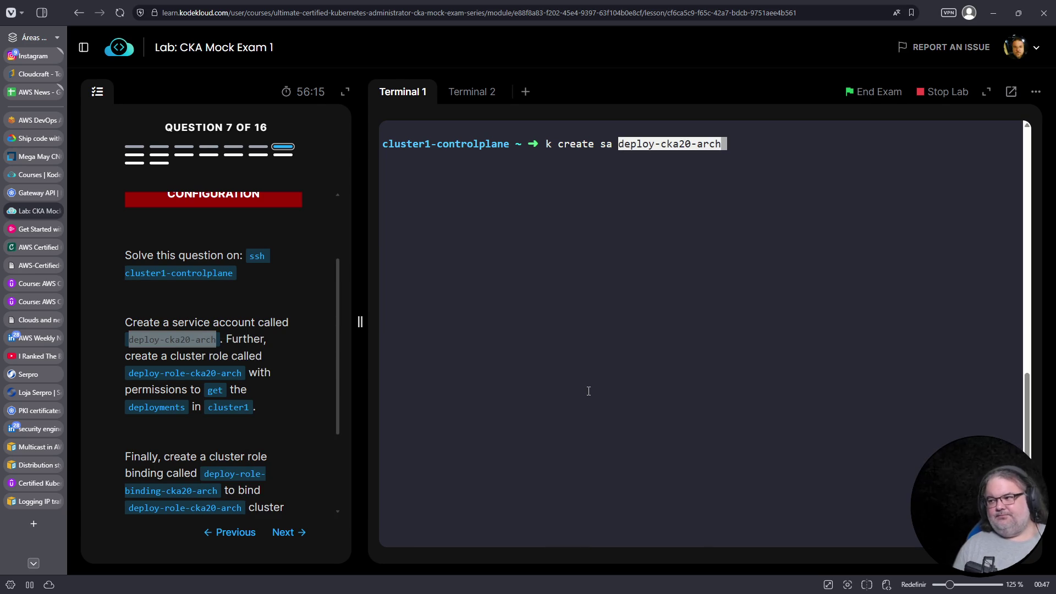
key(Return)
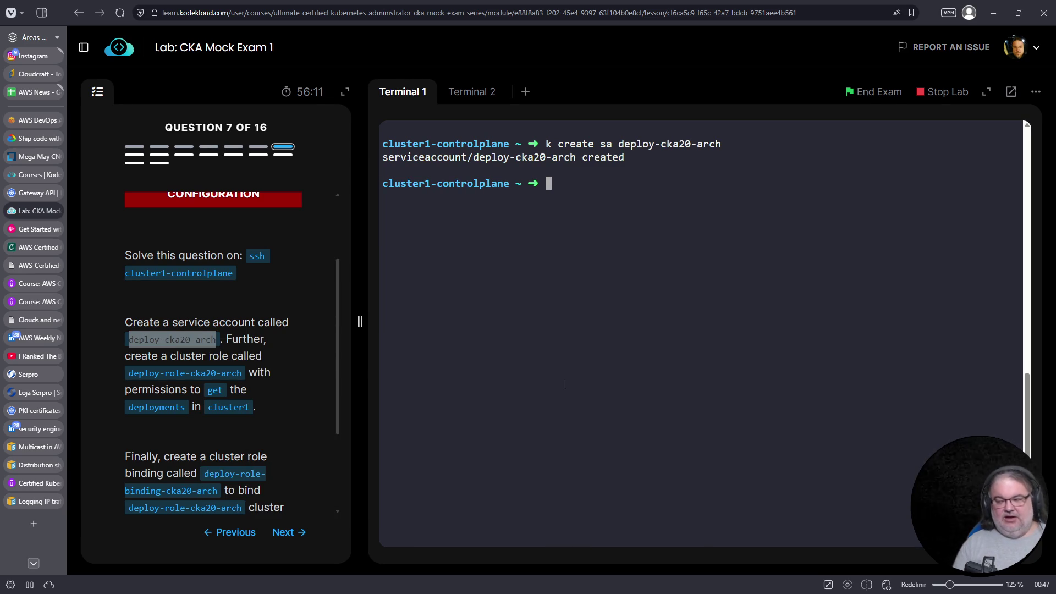
Show help for 'k create clusterrole deploy-role-cka20-arch'
text(k create )
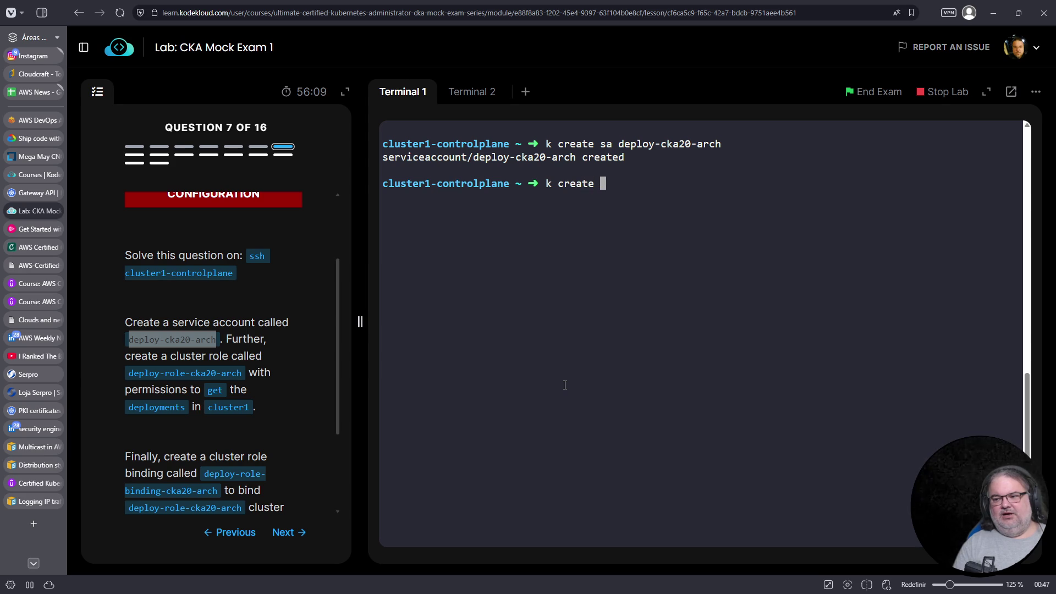
text(clusterrole)
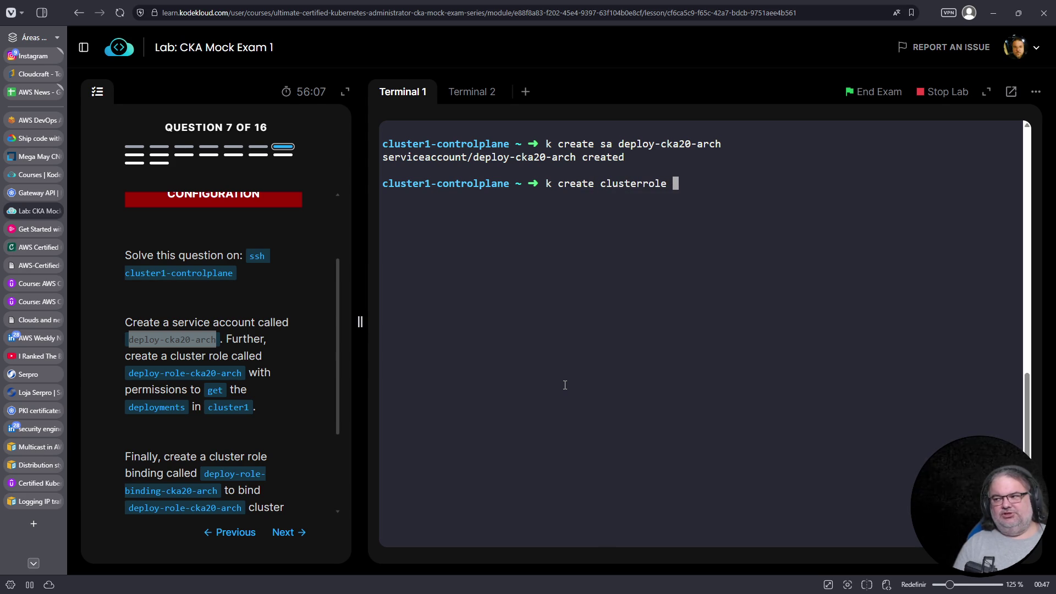
drag(128, 373, 242, 373)
right_click(224, 373)
click(270, 381)
right_click(632, 307)
right_click(649, 265)
click(671, 369)
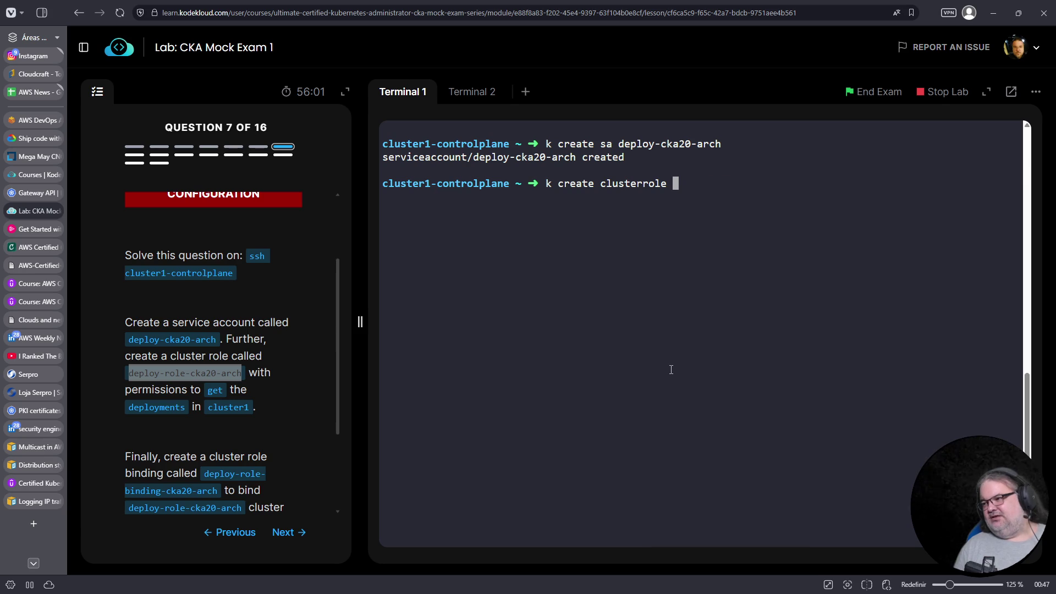
text(--help)
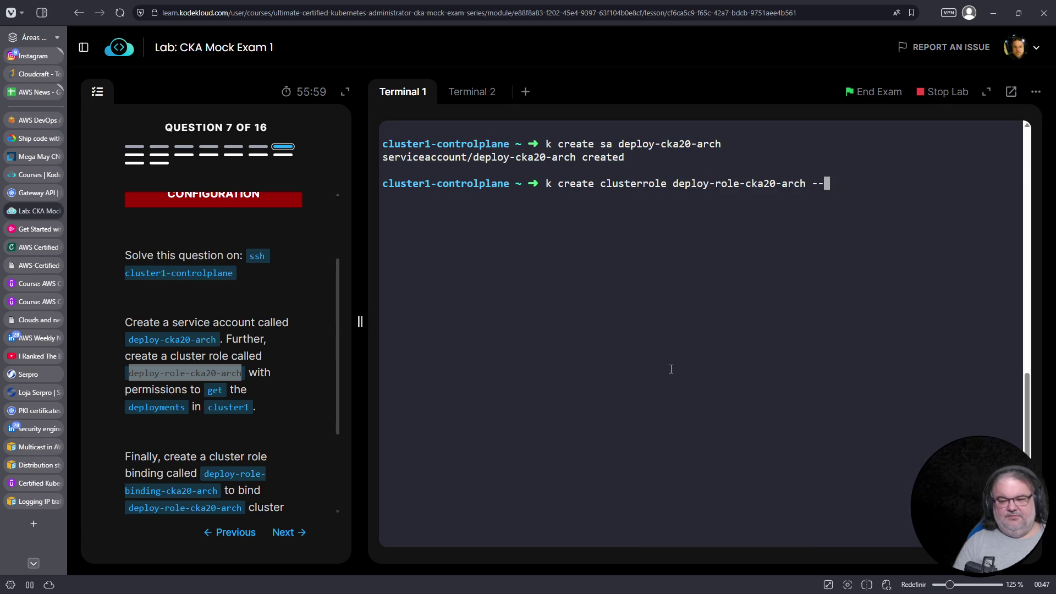
key(Return)
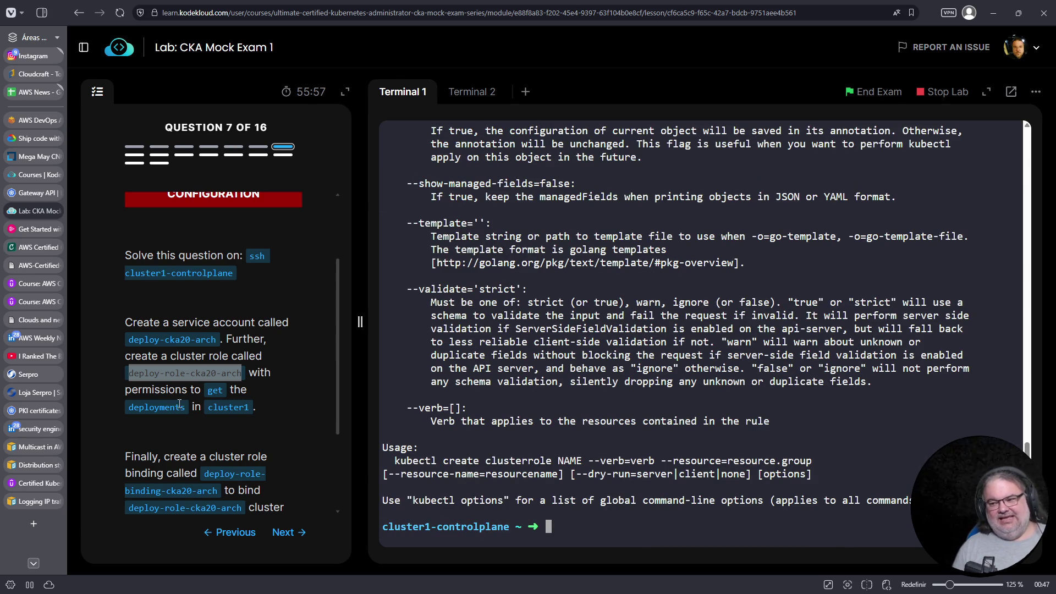
Put the help example's verb and resource flags on the deploy-role-cka20-arch create command
scroll(610, 383, up, 10)
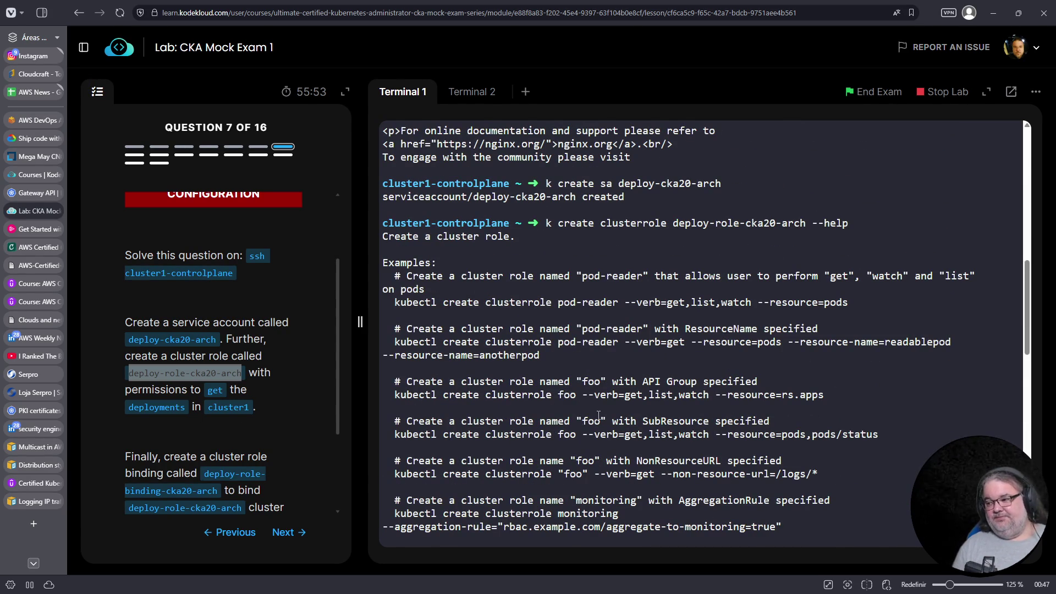
drag(582, 394, 826, 396)
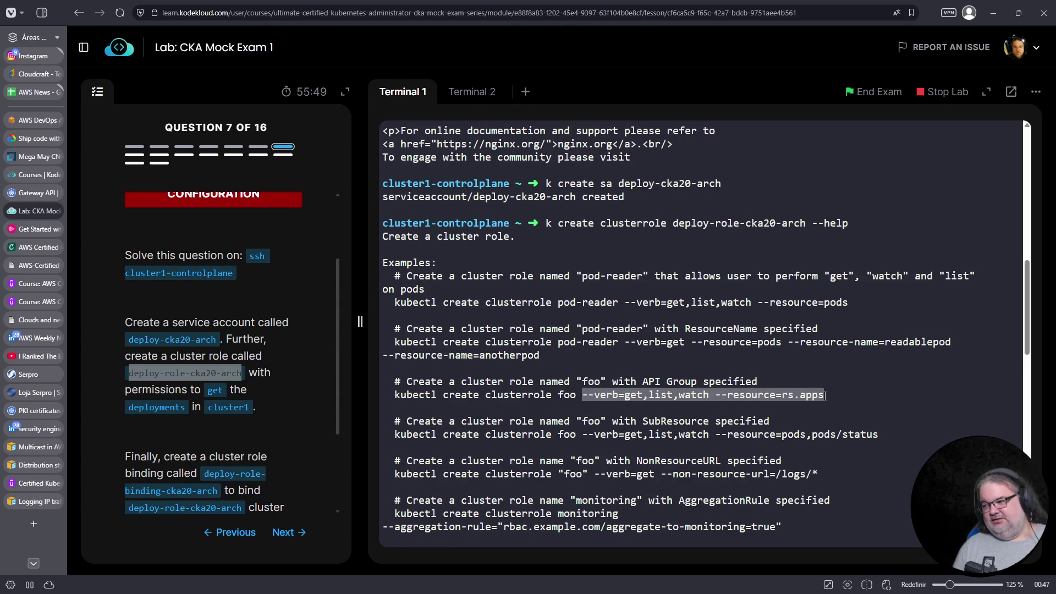
right_click(804, 392)
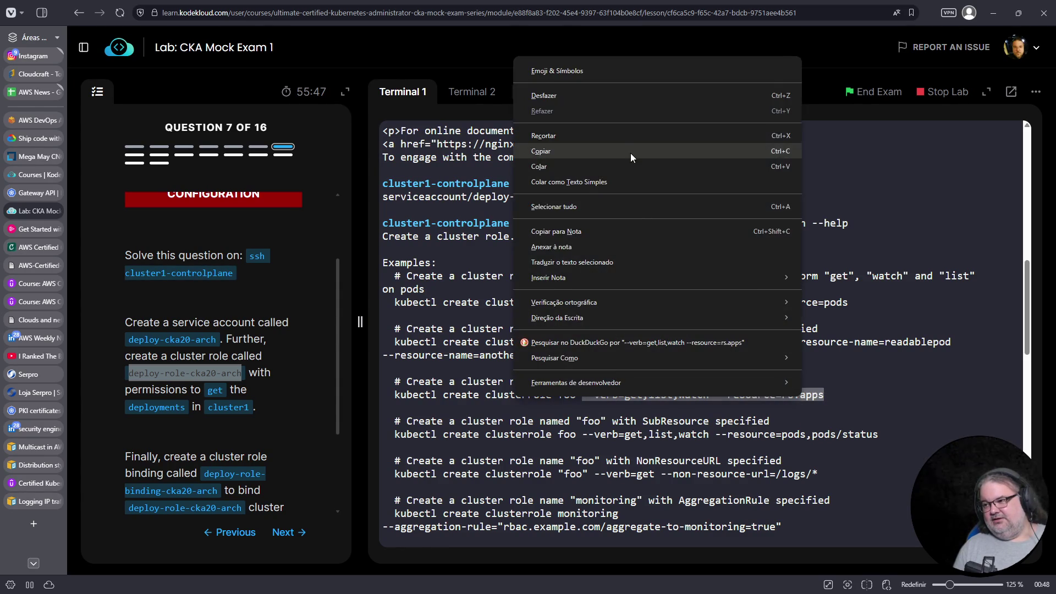
click(631, 153)
key(Up)
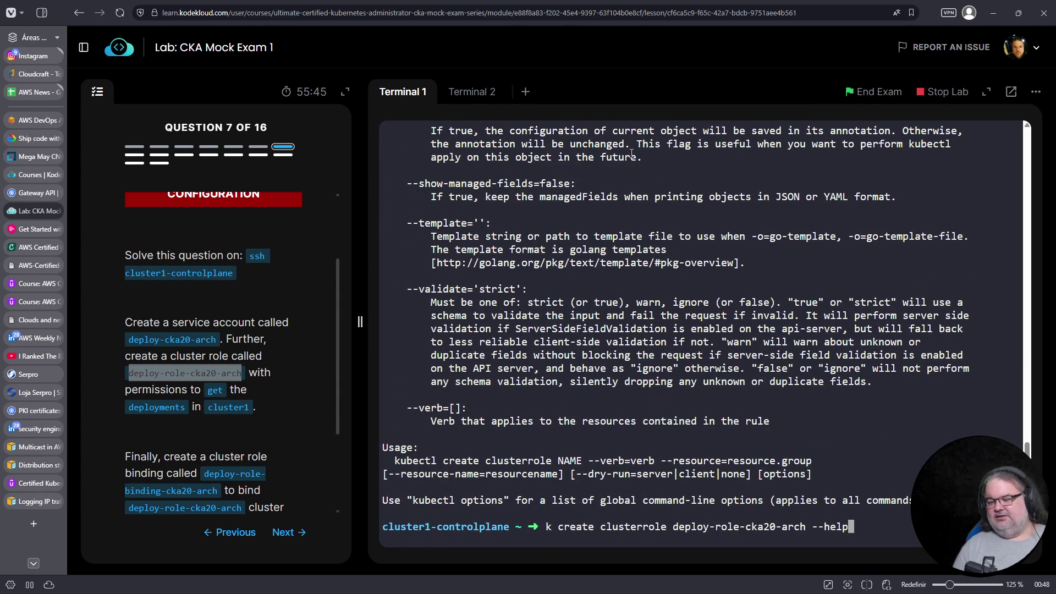
key(Up)
key(Down)
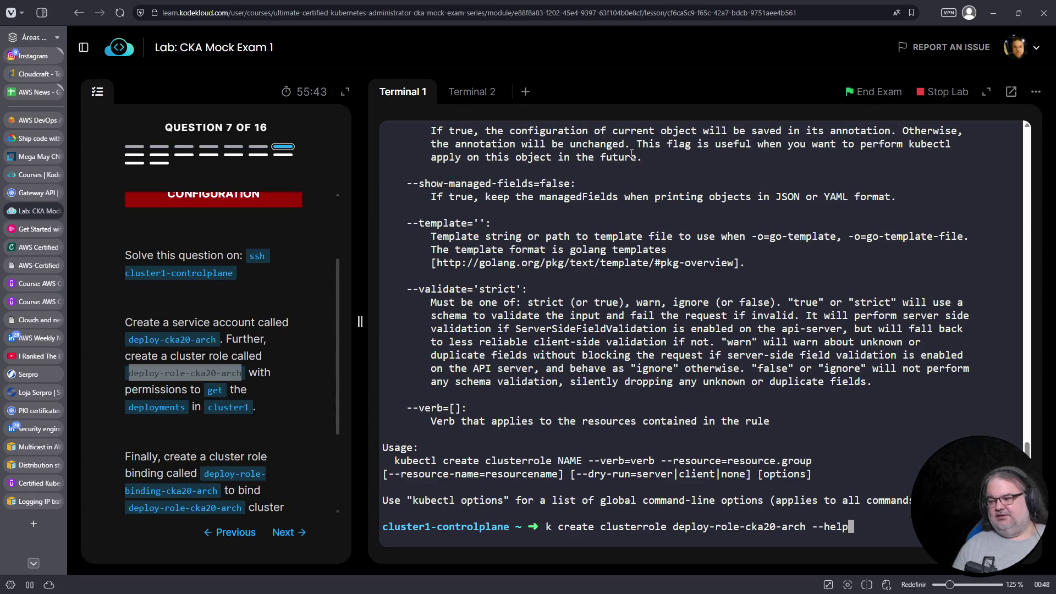
key(BackSpace)
key(BackSpace)
key(BackSpace)
right_click(831, 402)
click(872, 240)
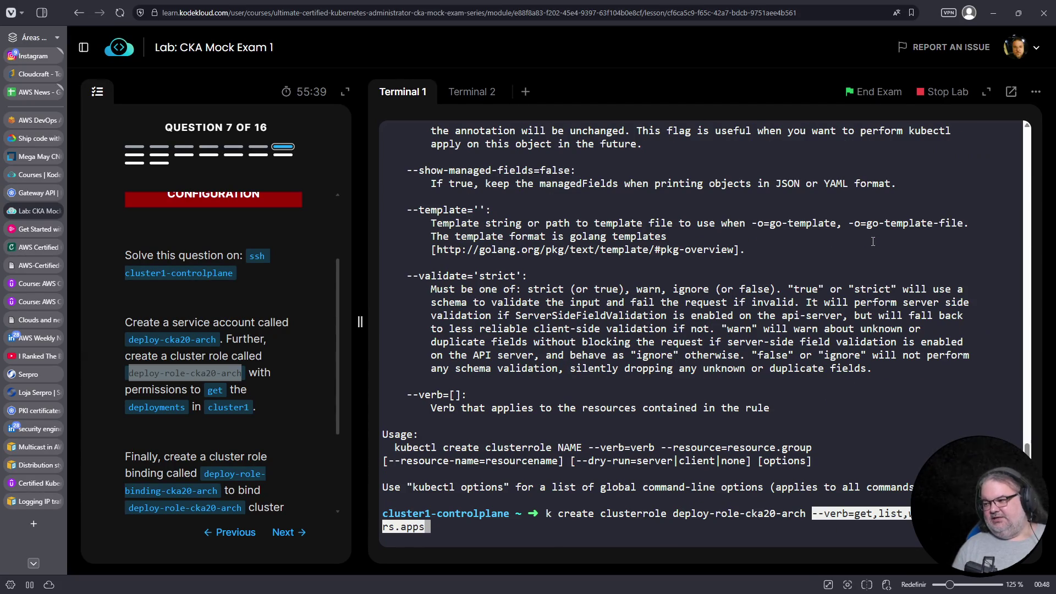
Trim the verbs to get, set the resource to deployments.apps, and create the cluster role
key(ctrl+a)
key(Right)
key(ctrl+Right)
key(ctrl+Right)
key(ctrl+Right)
key(Right)
key(Right)
key(Right)
key(Delete)
key(Delete)
key(Delete)
key(Delete)
key(Delete)
key(Delete)
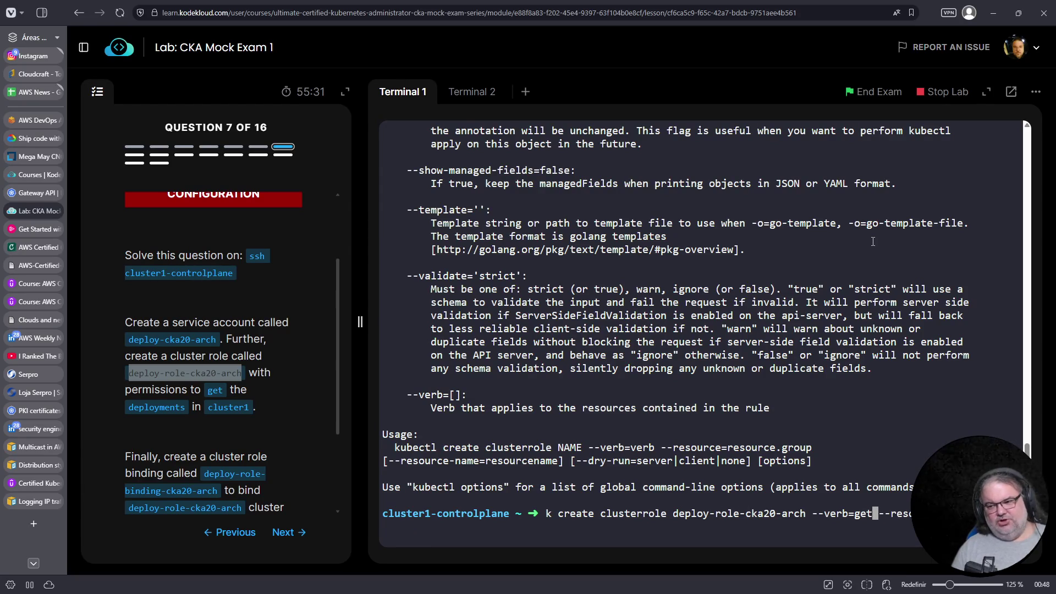
key(Right)
key(Right)
key(Right)
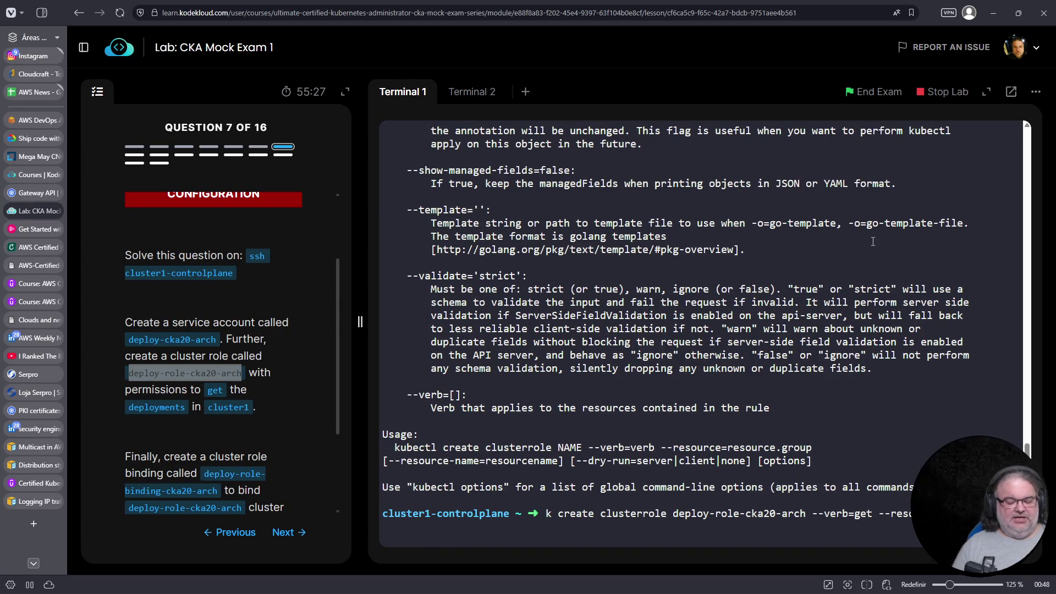
text(.apps)
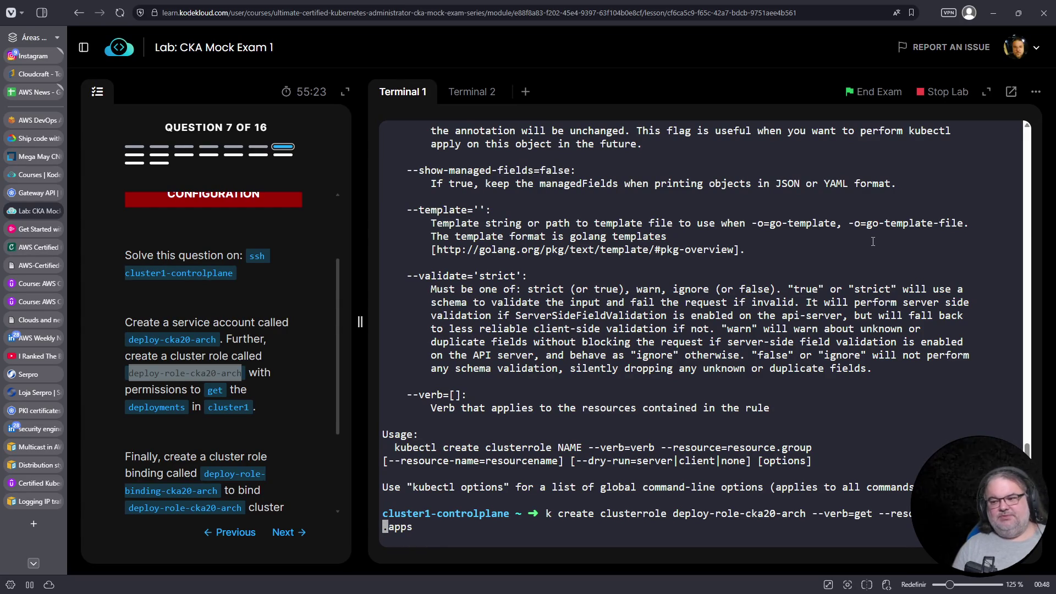
key(Return)
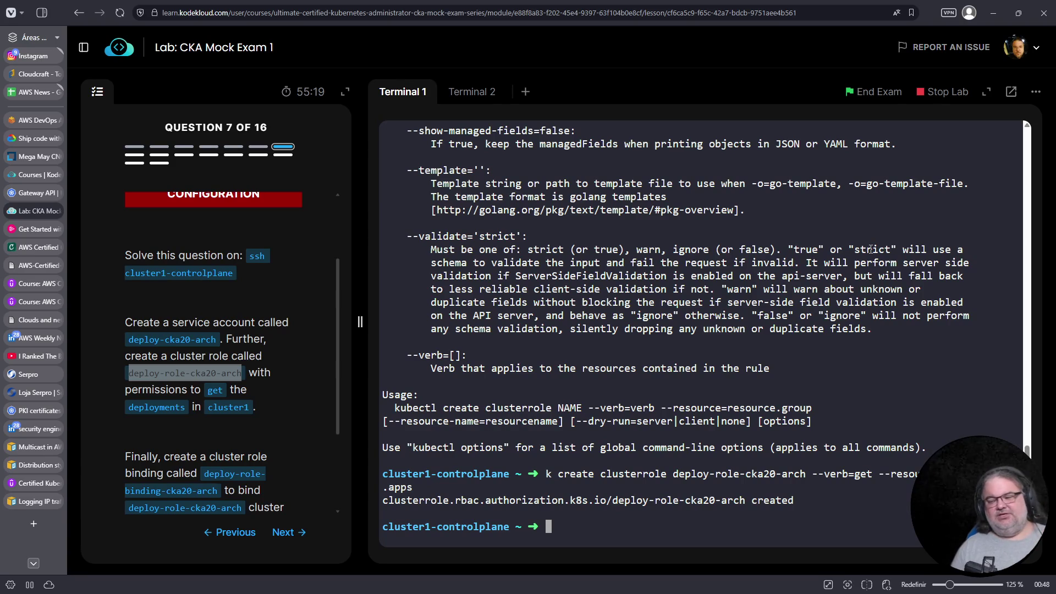
key(Up)
key(Home)
Run 'k create clusterrolebinding deploy-role-binding-cka20-arch --help'
key(Right)
key(Right)
key(Right)
key(Right)
key(Right)
key(Right)
text(binding)
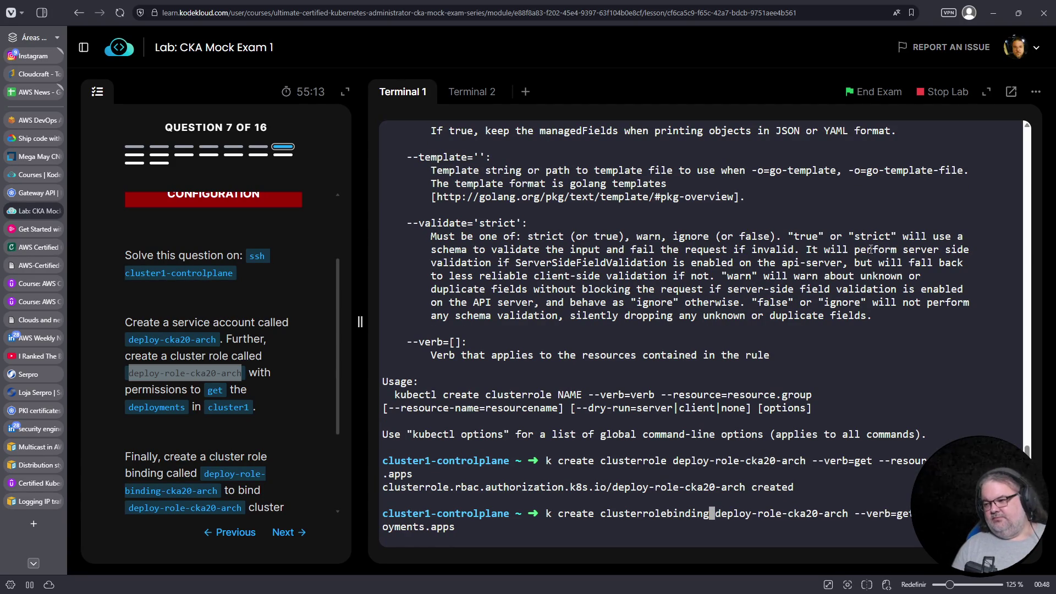
key(Right)
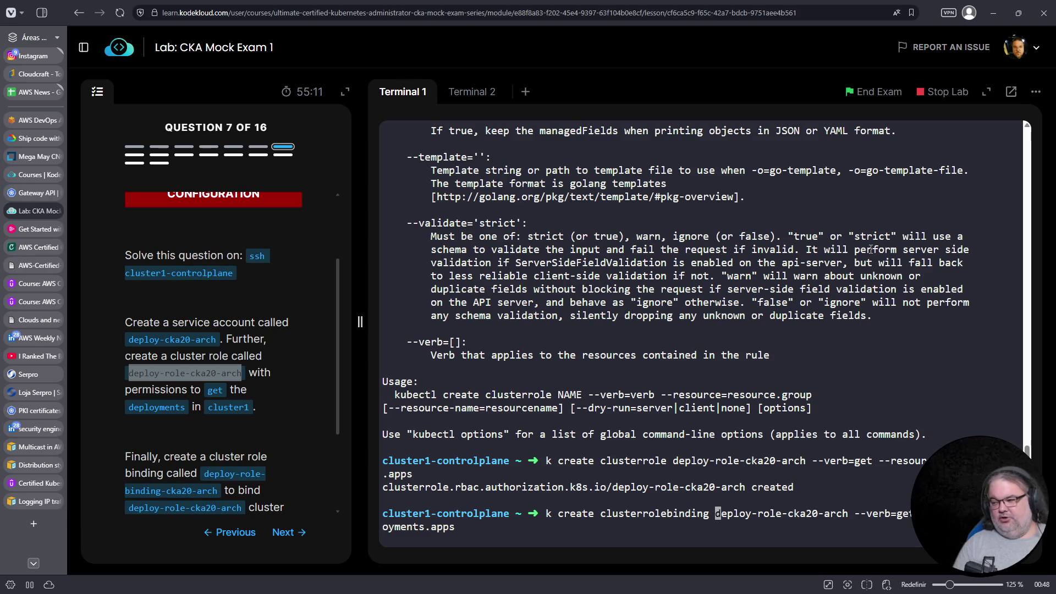
key(ctrl+k)
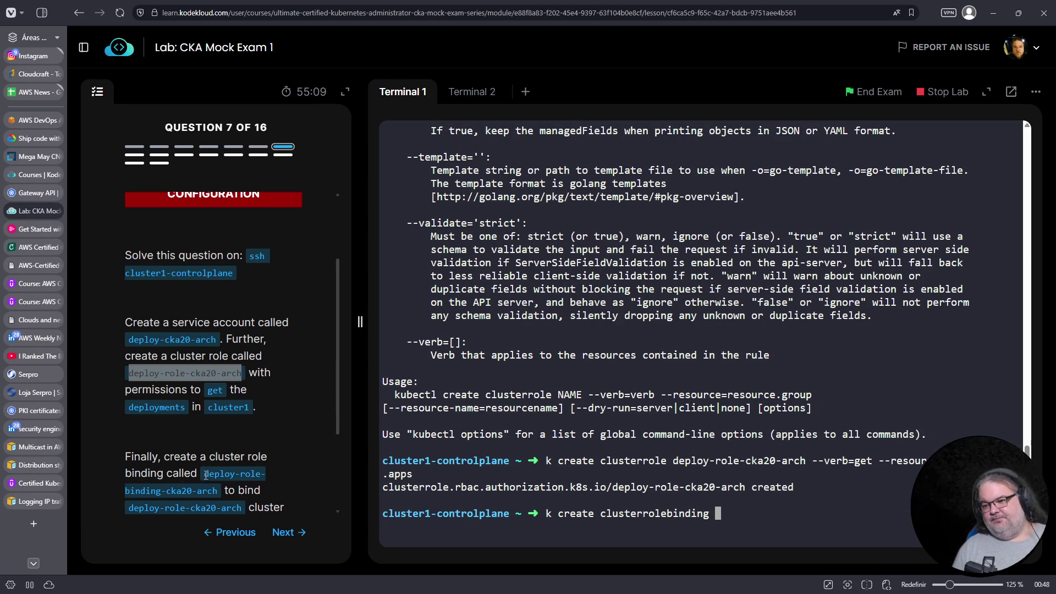
drag(205, 479, 218, 489)
right_click(217, 490)
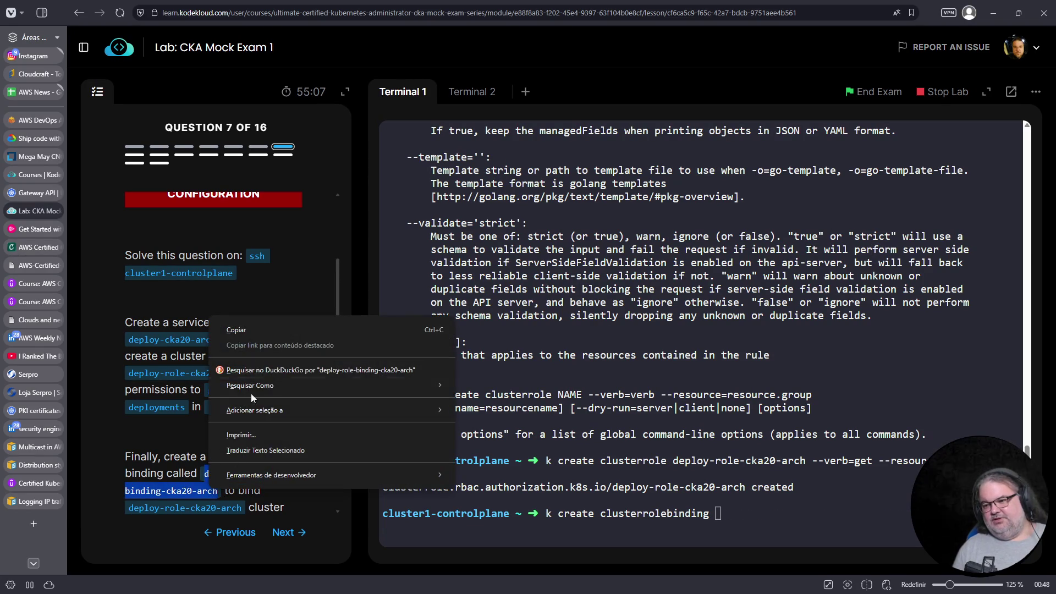
click(254, 331)
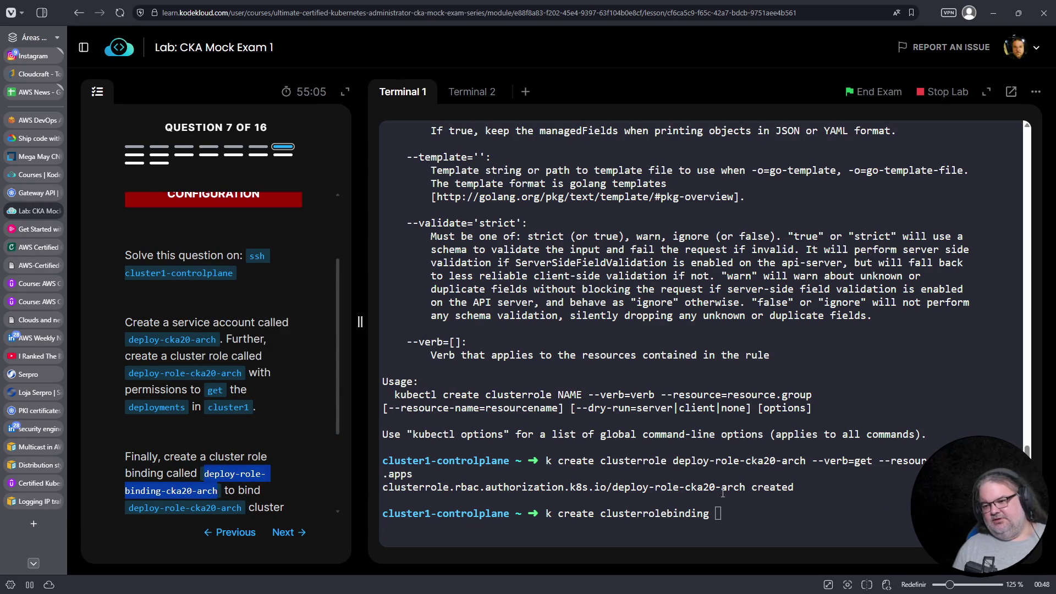
right_click(807, 494)
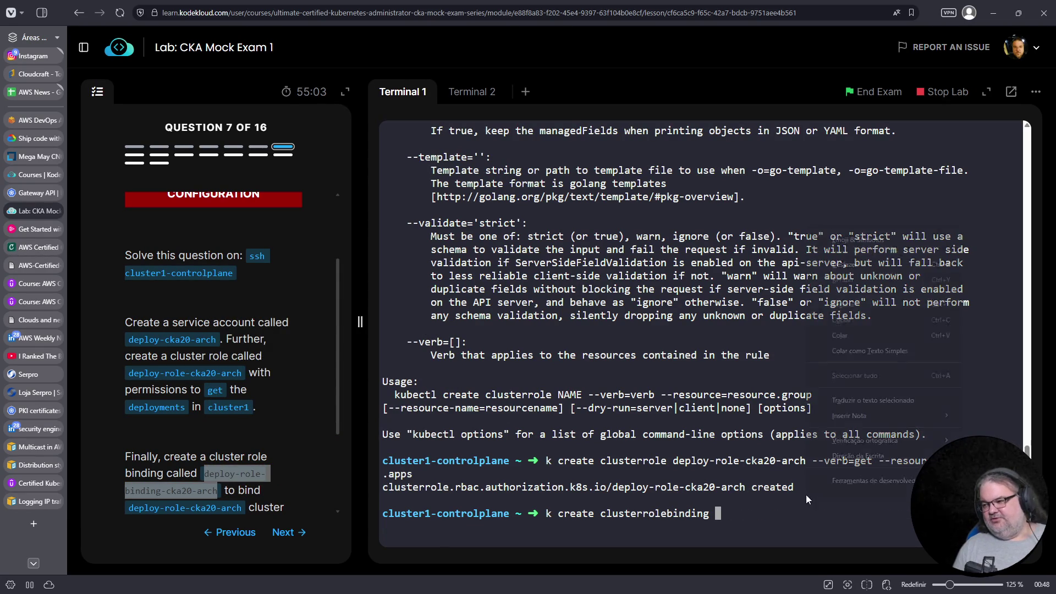
click(830, 336)
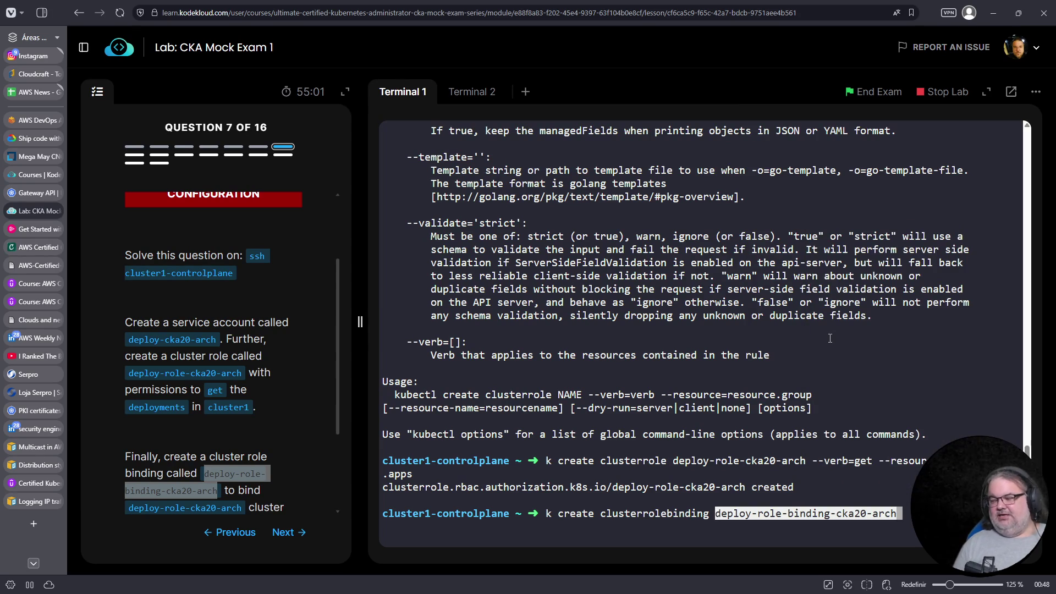
key(Return)
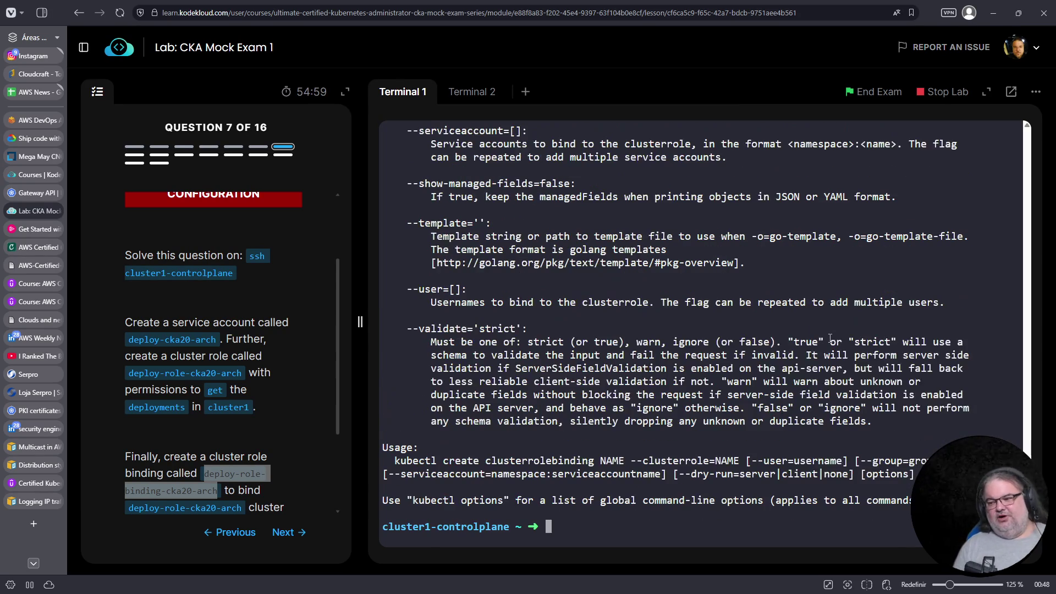
Copy the example --clusterrole=cluster-admin flag from the help onto the prompt
scroll(690, 412, up, 15)
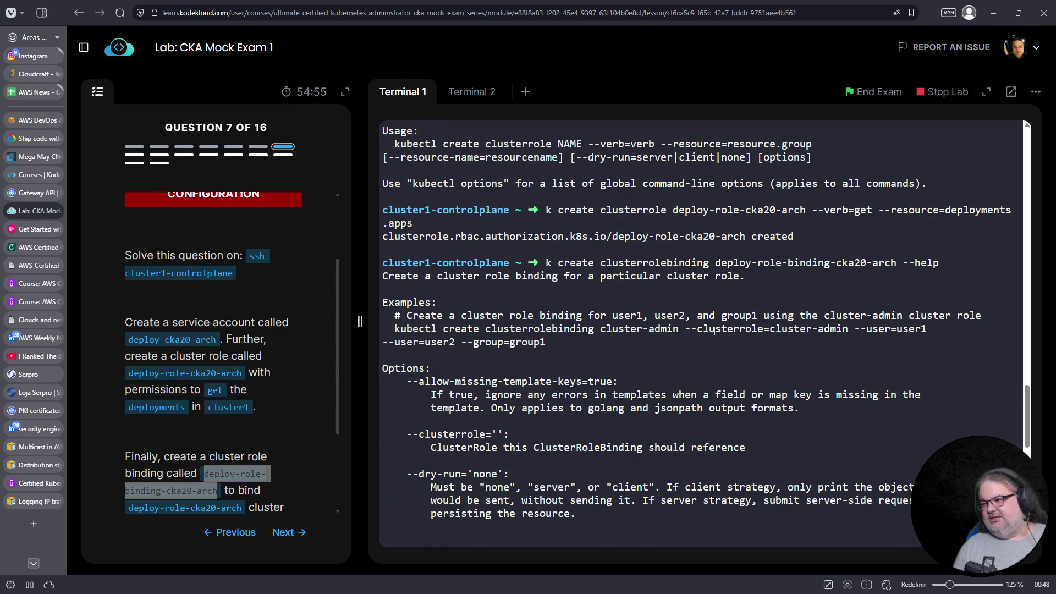
mouse_move(687, 328)
mouse_down()
mouse_move(866, 329)
mouse_move(857, 329)
mouse_up()
right_click(857, 329)
click(780, 333)
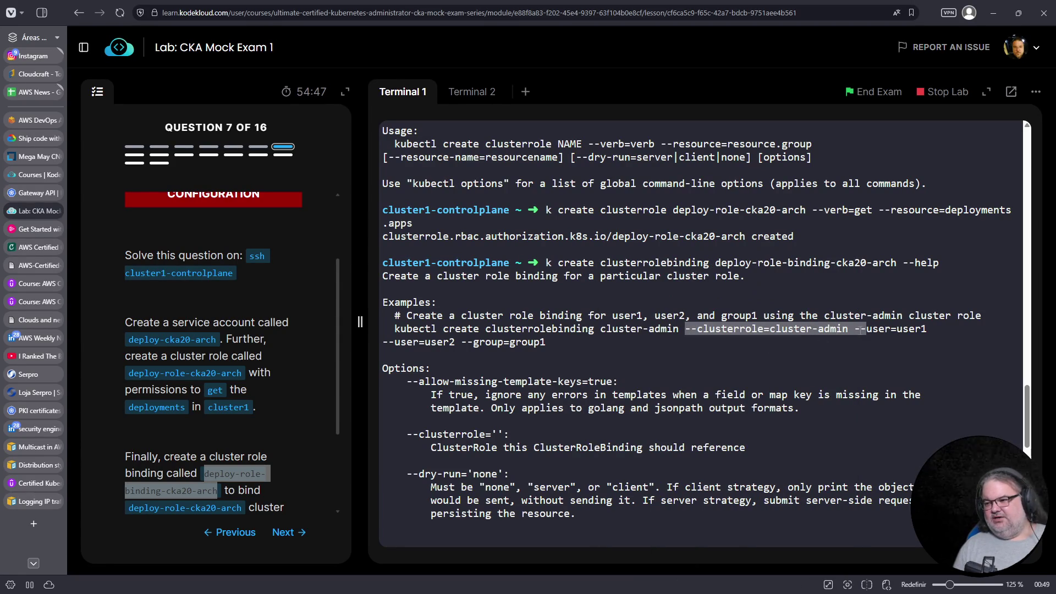
scroll(641, 384, down, 10)
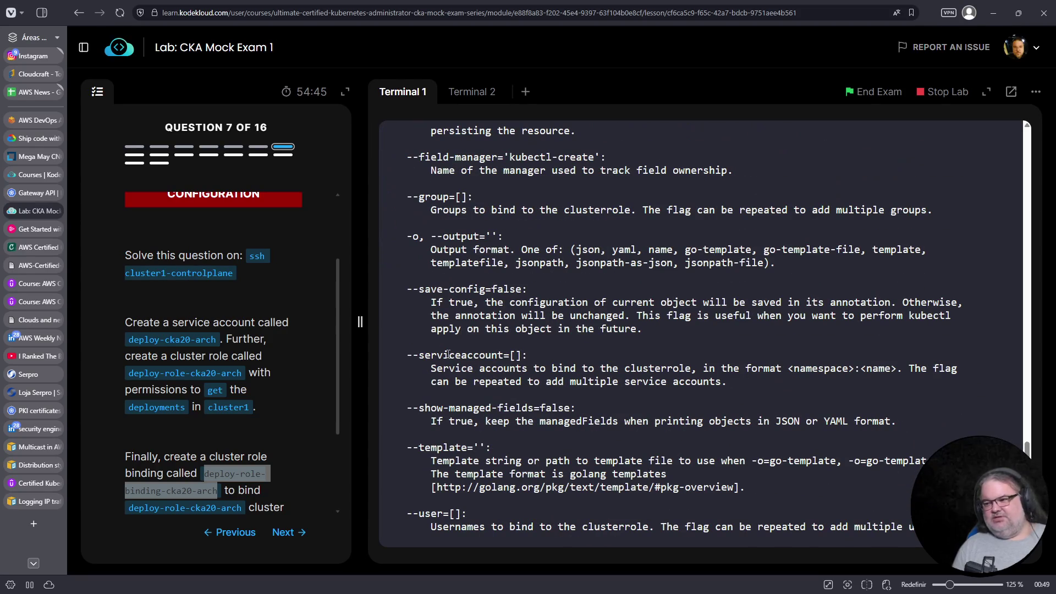
scroll(715, 388, down, 6)
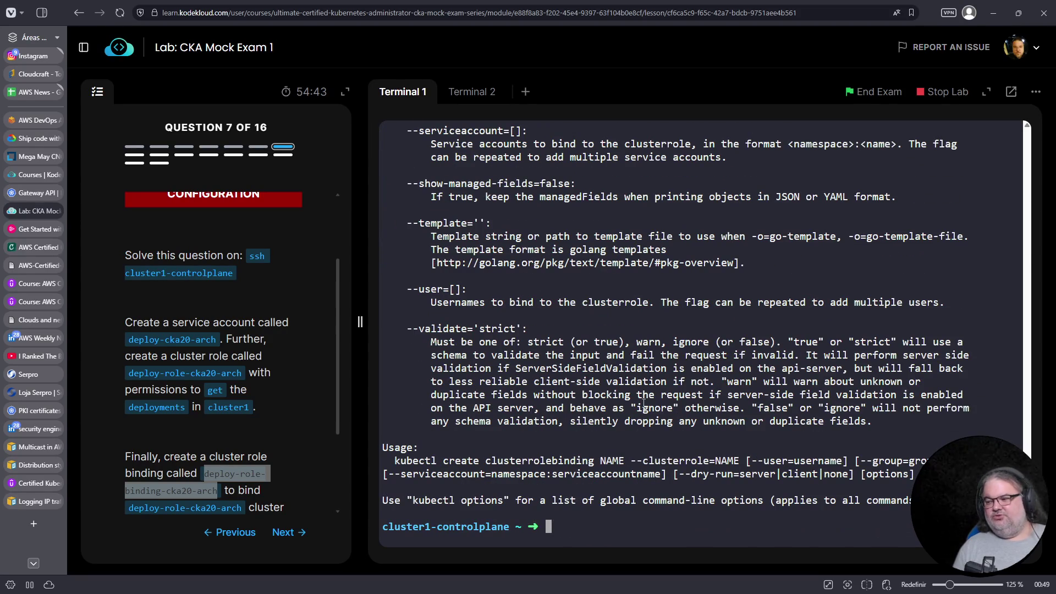
right_click(673, 432)
click(713, 213)
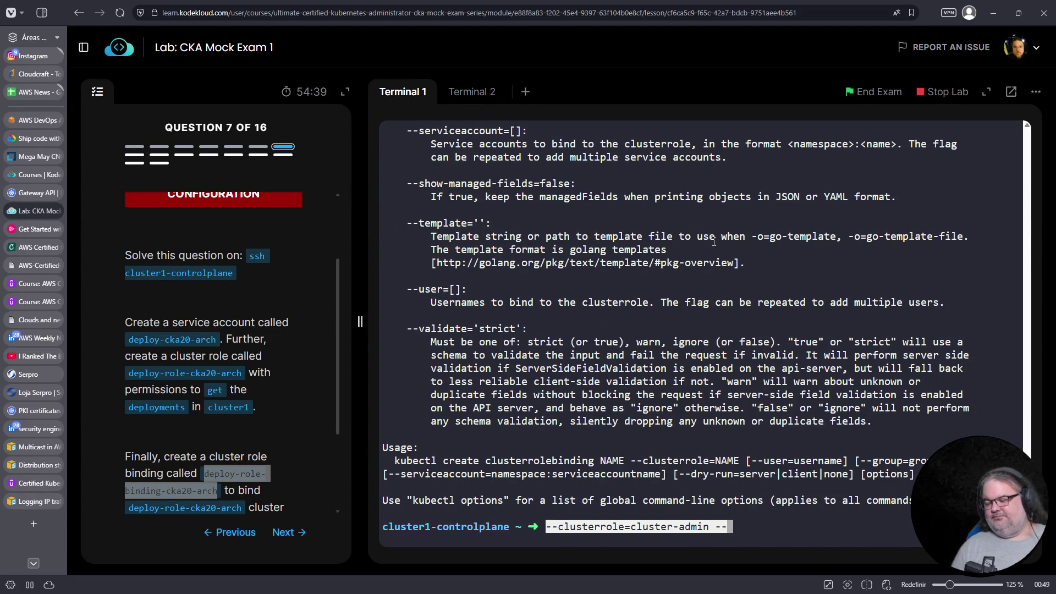
Rebuild the binding command with the --clusterrole flag and a --serviceaccount option, dropping the example value
key(ctrl+c)
key(Up)
key(Up)
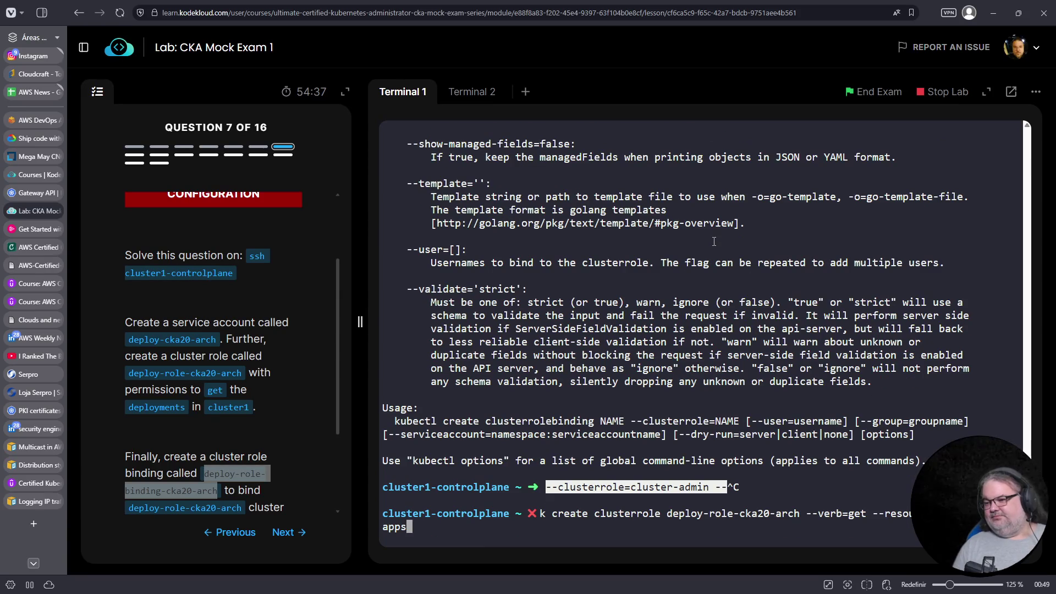
key(Up)
key(BackSpace)
key(BackSpace)
right_click(900, 376)
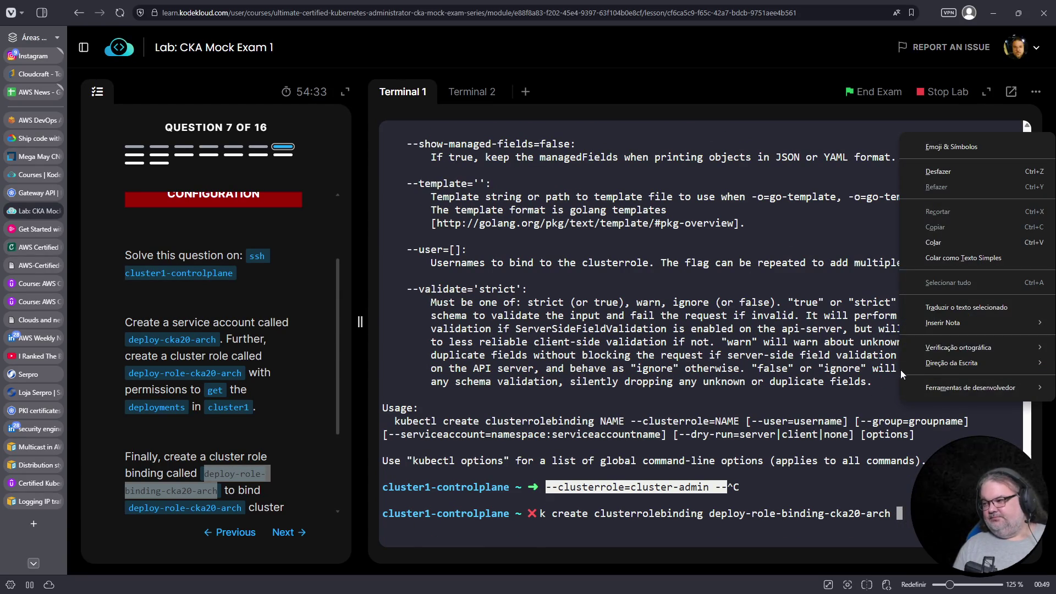
click(940, 243)
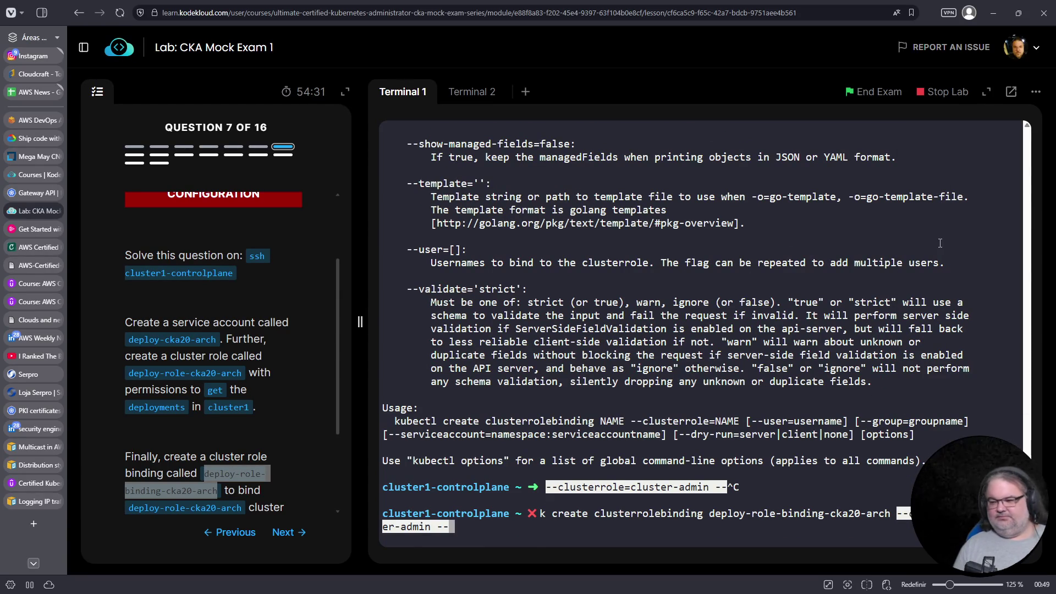
text(service)
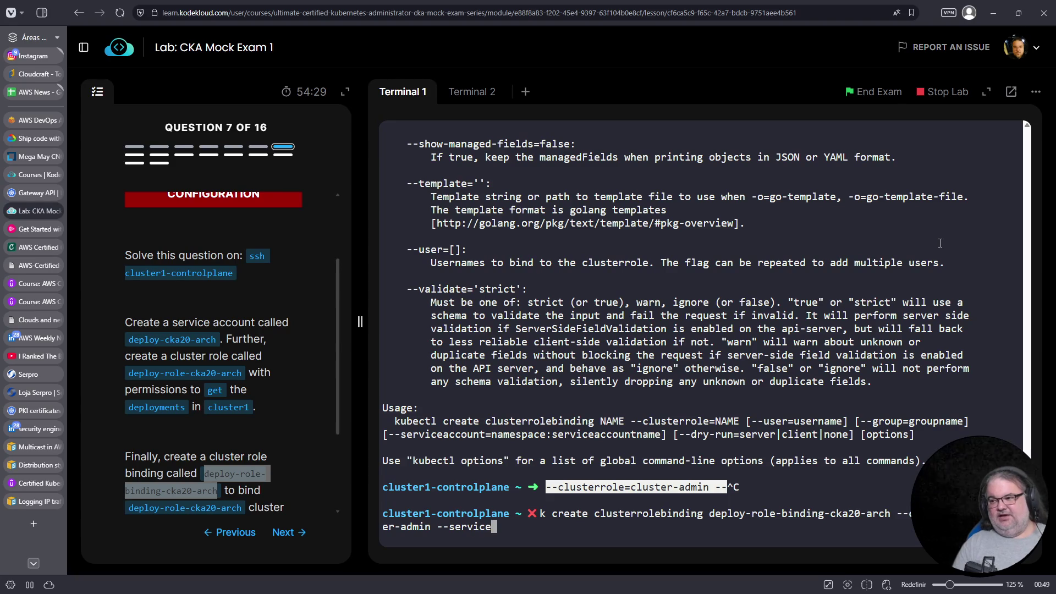
text(account)
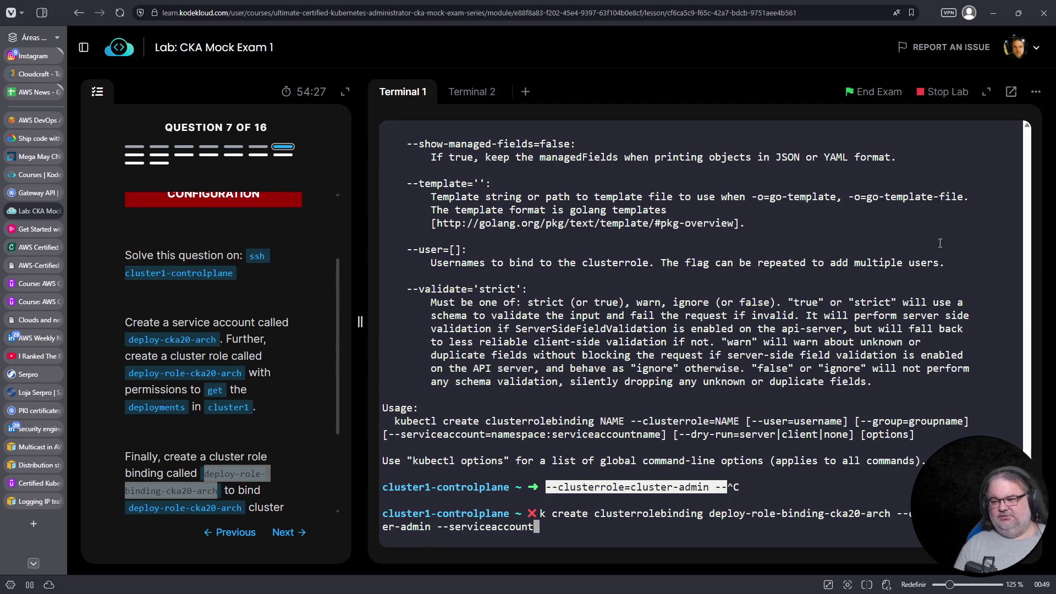
key(Left)
key(Left)
key(Left)
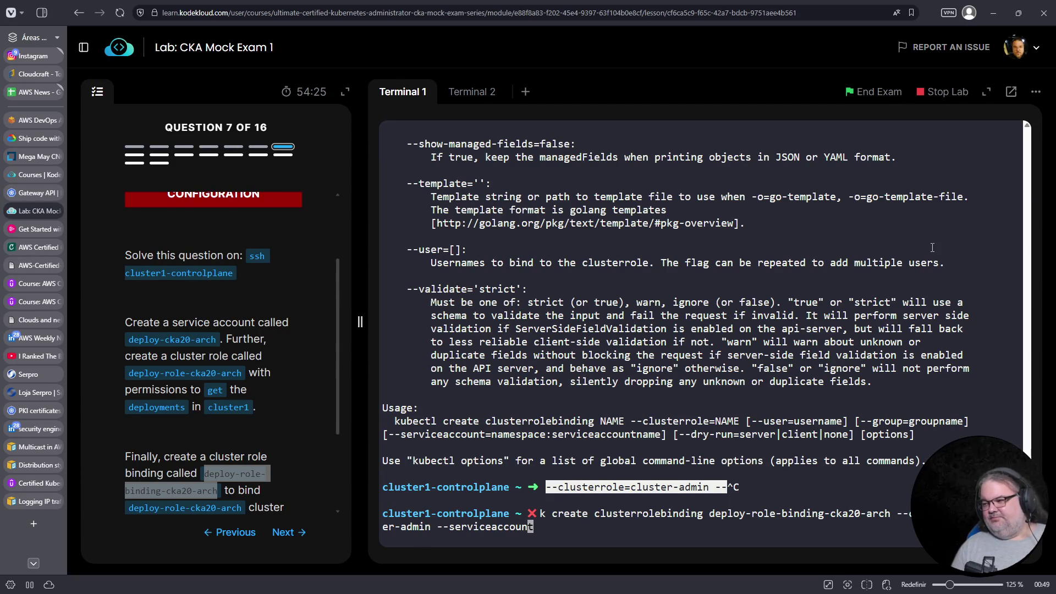
key(Left)
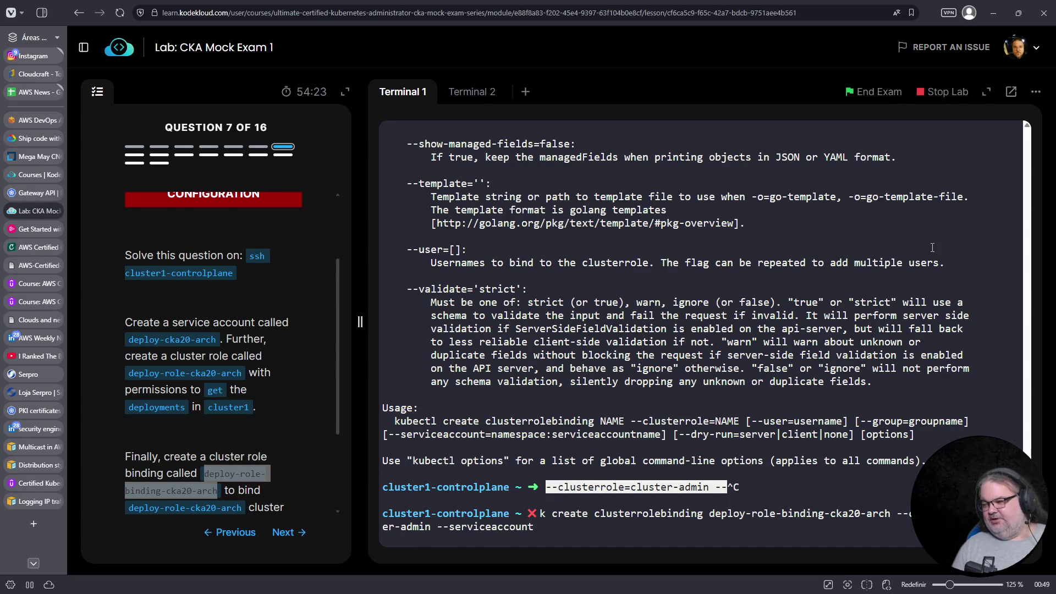
key(BackSpace)
key(BackSpace)
key(BackSpace)
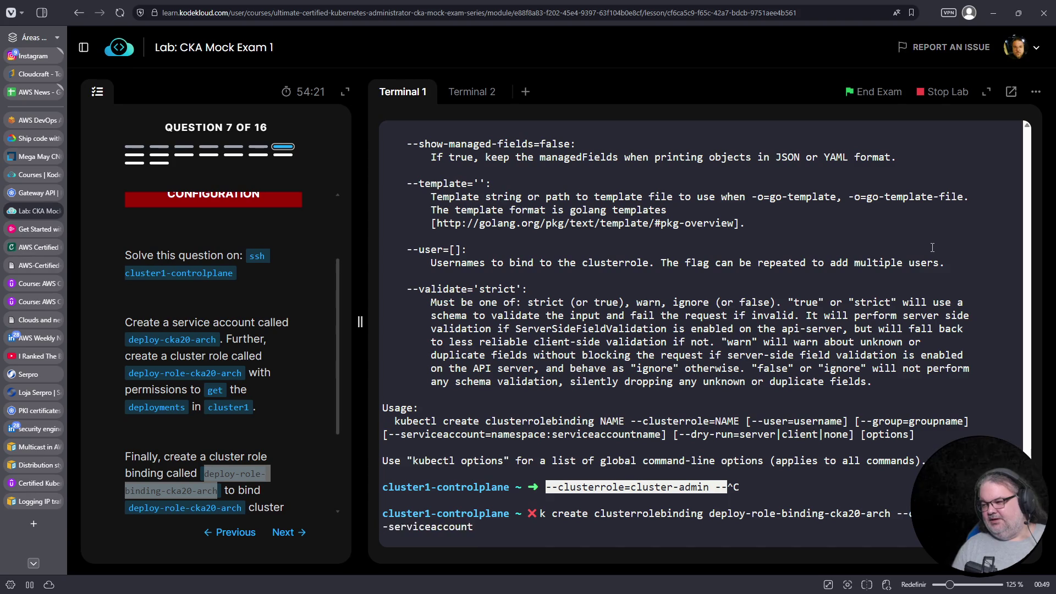
key(BackSpace)
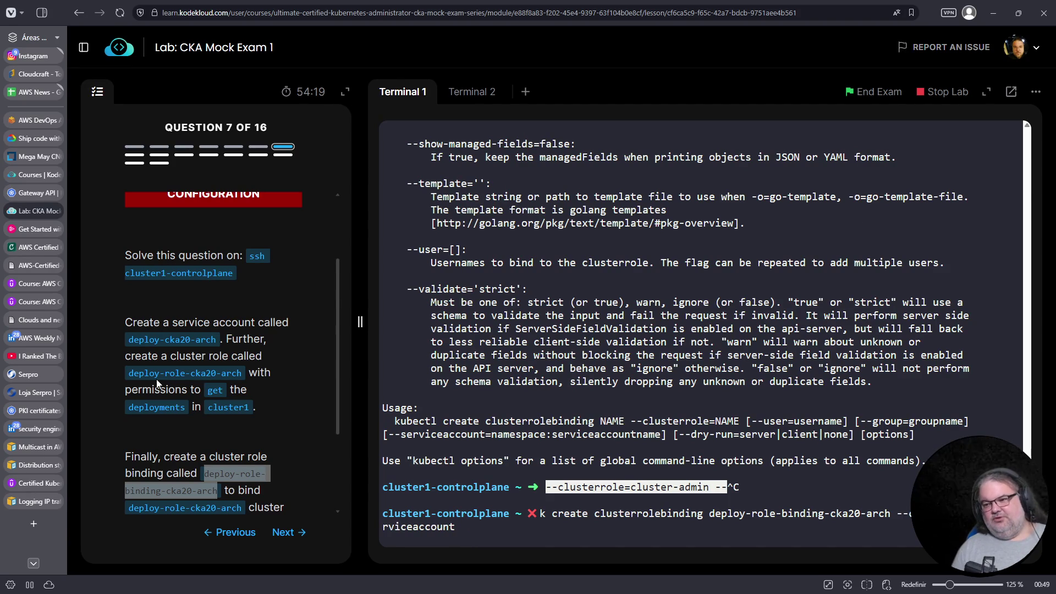
Set the --clusterrole value to deploy-role-cka20-arch, copied from the question
scroll(206, 470, down, 2)
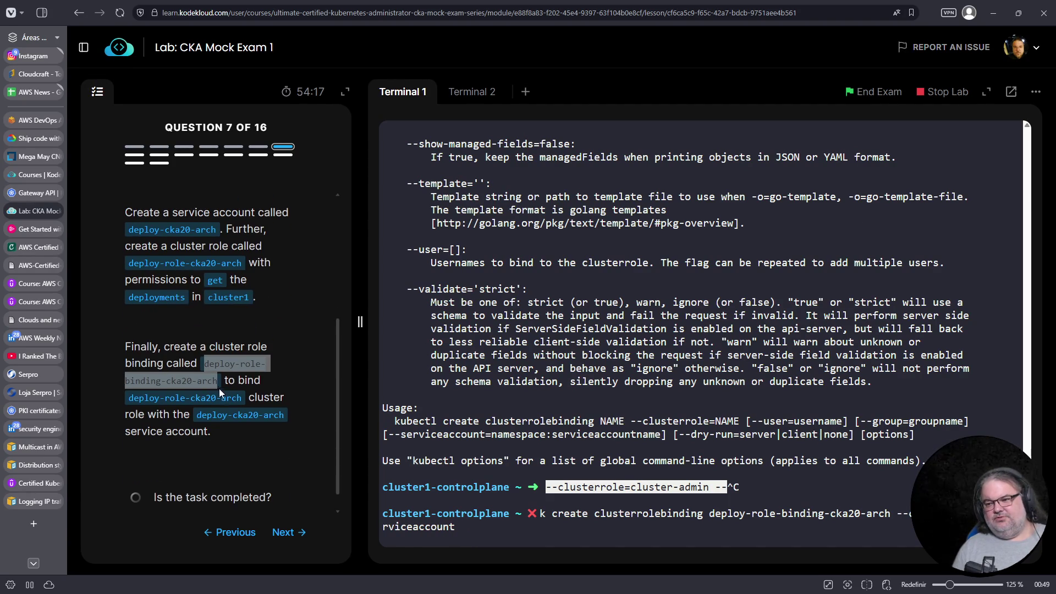
drag(129, 263, 240, 263)
right_click(231, 268)
click(256, 278)
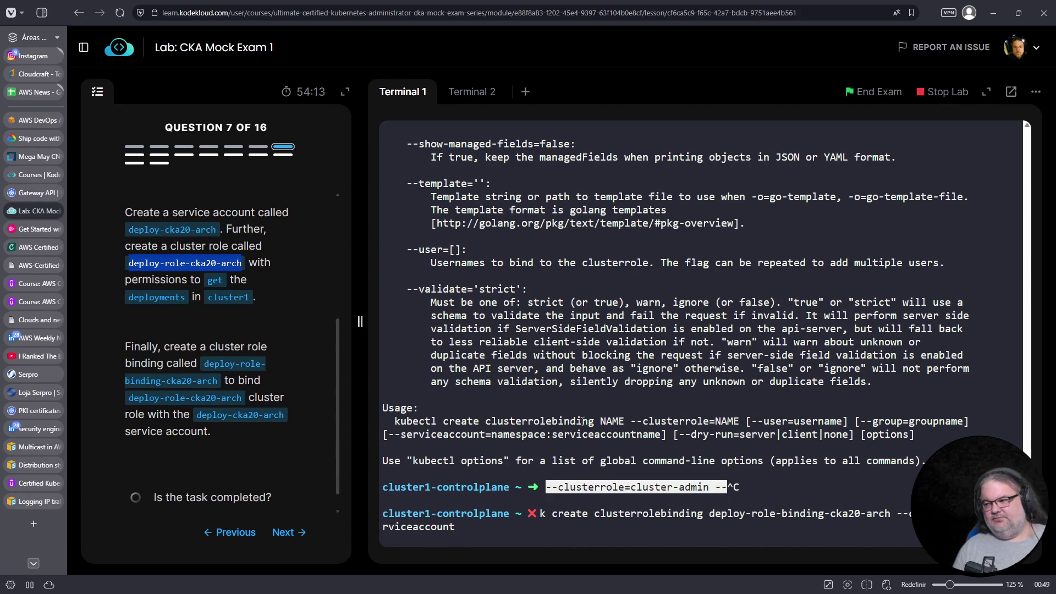
right_click(777, 215)
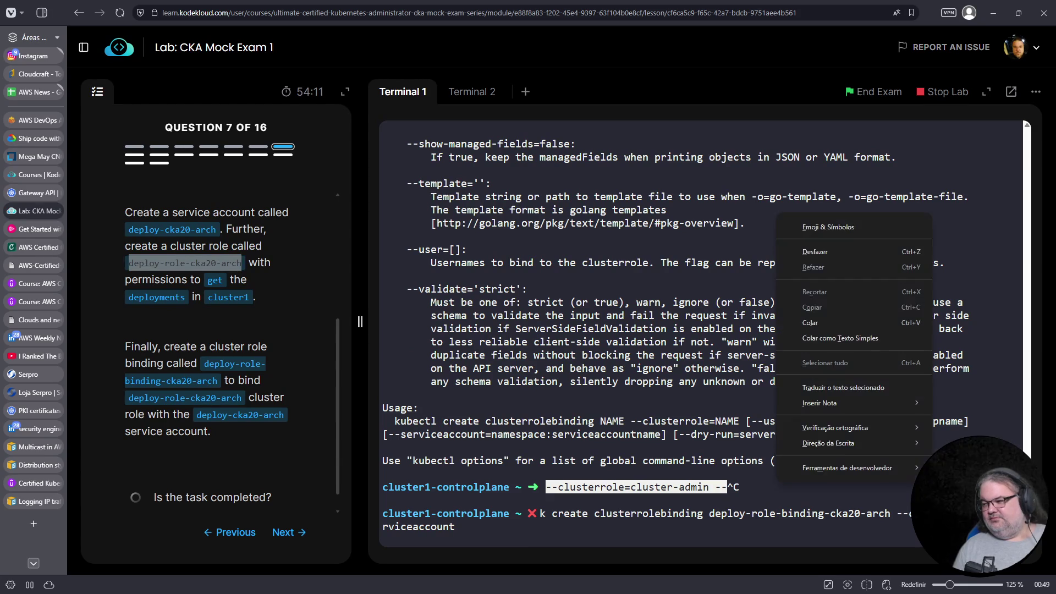
click(838, 323)
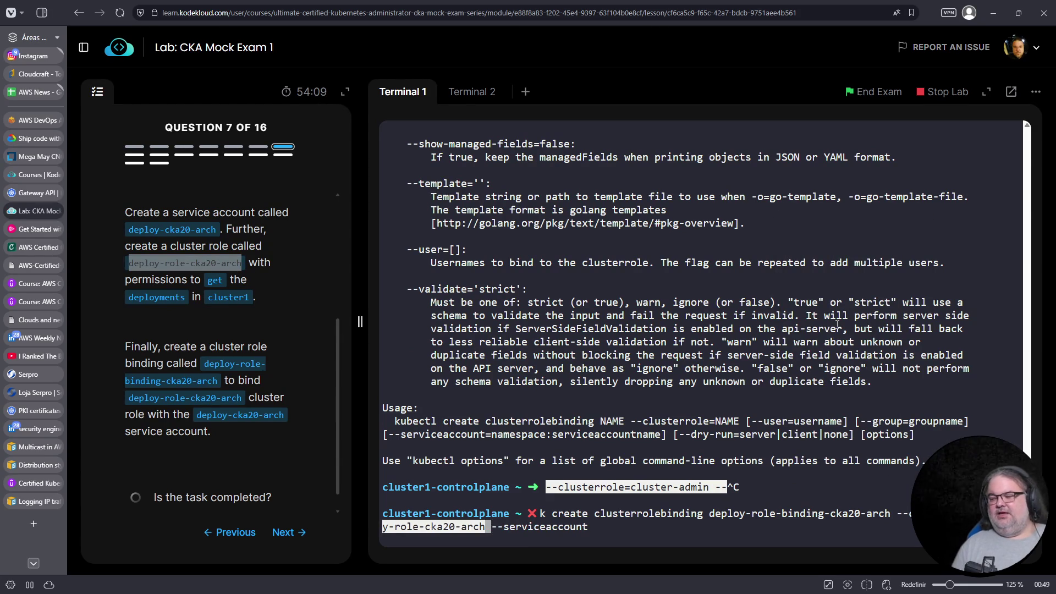
scroll(813, 357, up, 5)
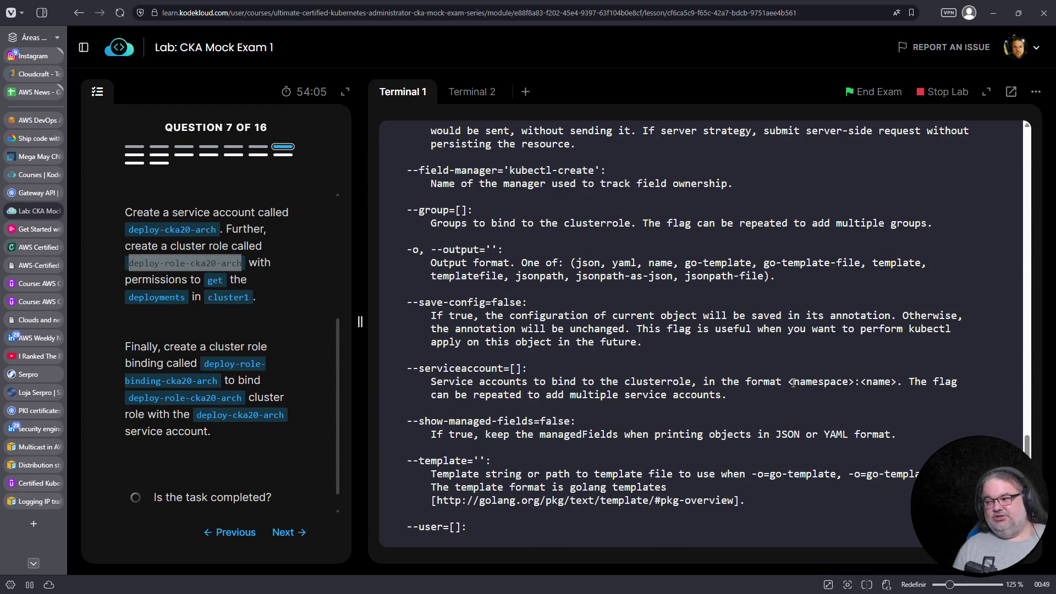
scroll(886, 371, down, 5)
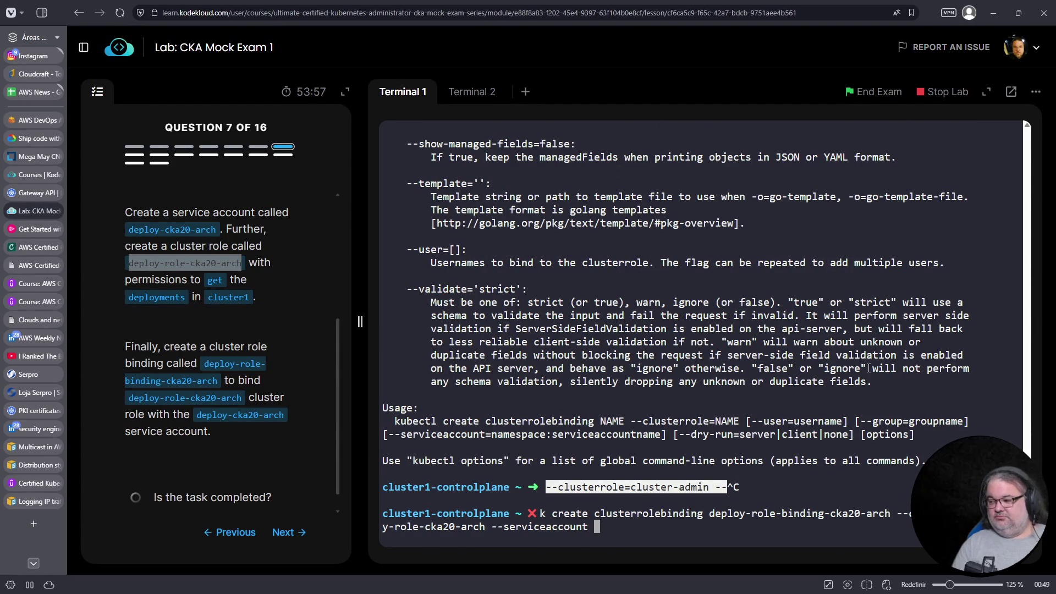
Add --serviceaccount=default/deploy-cka20-arch and run the binding command
key(BackSpace)
text(=default/)
drag(218, 230, 141, 230)
right_click(141, 230)
click(157, 243)
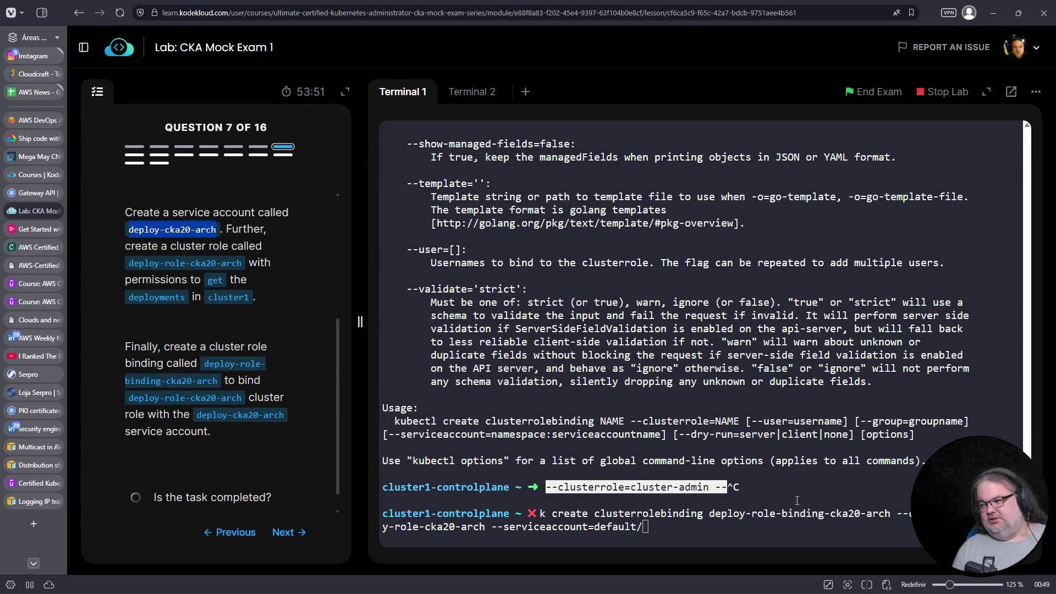
right_click(809, 485)
click(850, 345)
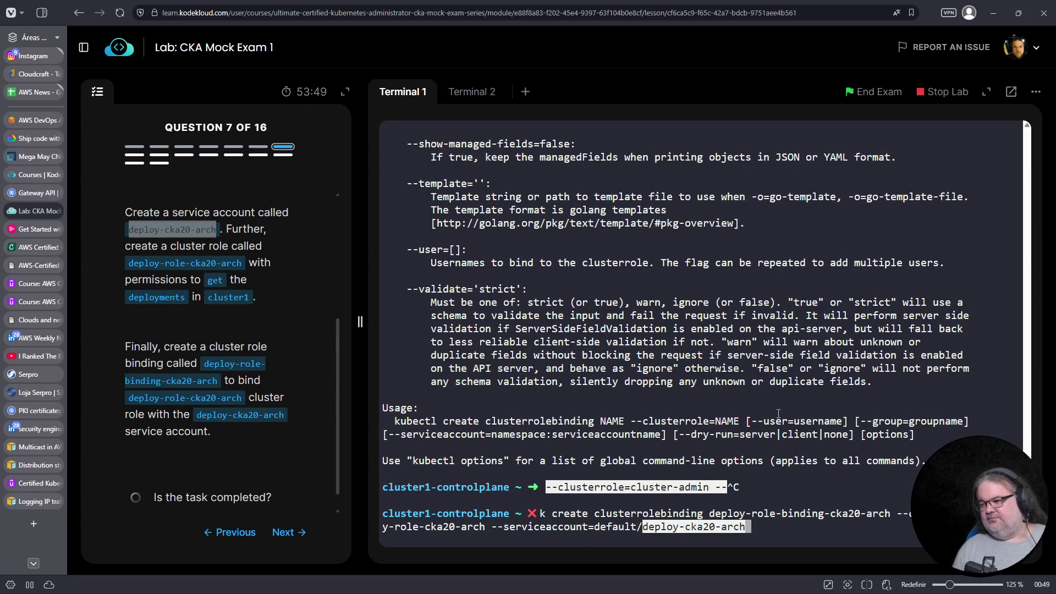
key(End)
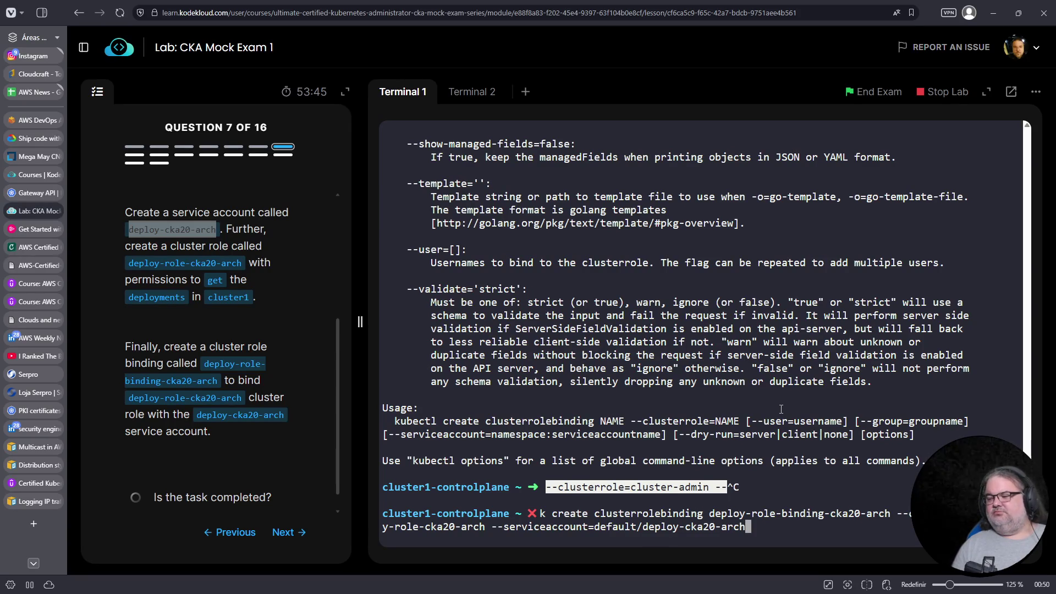
key(Return)
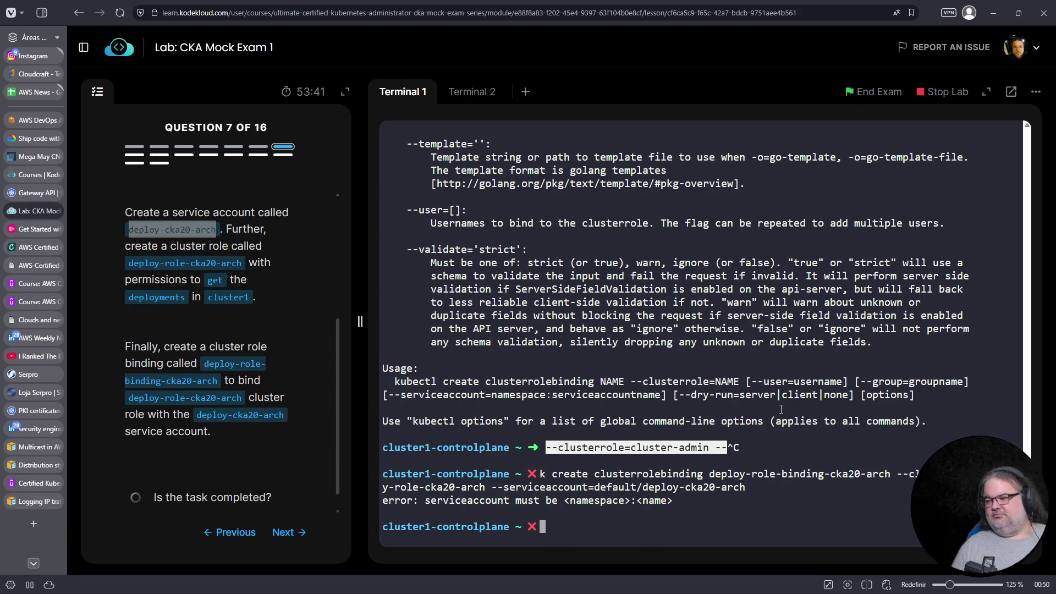
Correct the service account to default:deploy-cka20-arch and rerun, creating the binding
key(Up)
key(Left)
key(Left)
key(Left)
key(Left)
key(Left)
key(Left)
key(Delete)
text(:)
key(Return)
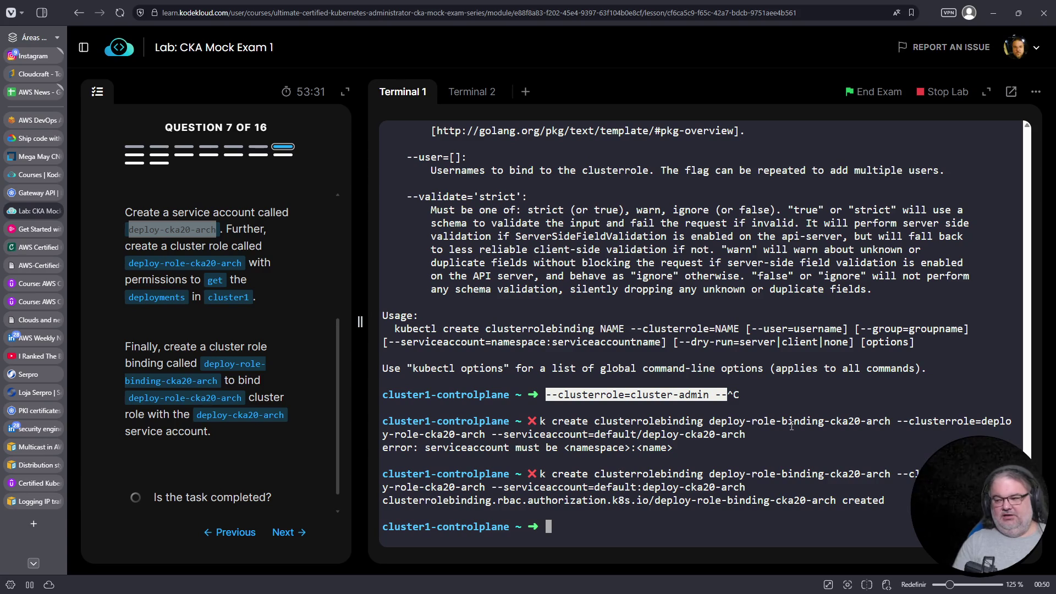
Recall an earlier auth can-i command from history and delete its old service account name
key(ctrl+c)
key(ctrl+r)
text(cvan)
key(ctrl+c)
key(ctrl+r)
text(auth)
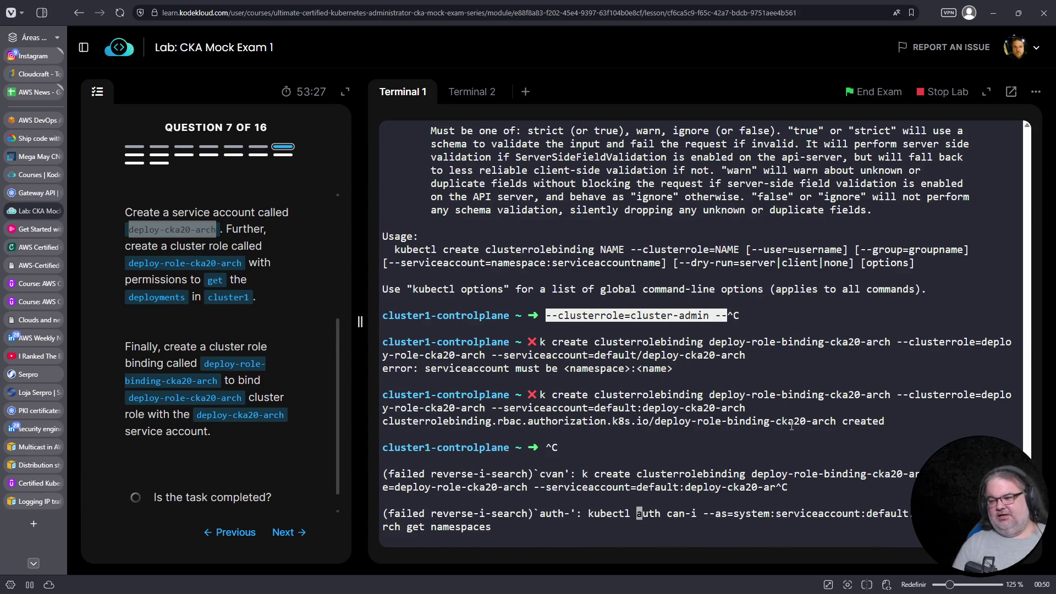
key(ctrl+a)
key(ctrl+Right)
key(ctrl+Right)
key(ctrl+Right)
key(ctrl+Right)
key(ctrl+Right)
key(ctrl+Right)
key(Right)
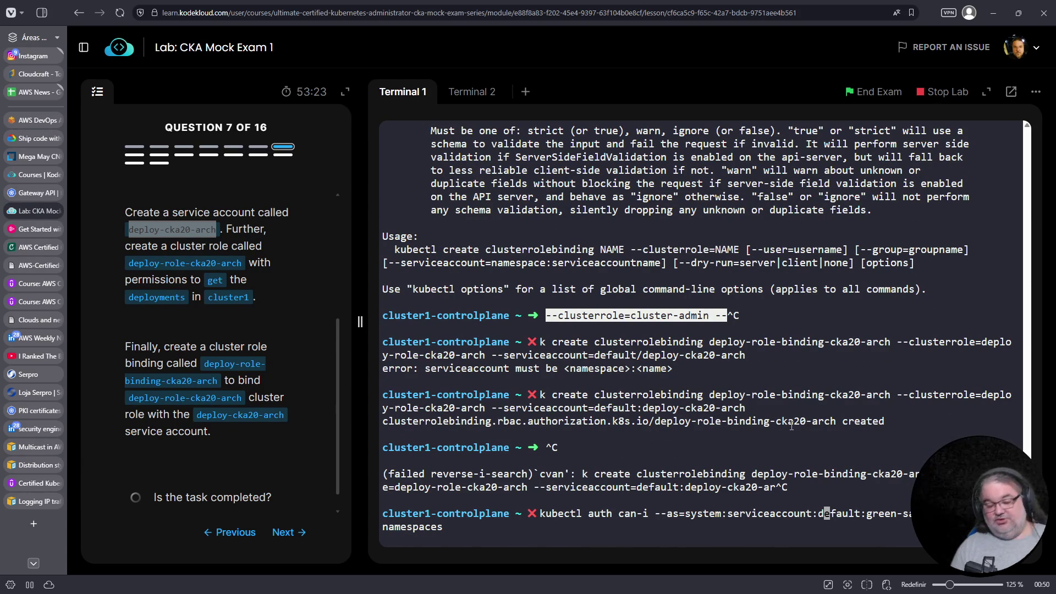
key(Right)
key(Right)
key(Right)
key(Delete)
key(Delete)
key(Delete)
key(Delete)
key(Delete)
key(Delete)
key(Delete)
key(Delete)
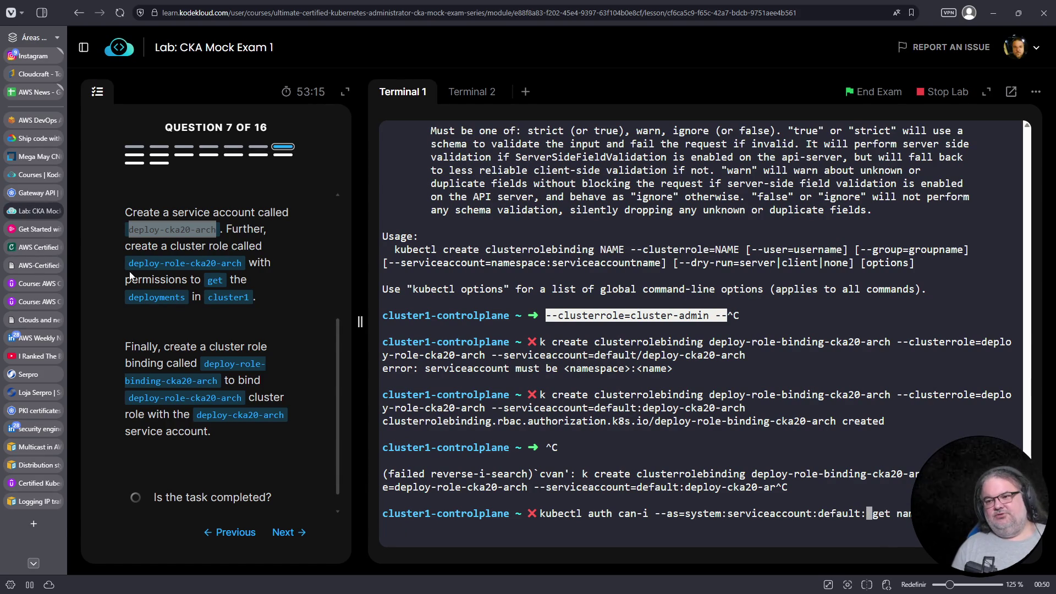
Check whether system:serviceaccount:default:deploy-cka20-arch can get namespaces
click(130, 242)
drag(127, 230, 218, 230)
right_click(204, 234)
click(230, 242)
right_click(786, 176)
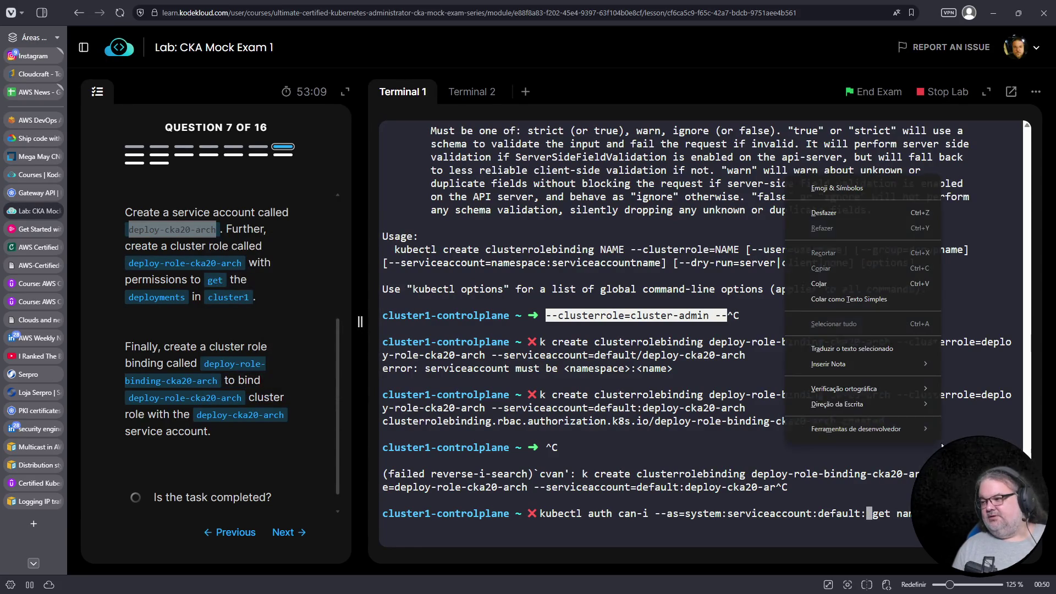
click(850, 300)
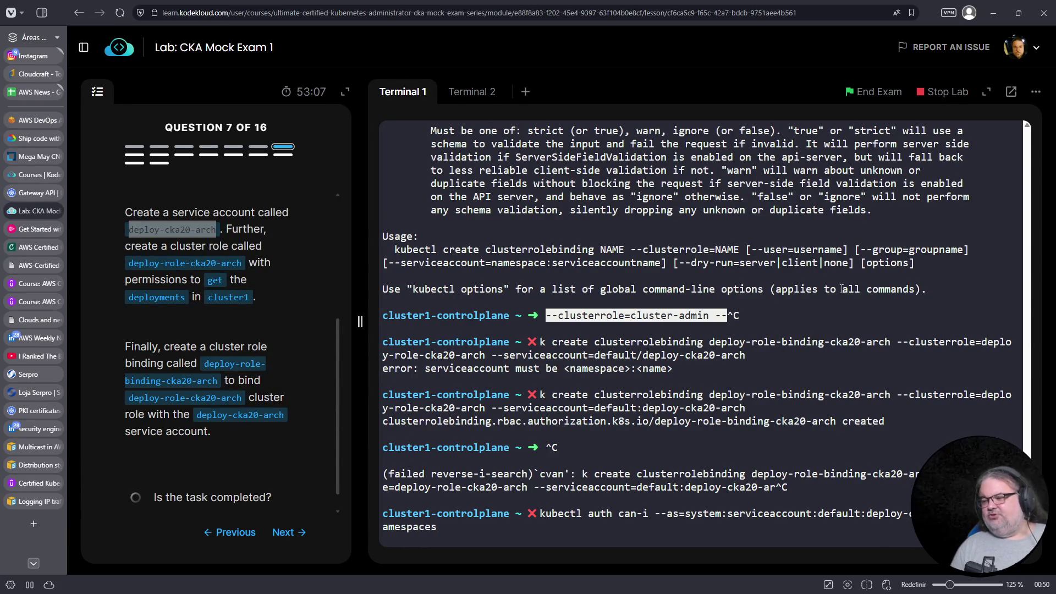
key(Return)
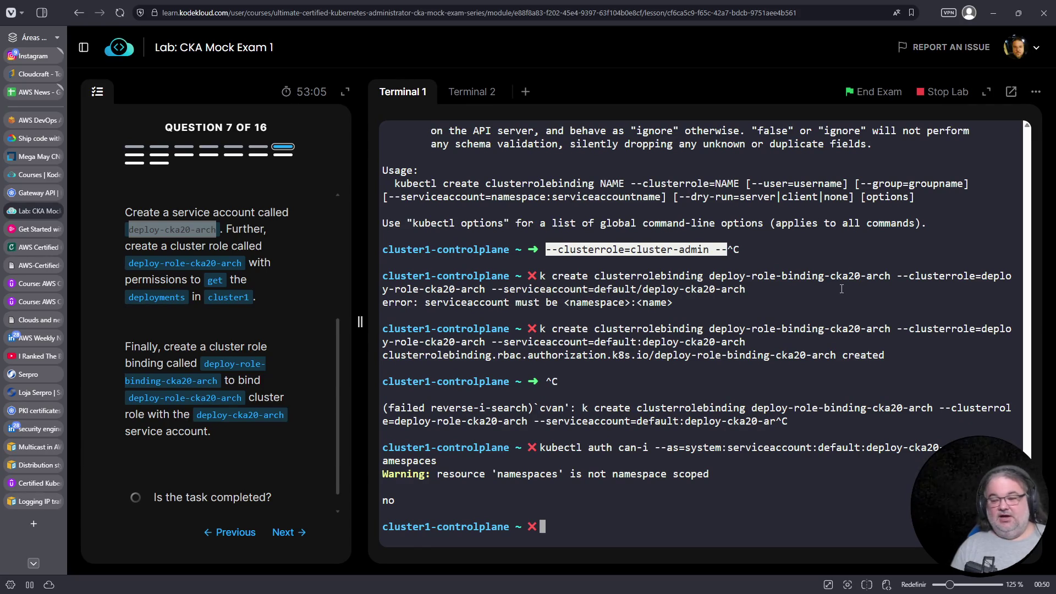
Repeat the get permission check for deployments and rs
key(Up)
key(BackSpace)
key(BackSpace)
key(BackSpace)
key(BackSpace)
text(deployments)
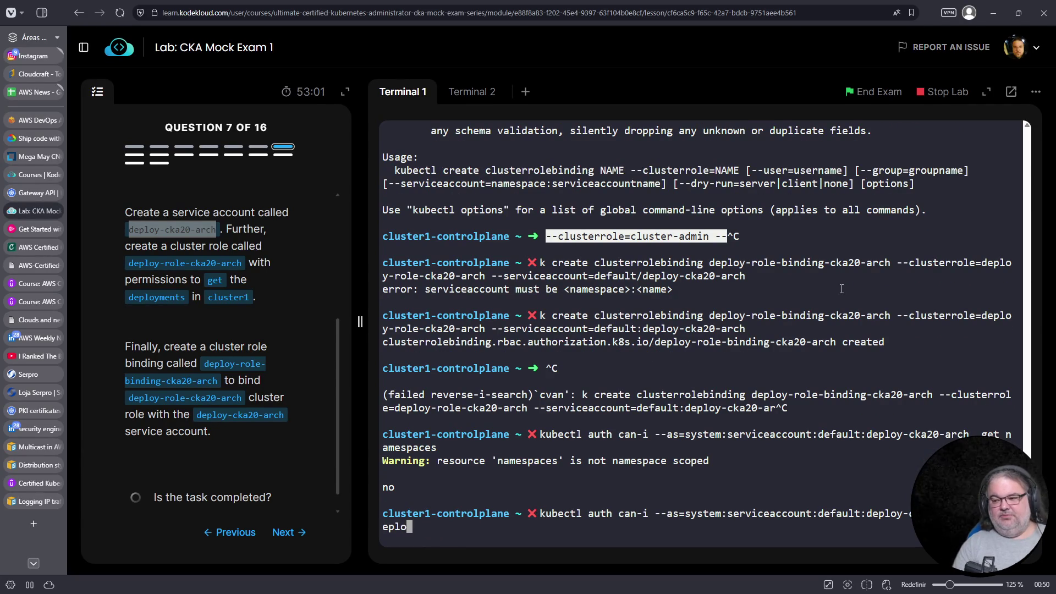
key(Return)
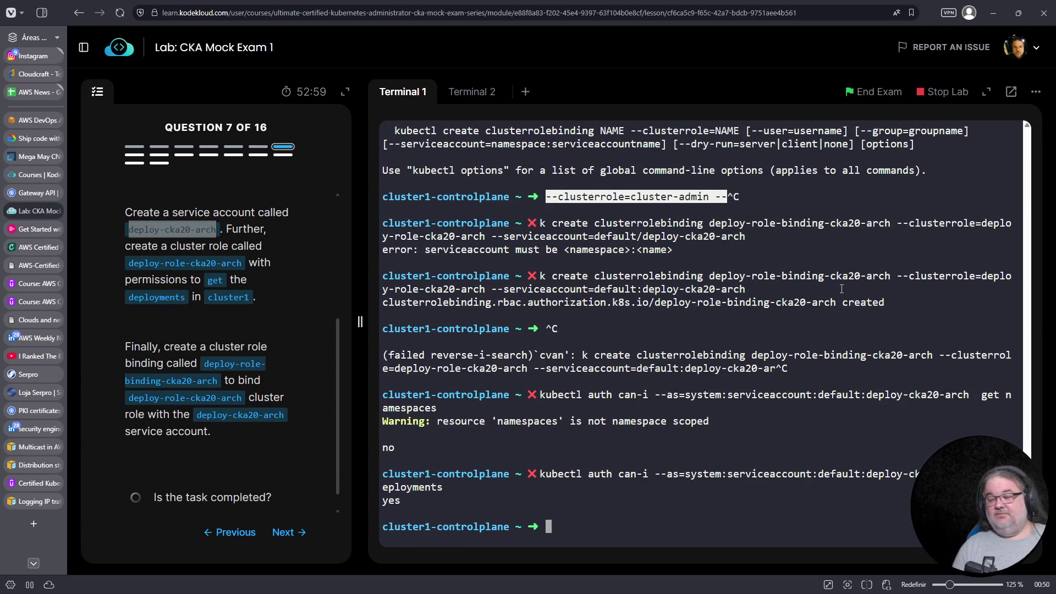
key(Up)
key(BackSpace)
key(BackSpace)
key(BackSpace)
Check the get permission on svc, then advance to question 8
key(BackSpace)
text(rs)
key(Return)
key(Up)
key(BackSpace)
key(BackSpace)
text(er)
key(BackSpace)
key(BackSpace)
text(vc)
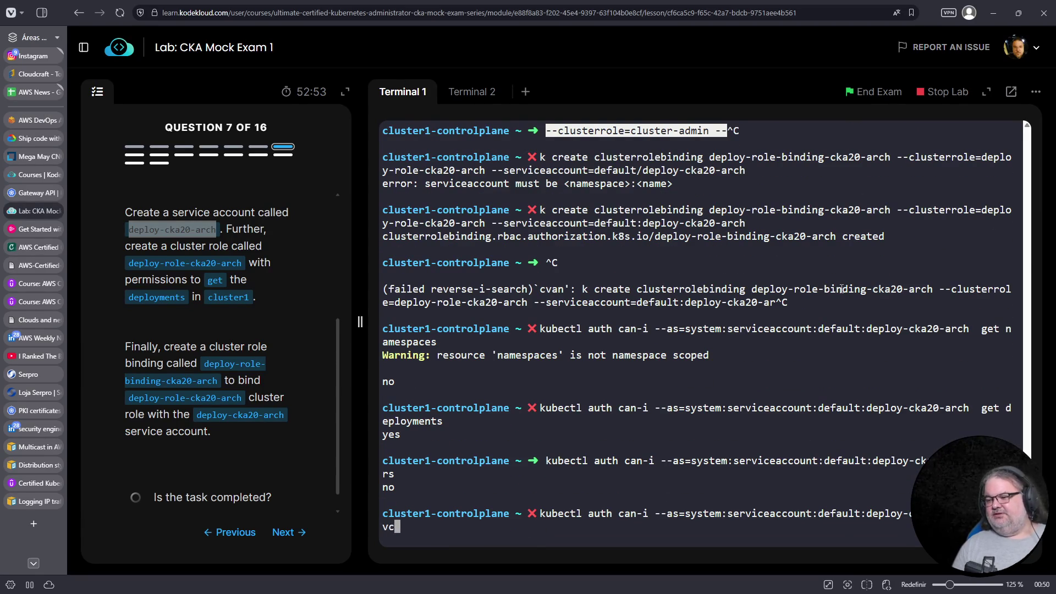
key(Return)
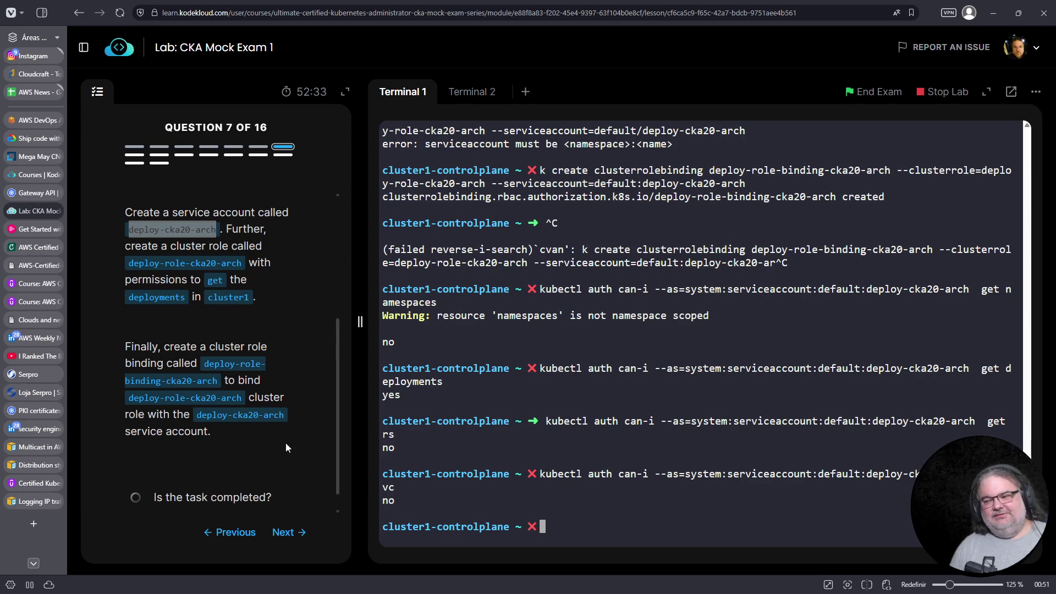
click(292, 533)
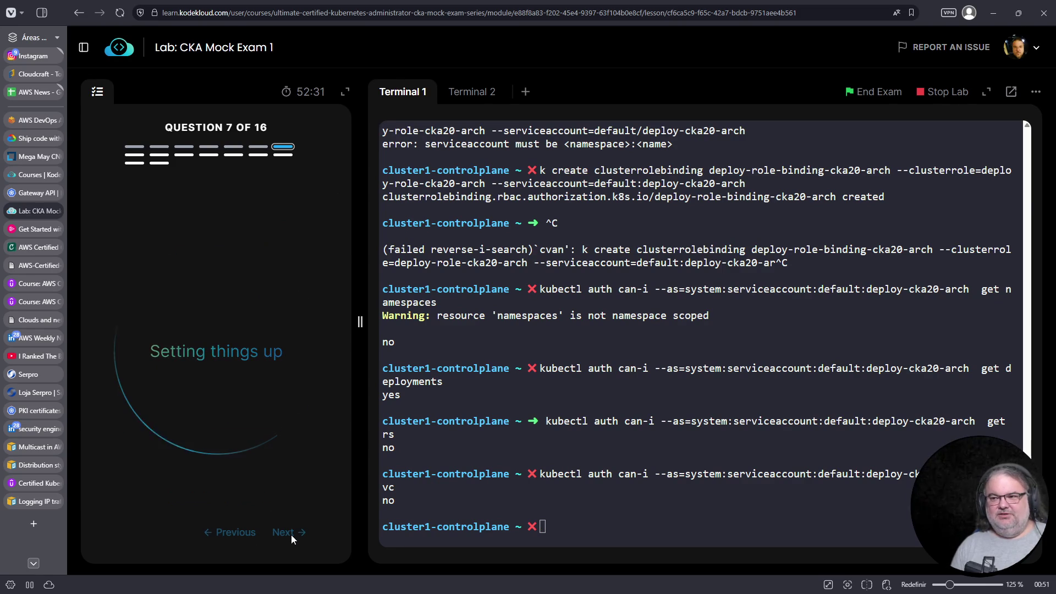
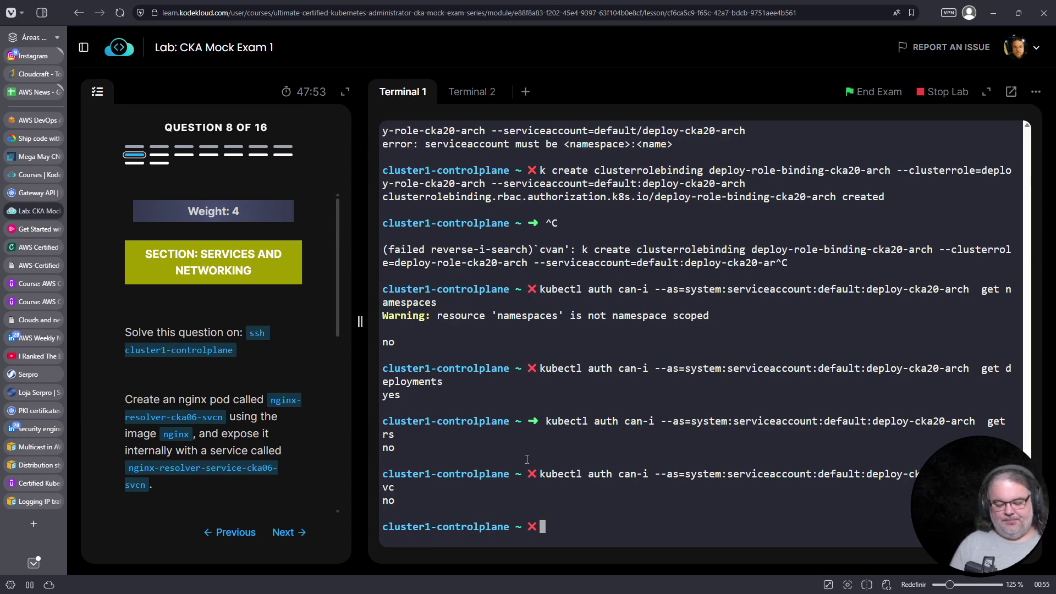
Run k run nginx-resolver-cka06-svcn --image=nginx to create the pod on cluster1-controlplane
key(ctrl+l)
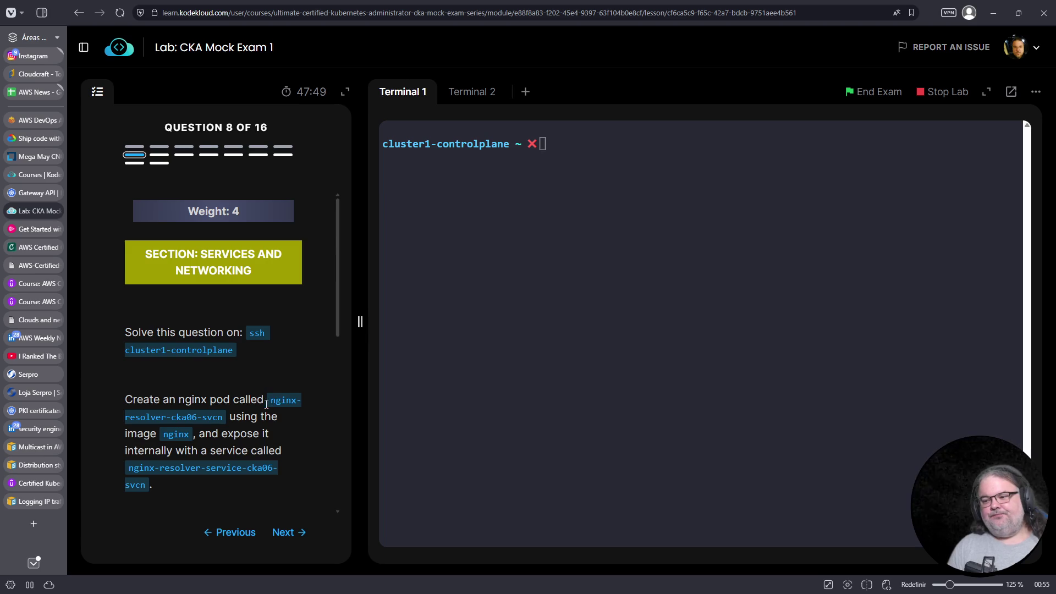
drag(270, 400, 224, 418)
right_click(231, 424)
click(231, 432)
click(531, 327)
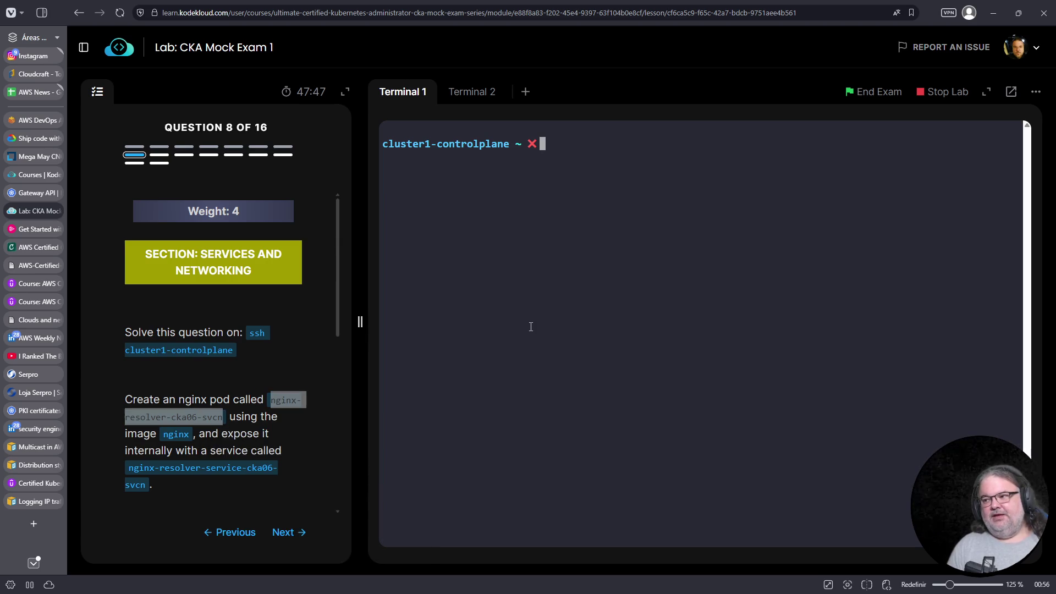
text(k run)
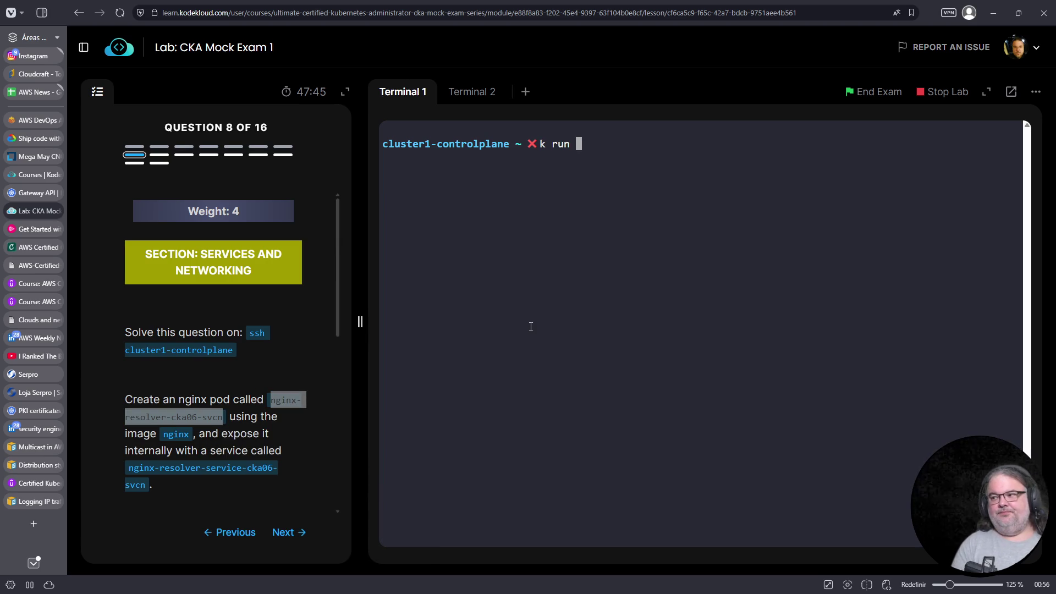
right_click(537, 326)
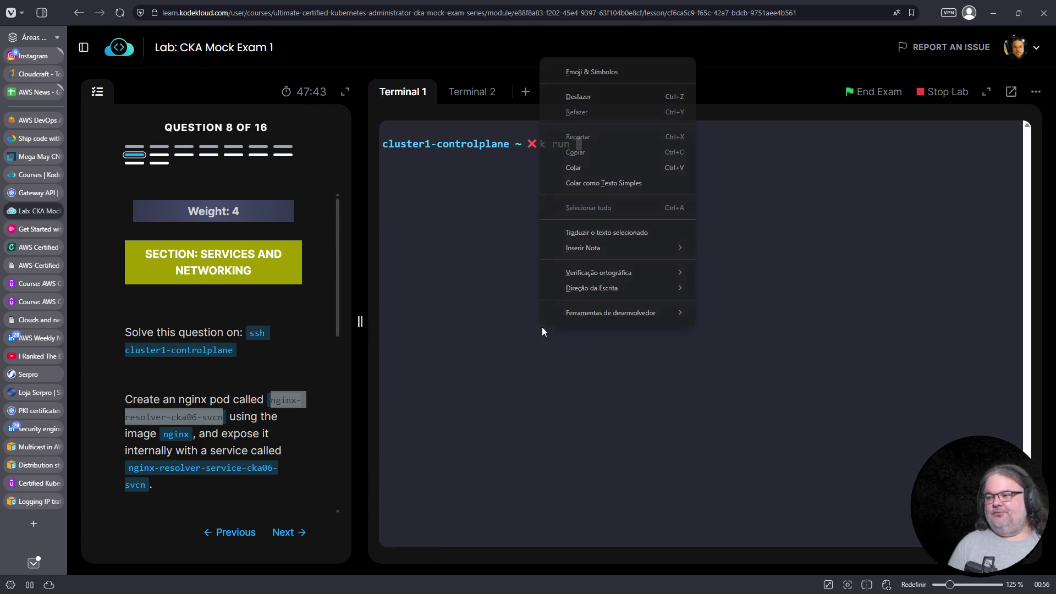
click(612, 174)
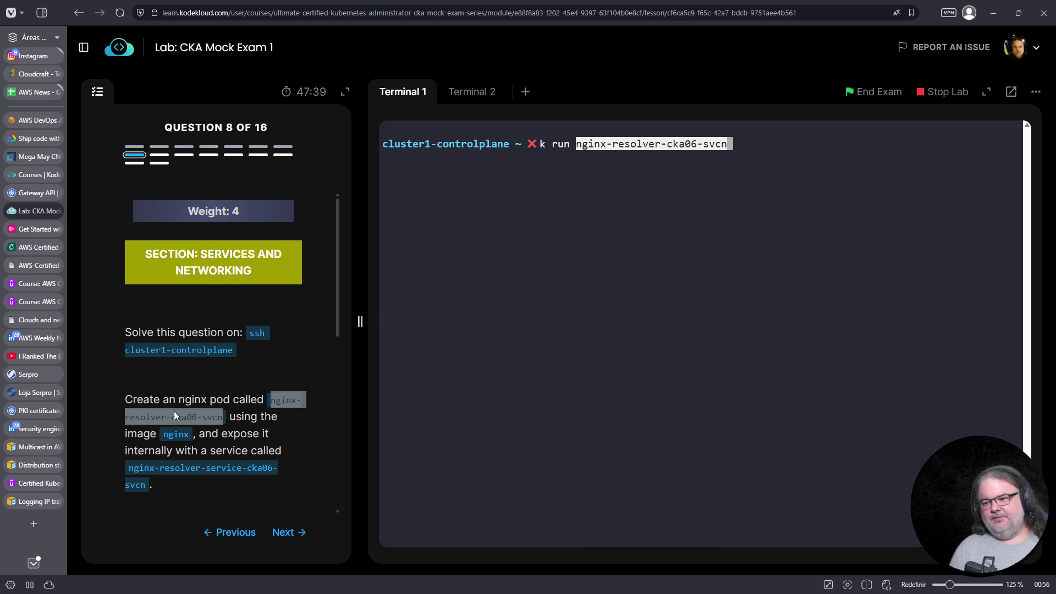
text(--image=nginx)
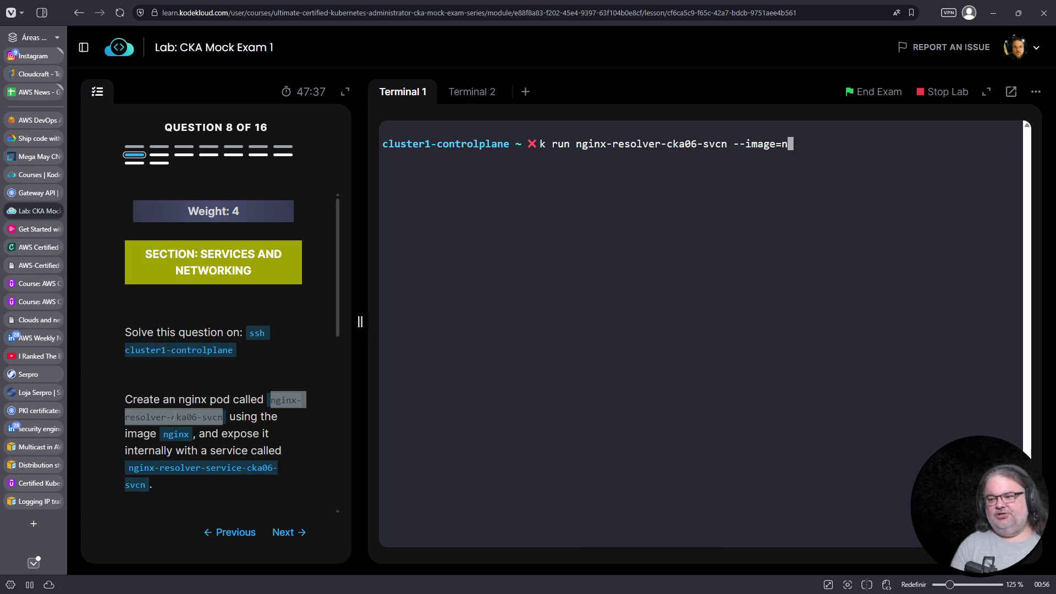
scroll(277, 427, down, 3)
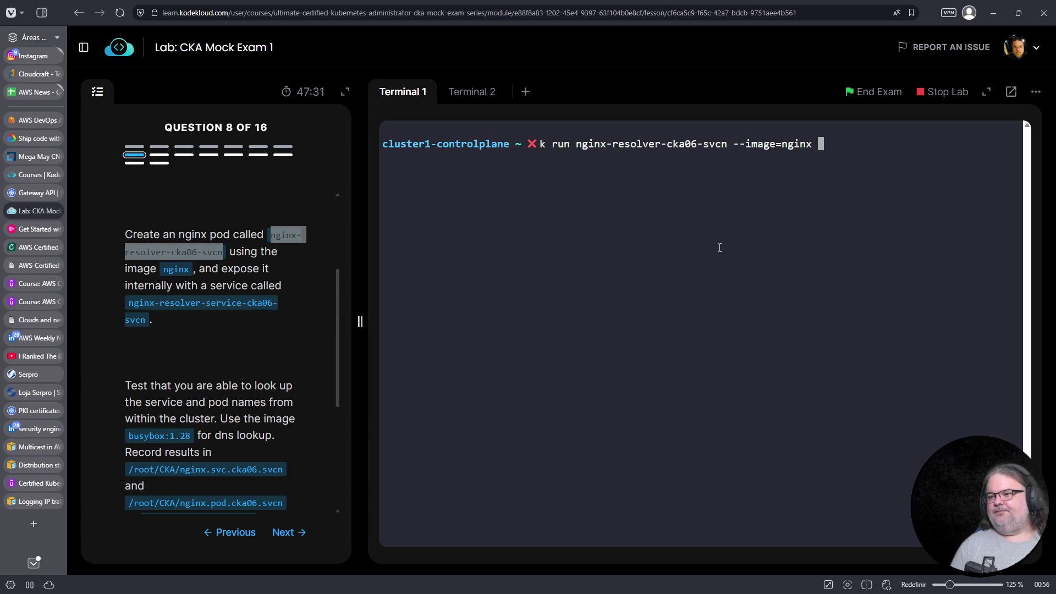
key(Return)
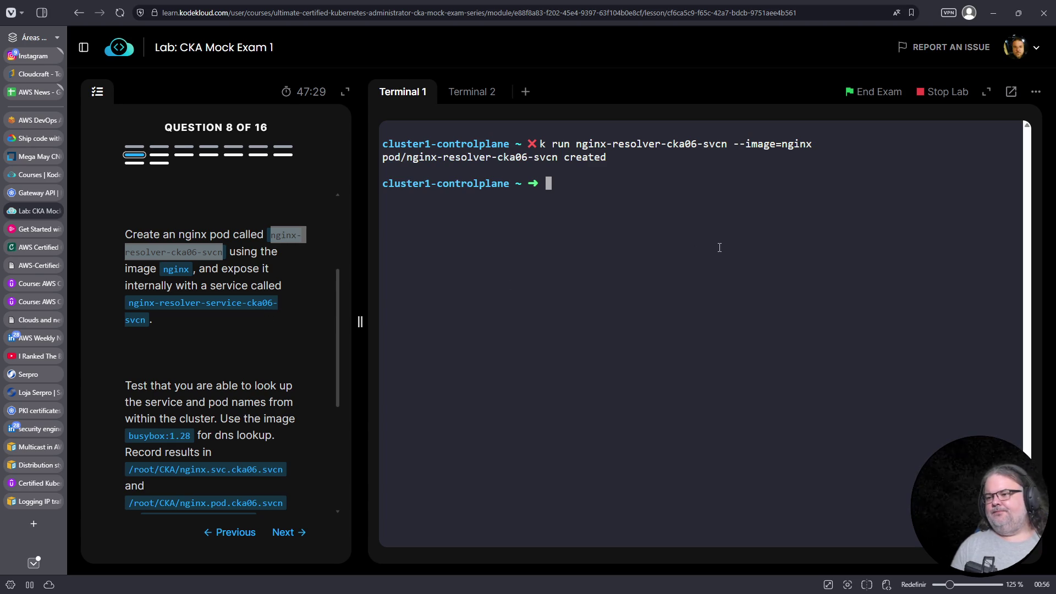
text(k )
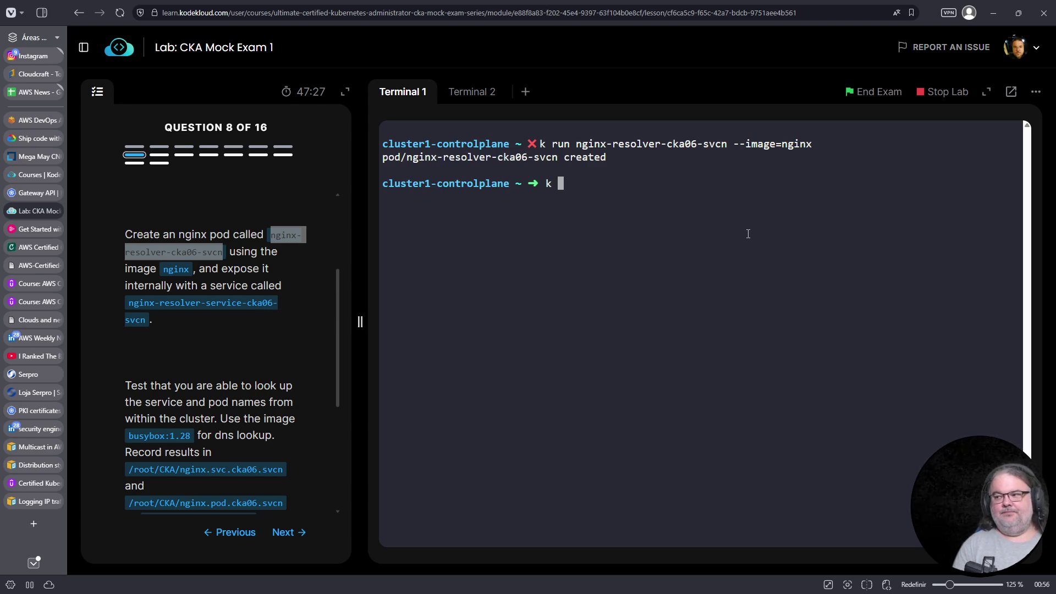
text(expose pod/nginx )
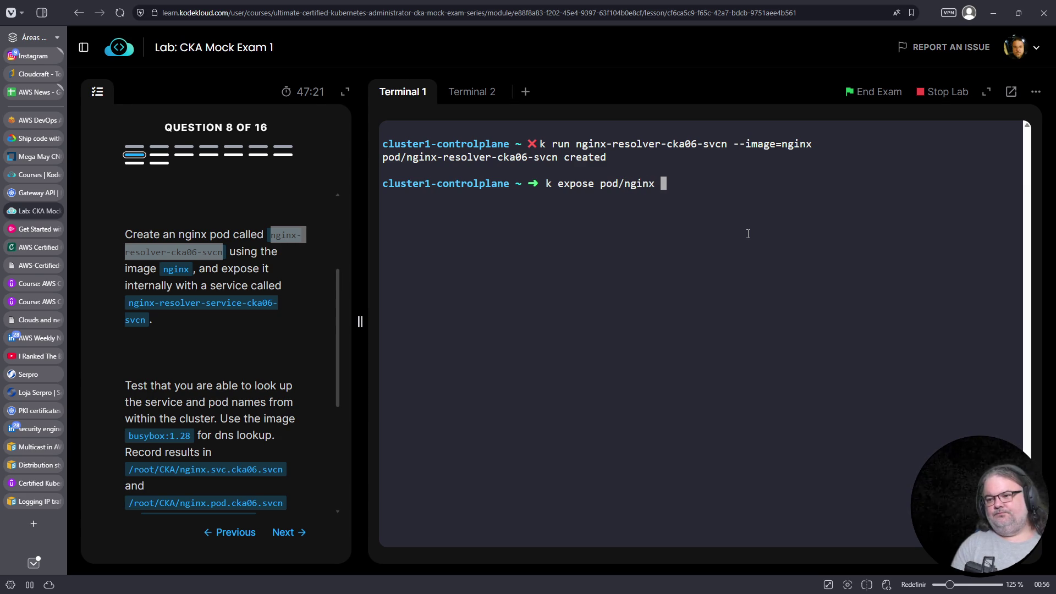
text(--port)
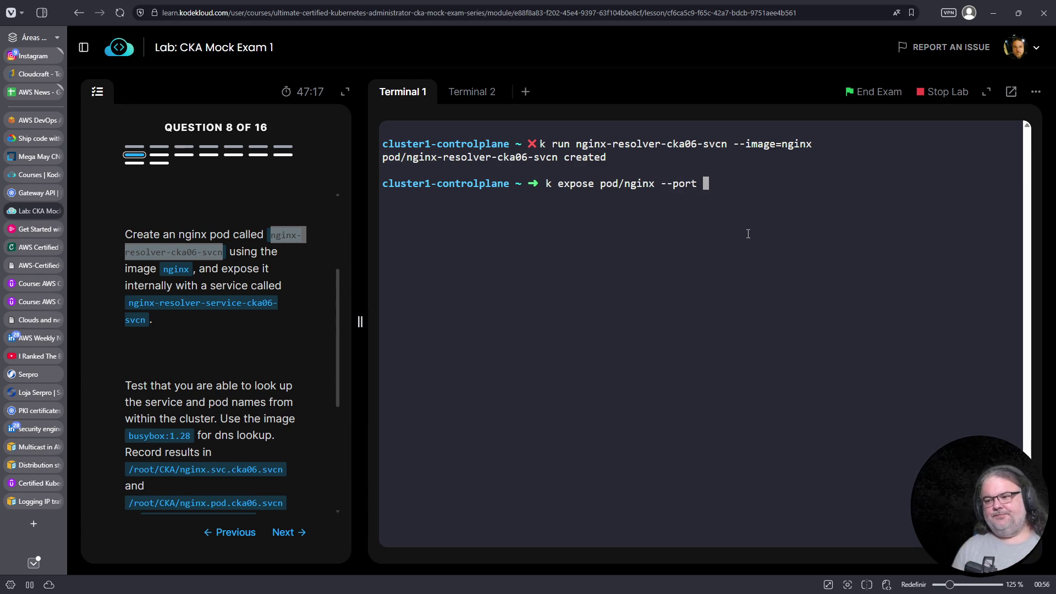
Run the expose command for pod/nginx on port 80, which fails on the wrong pod name
scroll(340, 372, down, 1)
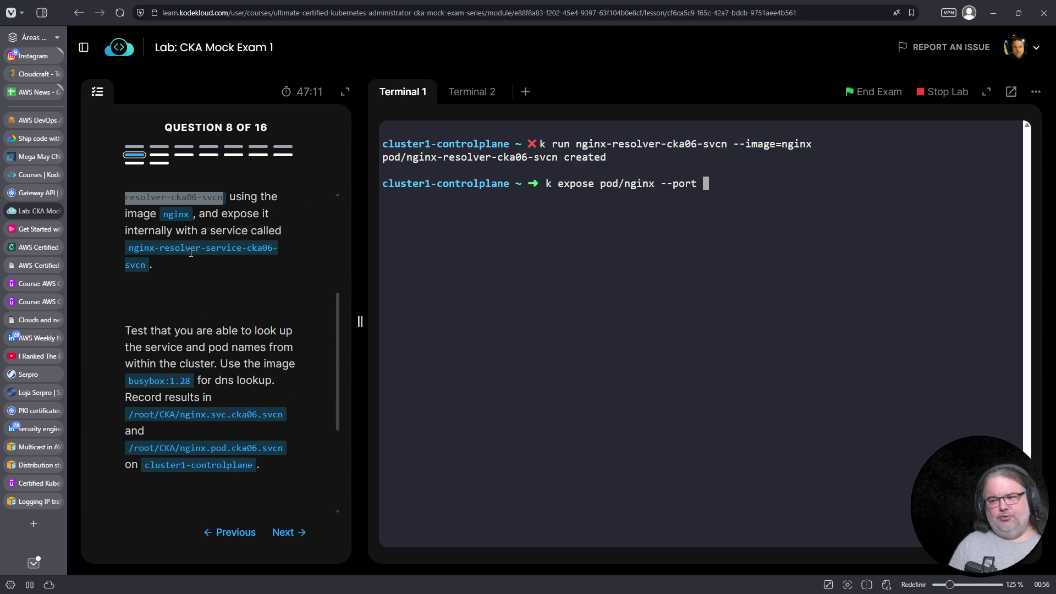
drag(132, 248, 147, 263)
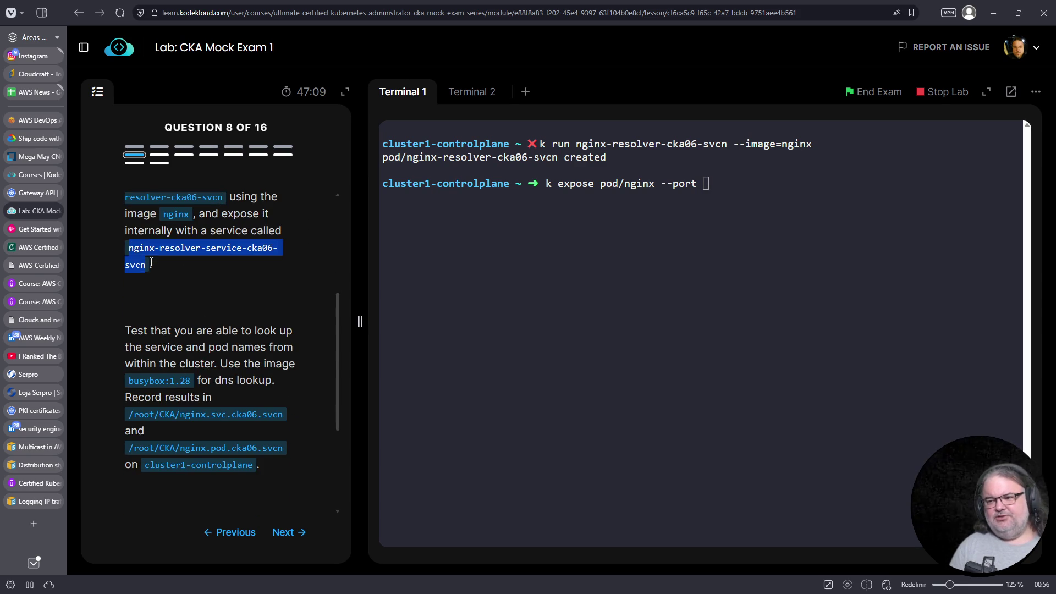
right_click(145, 272)
click(325, 295)
click(638, 262)
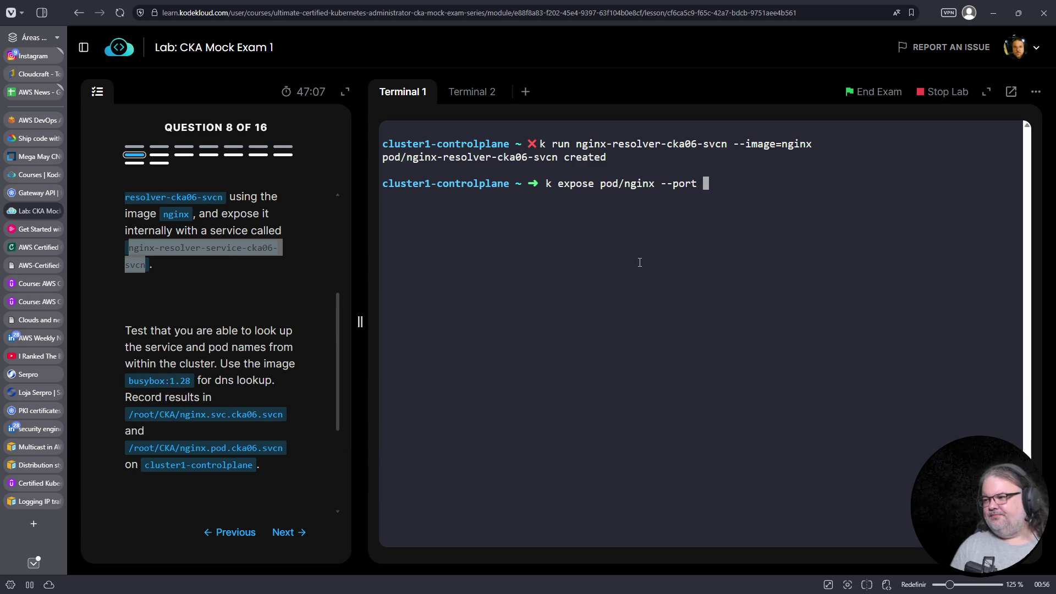
text(80)
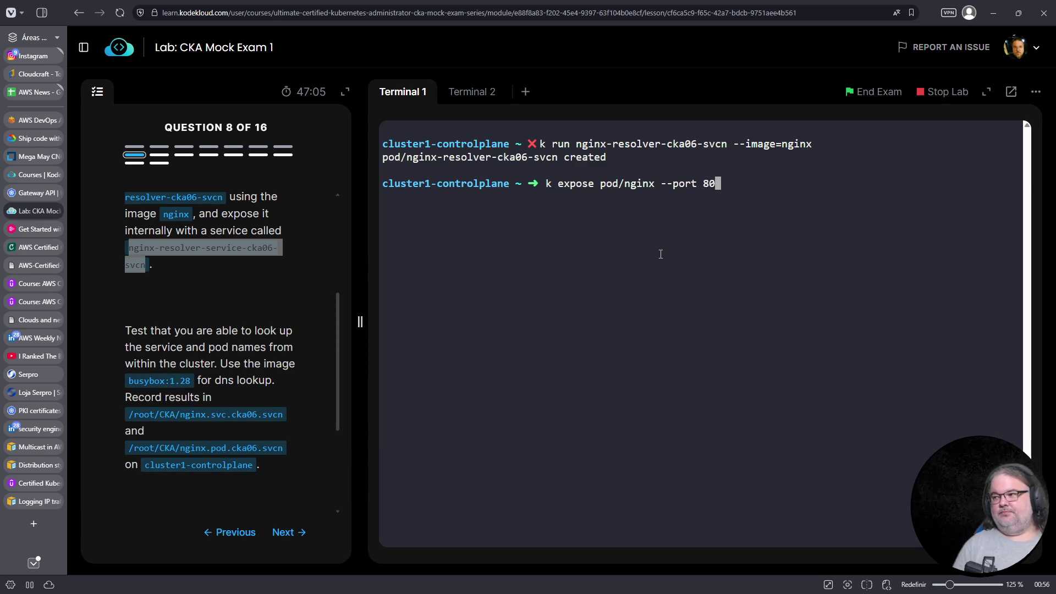
key(Return)
Correct the pod name to nginx-resolver-cka06-svcn, rerun the expose, and list services to confirm
key(Up)
key(Home)
key(Right)
key(Right)
key(Right)
key(Right)
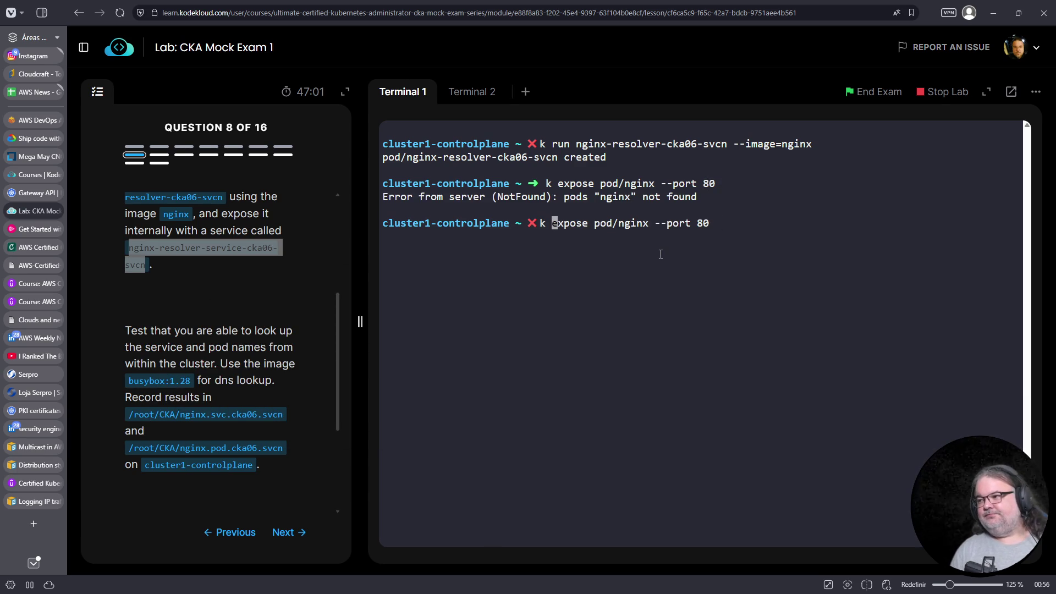
key(Right)
key(Right)
key(Right)
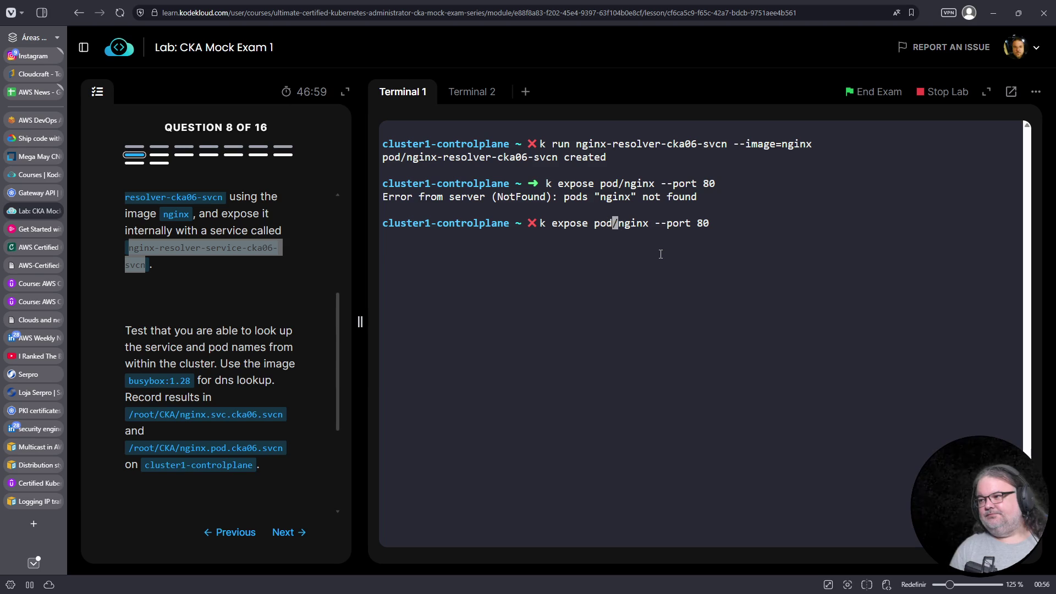
key(Right)
text(-resolver-cka)
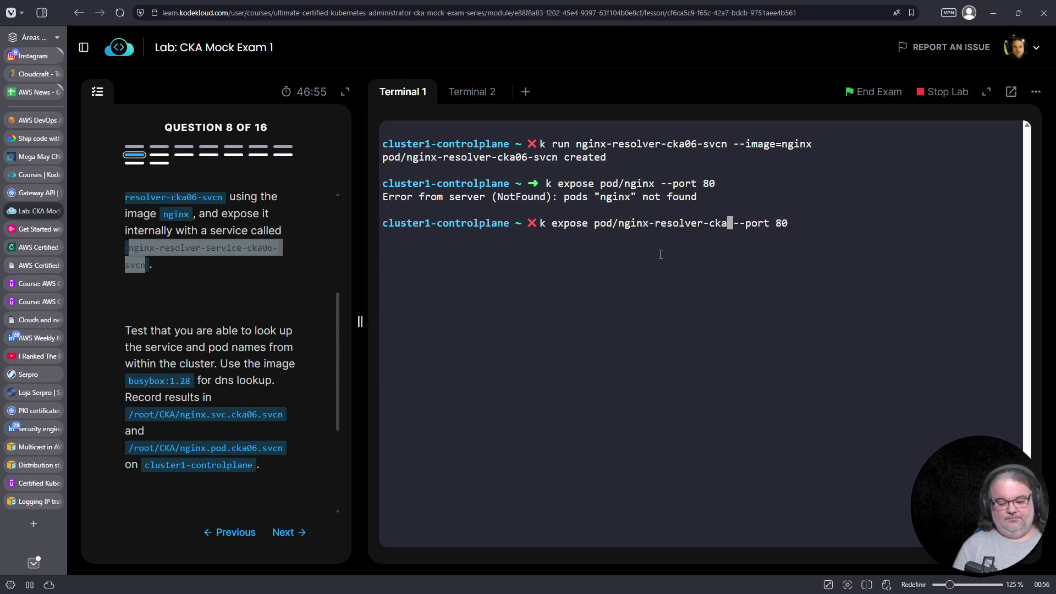
text(06-svcn)
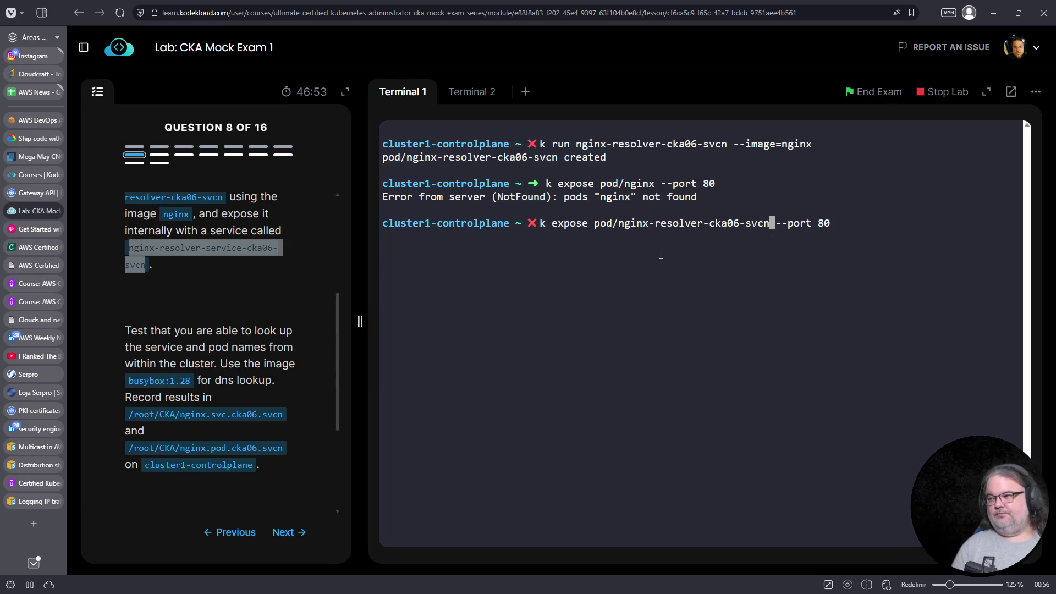
key(Return)
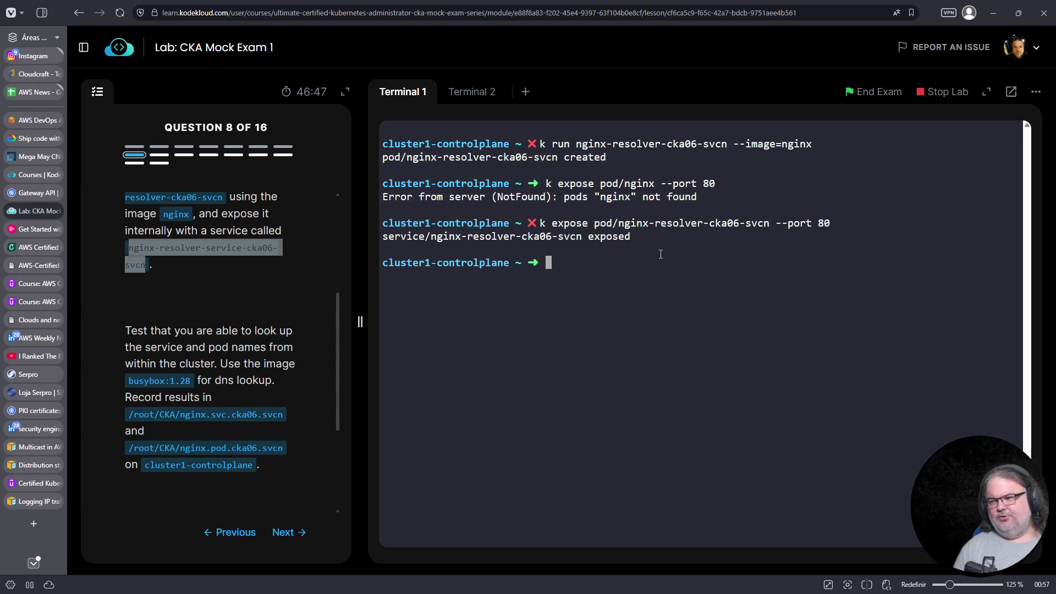
text(k get svc)
key(Return)
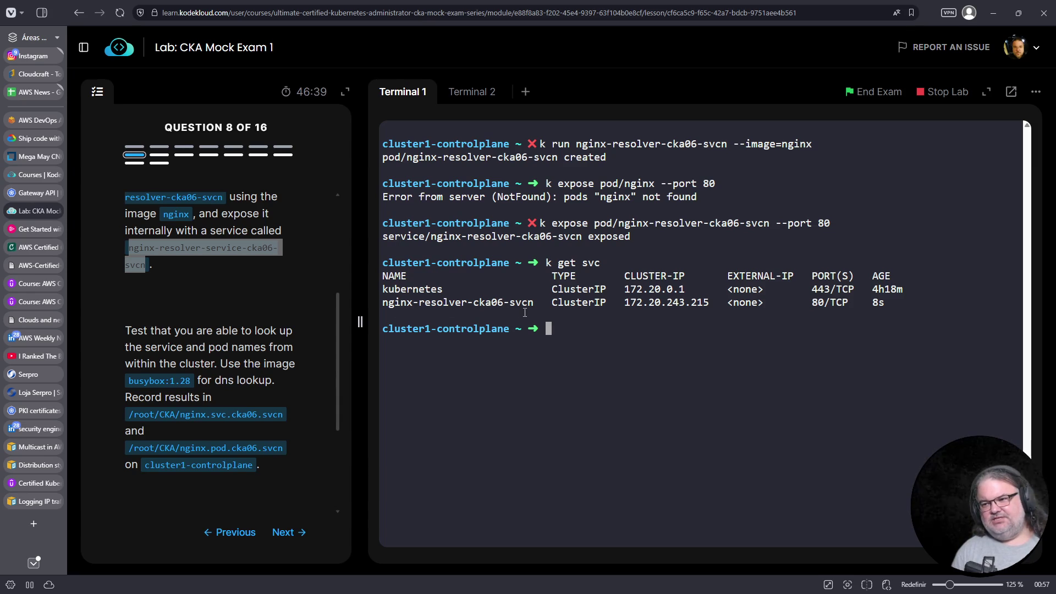
Run a busybox pod from image busybox:1.28 with the command /bin/sh
scroll(244, 378, down, 2)
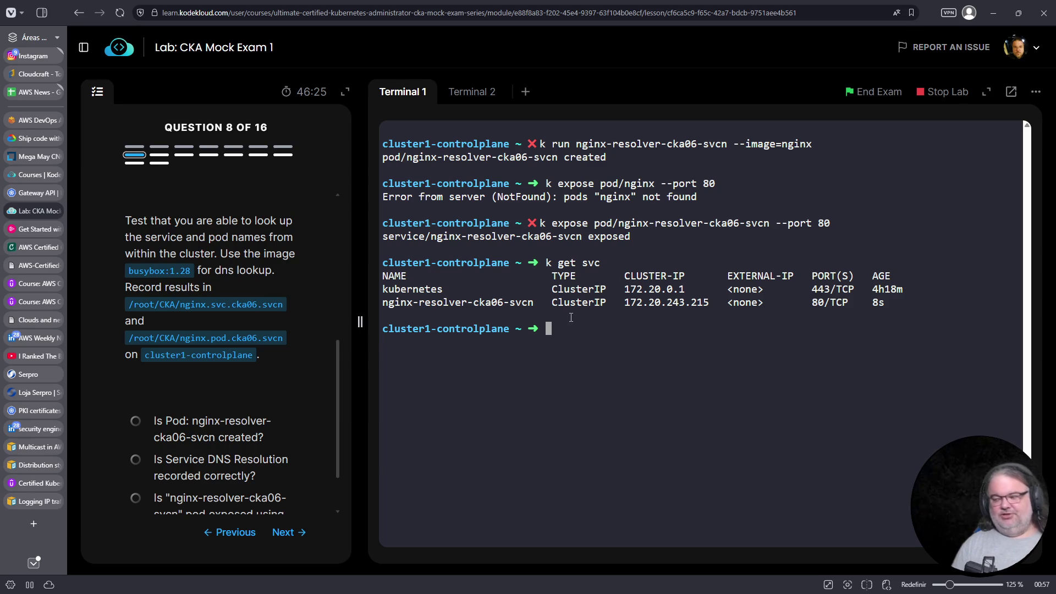
text(host)
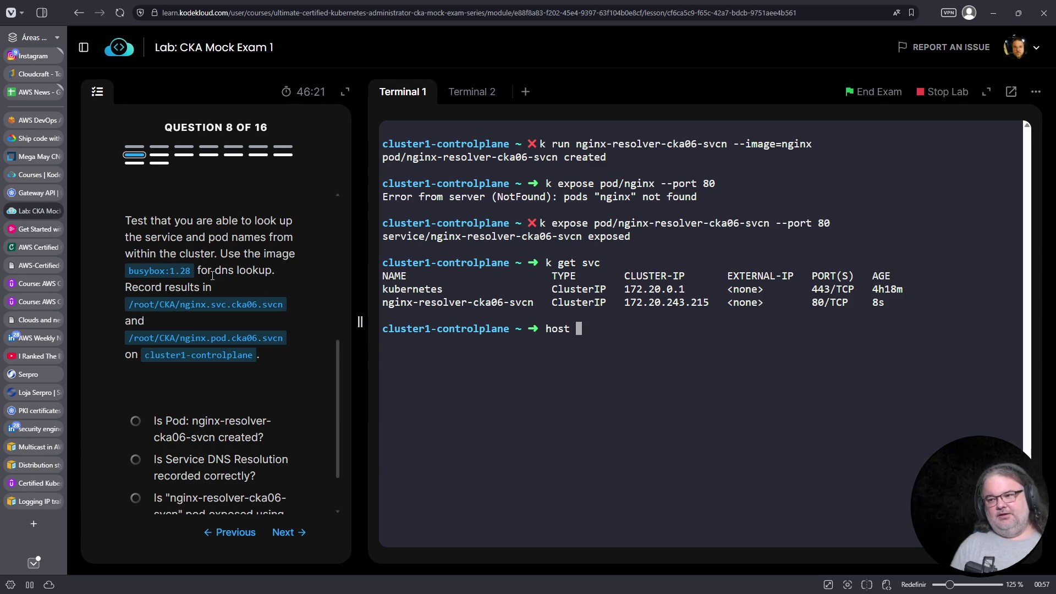
key(ctrl+c)
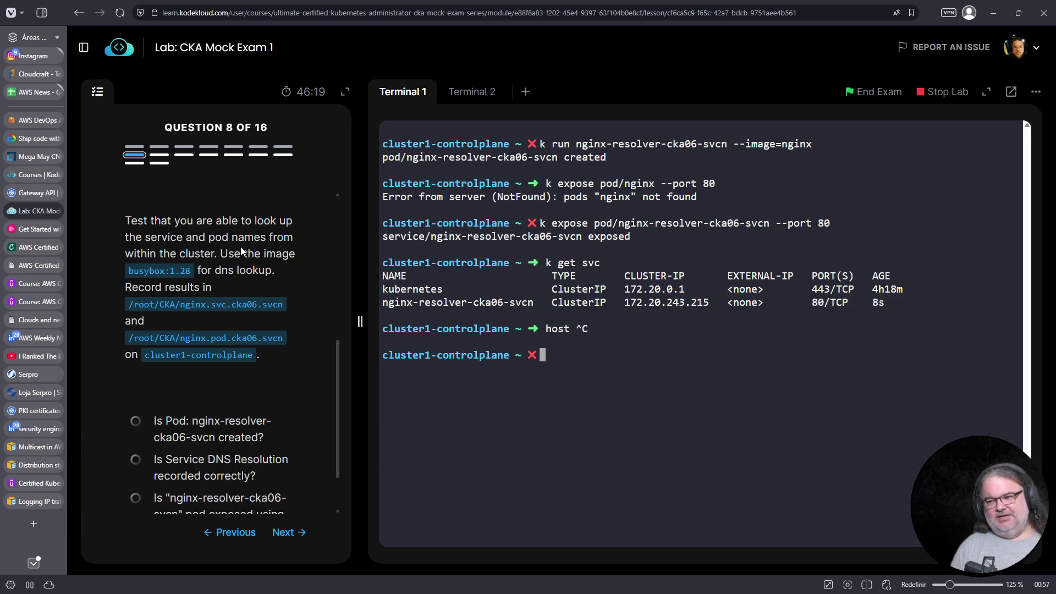
drag(131, 271, 192, 271)
right_click(193, 272)
click(209, 282)
click(686, 374)
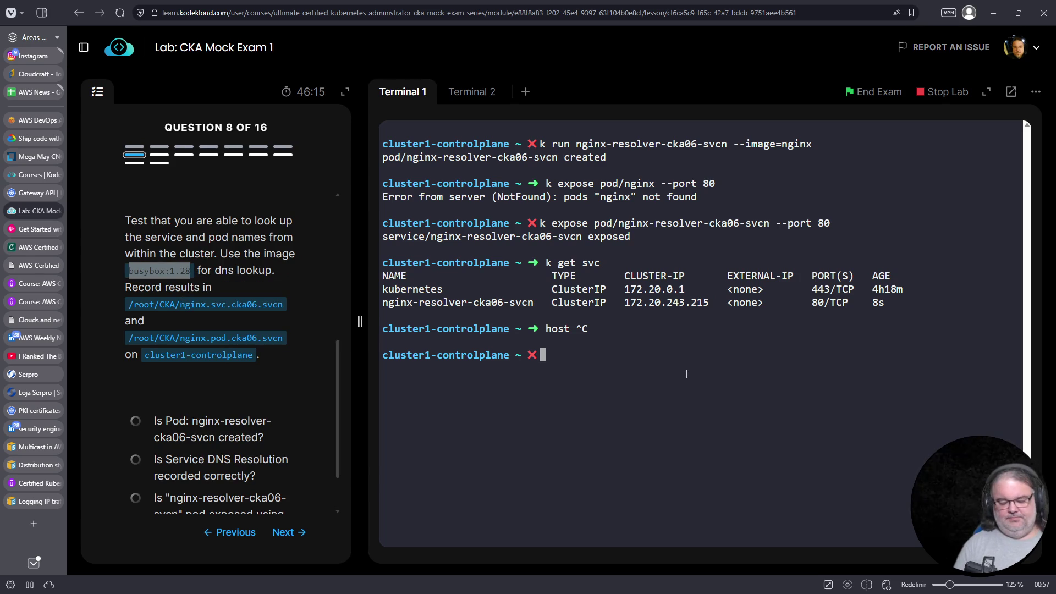
text(k )
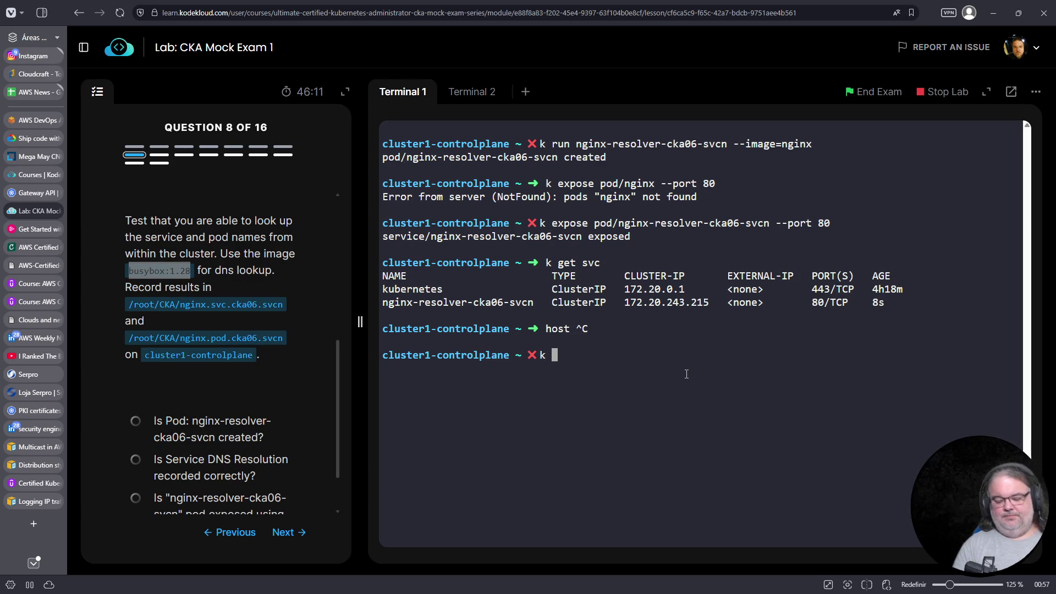
text(run busybox)
right_click(699, 364)
click(734, 211)
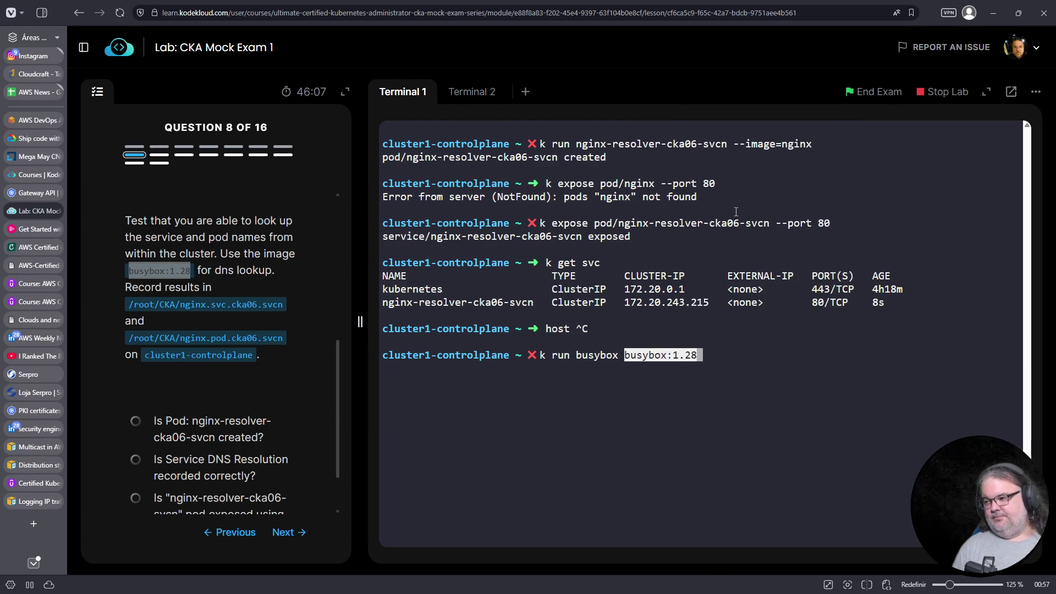
key(Left)
key(Left)
key(Left)
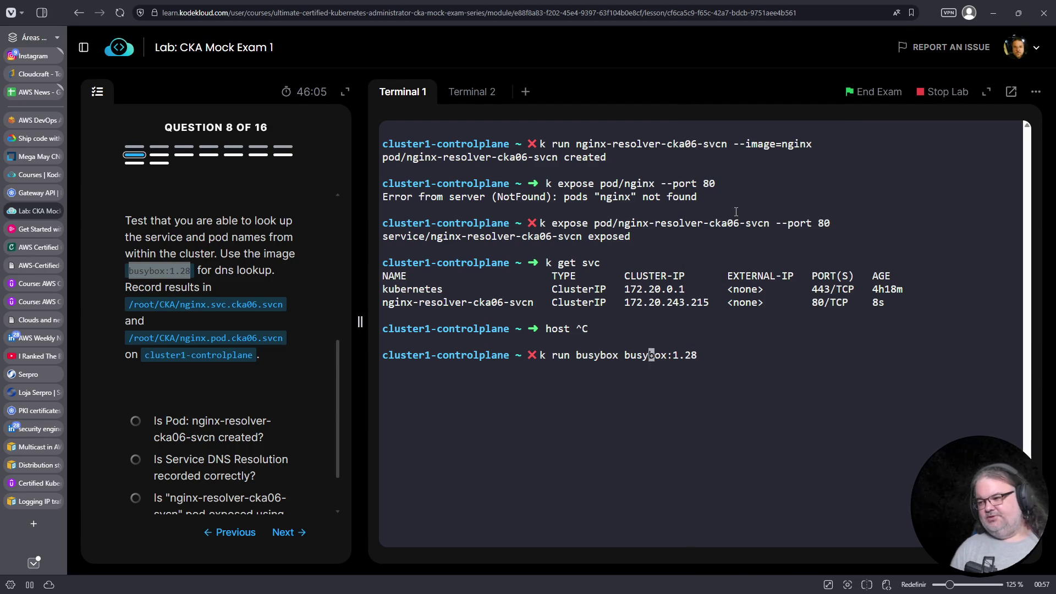
key(Right)
key(Right)
key(Right)
text(--image=bux)
key(BackSpace)
key(BackSpace)
key(BackSpace)
text(=)
key(End)
text(-- /bin/sh)
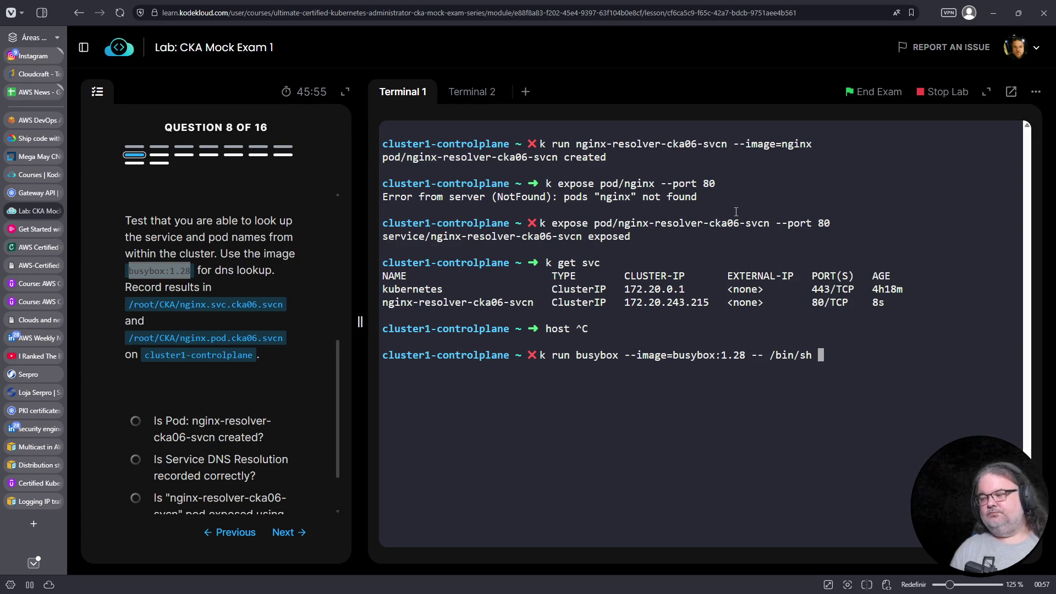
key(Return)
List the pods and mark the busybox row, which shows Completed with 0/1 ready
text(k get pods)
key(Return)
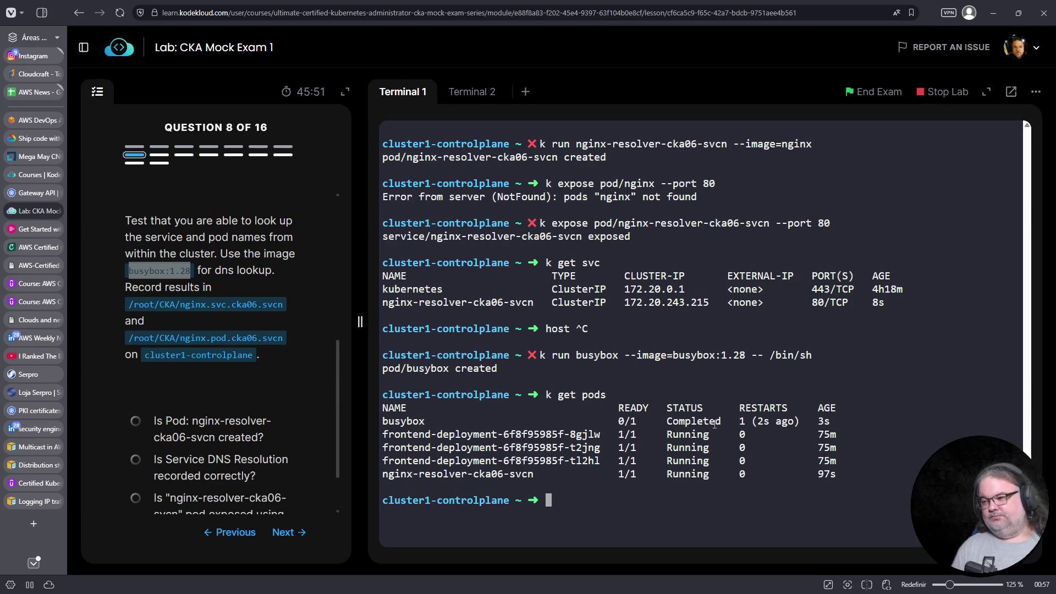
triple_click(705, 422)
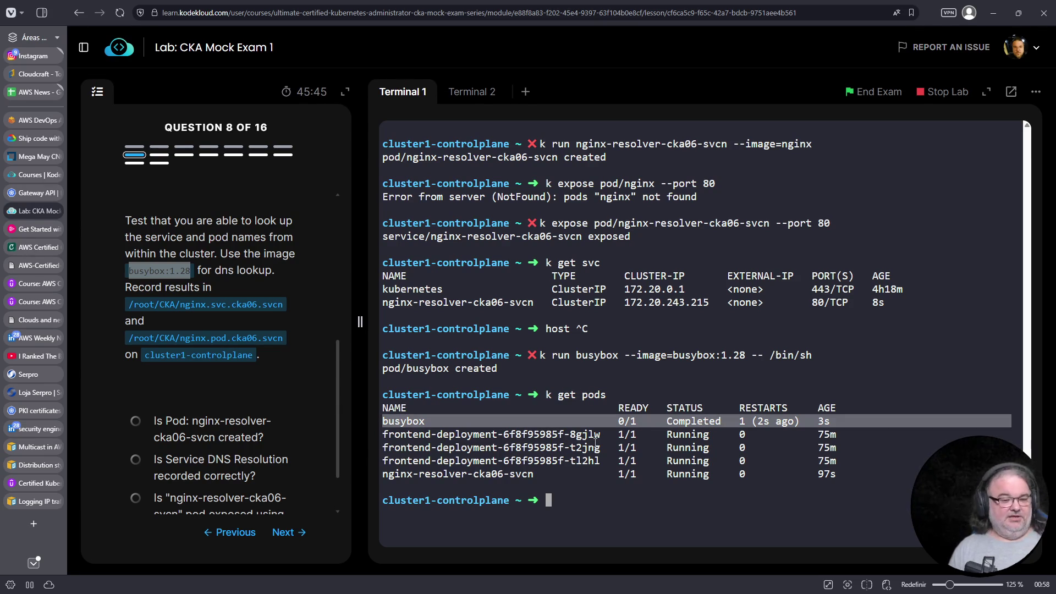
Delete the busybox pod with k delete pod busybox
key(Up)
key(Up)
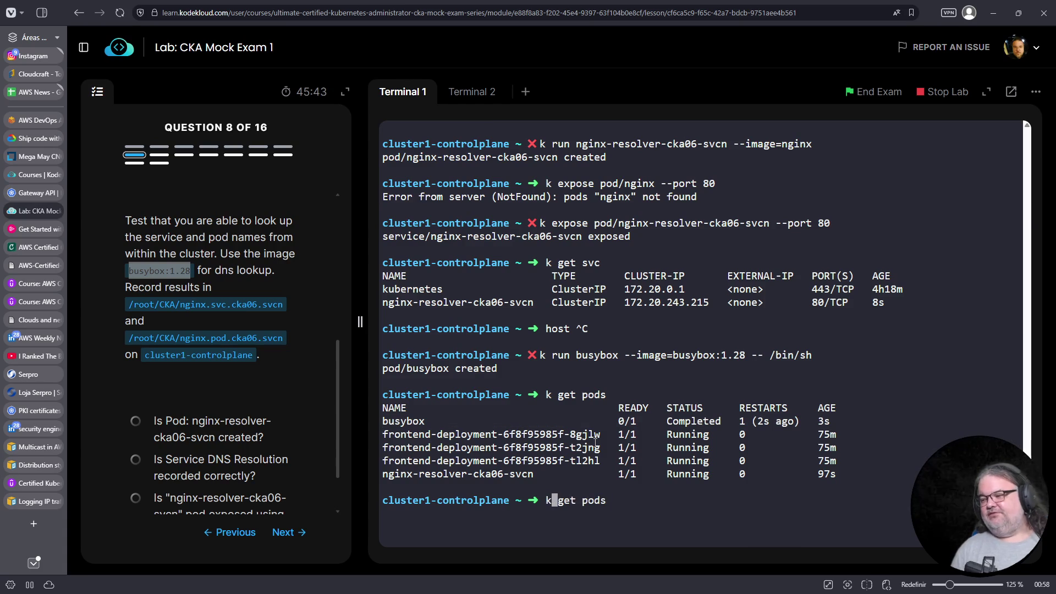
key(ctrl+a)
key(Right)
key(Right)
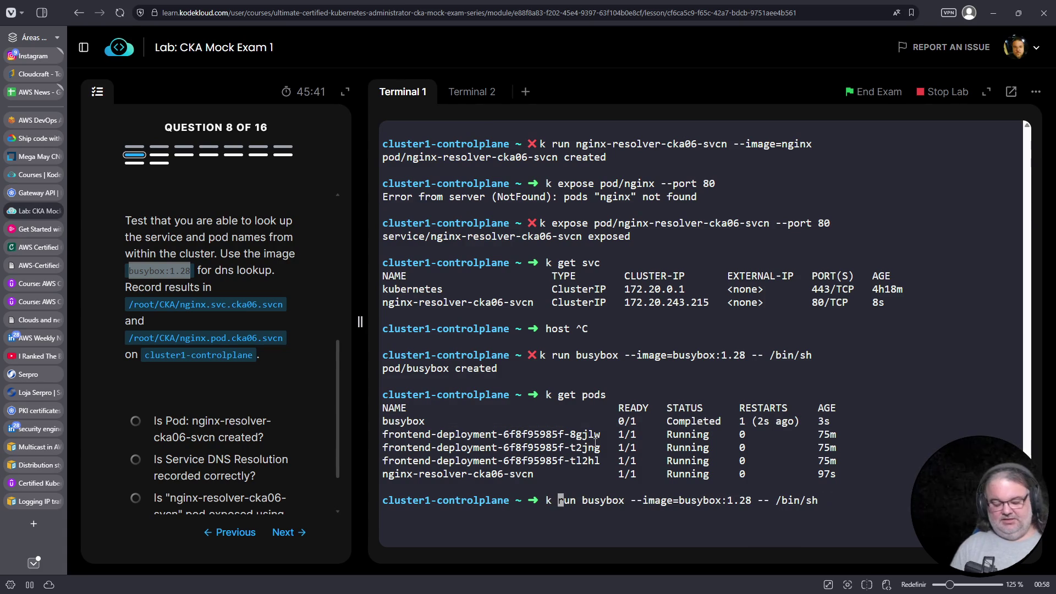
key(ctrl+c)
text(k delete pod )
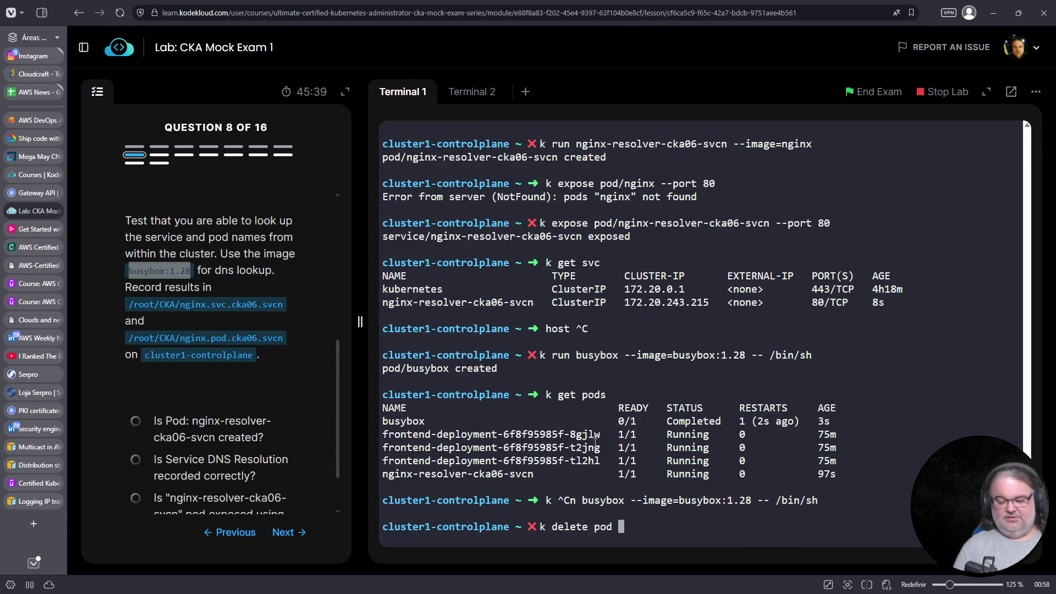
text(busybox)
key(Return)
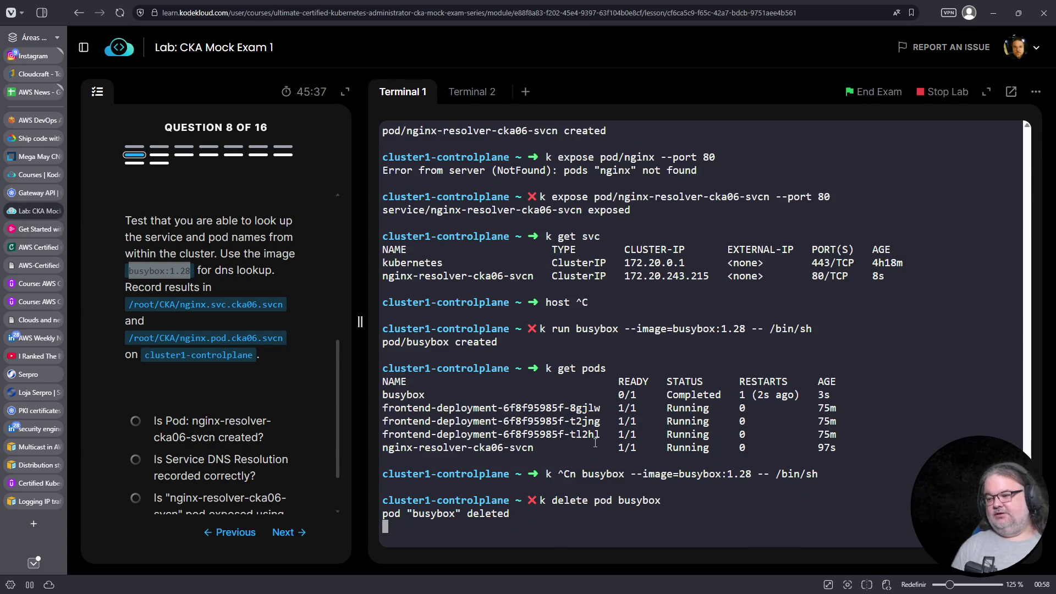
Show the k run help to check the options for an interactive pod
key(ctrl+c)
key(Up)
key(Up)
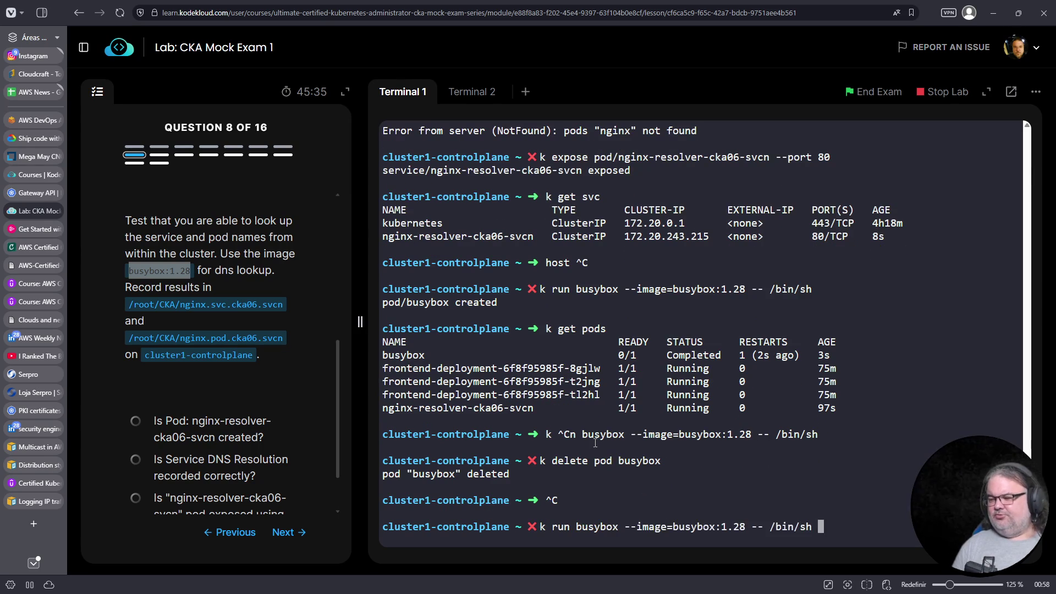
key(Left)
key(Left)
key(Left)
key(Right)
key(Right)
key(Right)
text(--help)
key(Return)
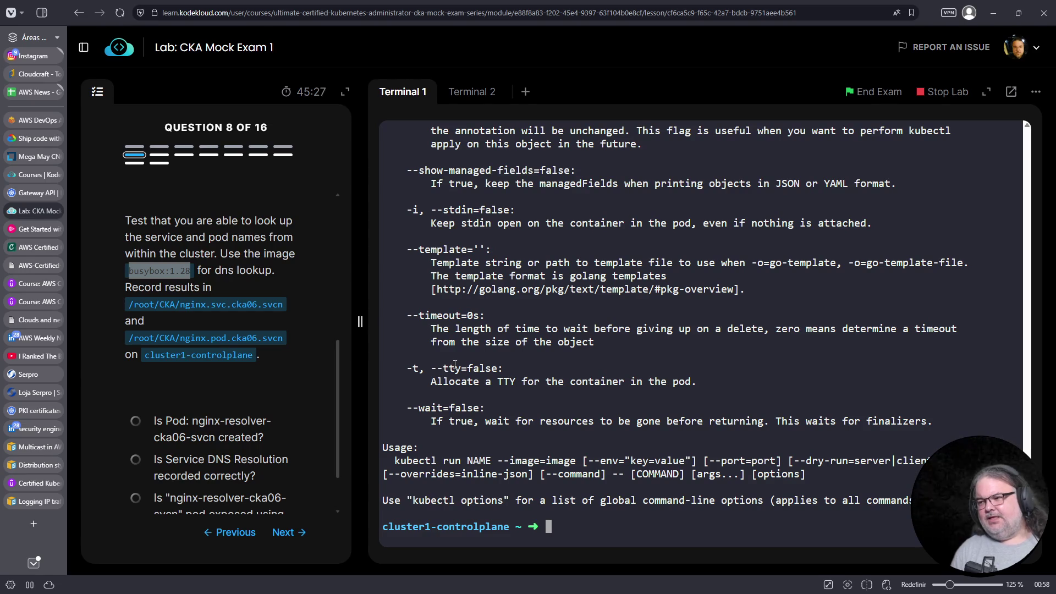
scroll(456, 364, up, 2)
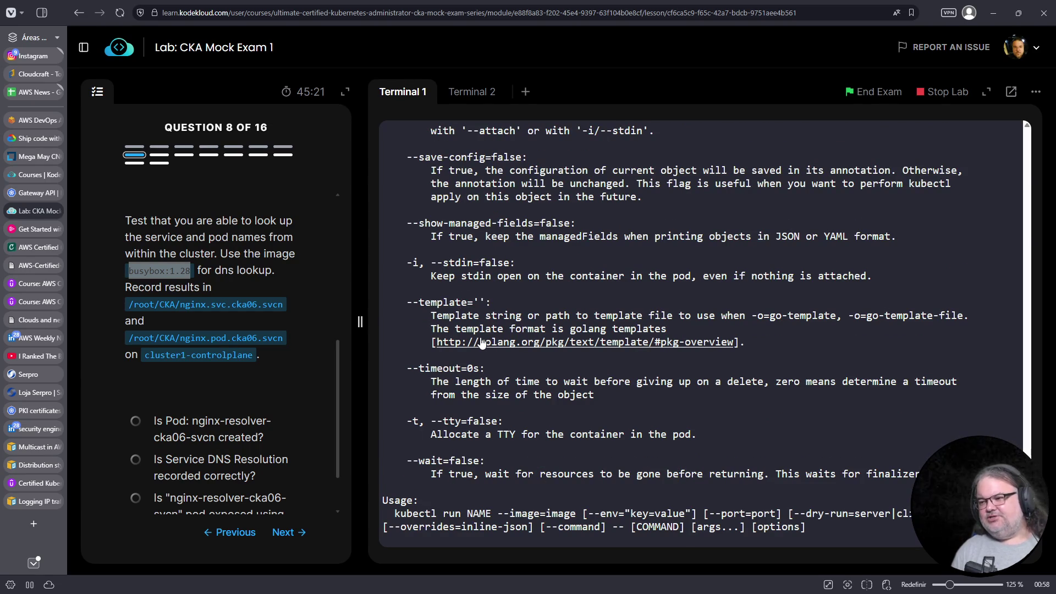
Run k run -it busybox --image=busybox:1.28 -- /bin/sh for an interactive shell
key(Up)
key(Up)
key(Up)
key(ctrl+a)
key(ctrl+Right)
key(ctrl+Right)
key(ctrl+Right)
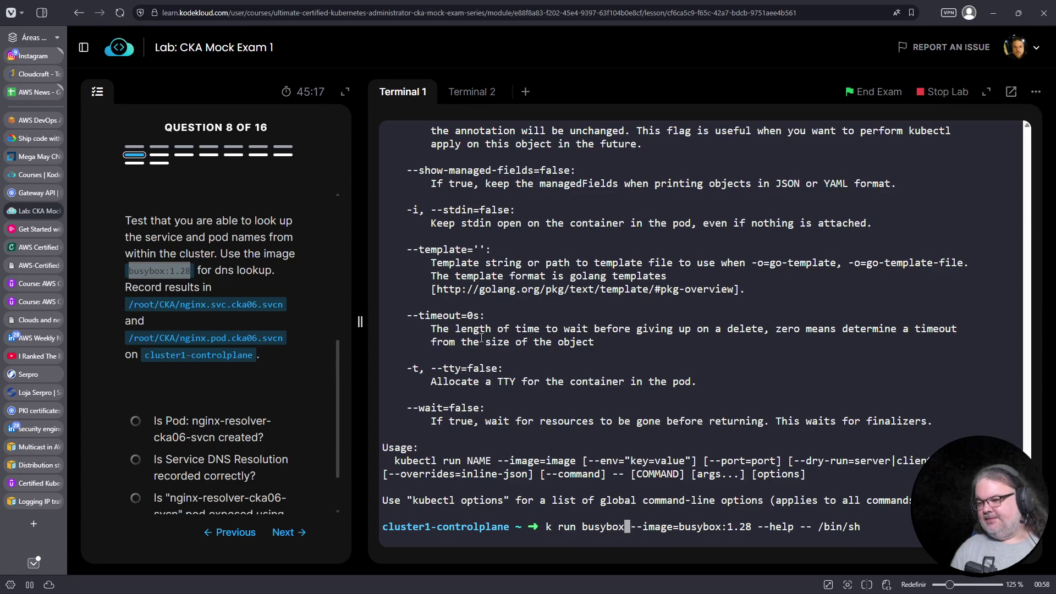
key(Left)
key(Left)
key(Left)
text(-it)
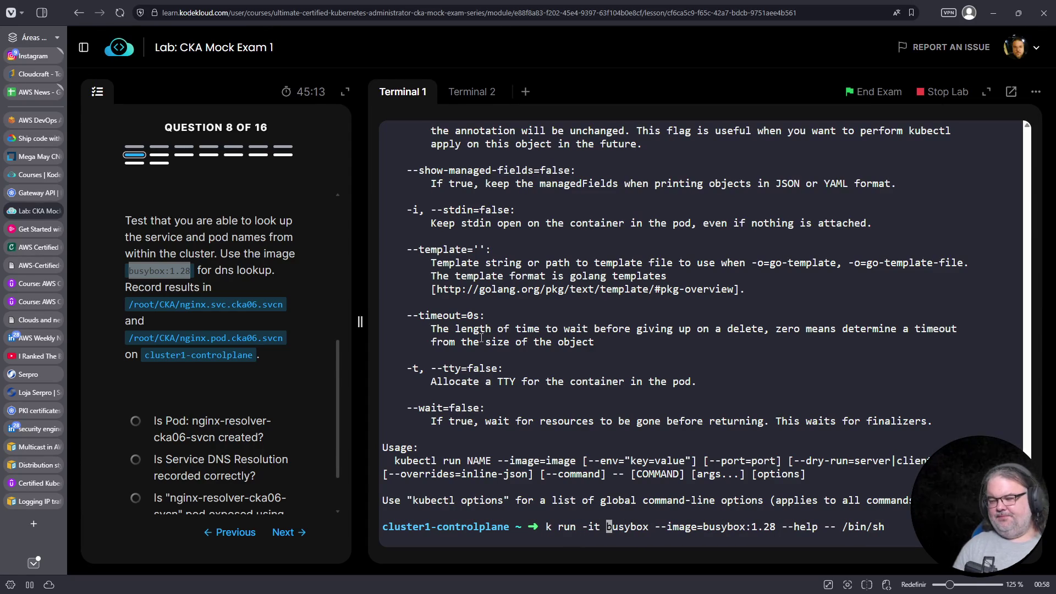
key(ctrl+u)
key(ctrl+y)
key(Left)
key(Left)
key(Left)
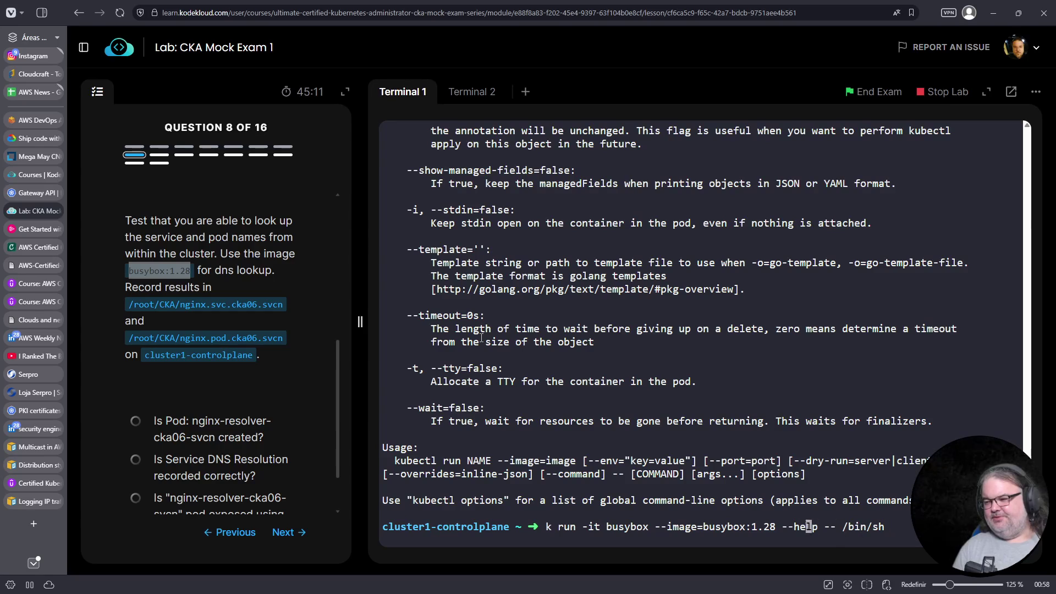
key(BackSpace)
key(Delete)
key(Delete)
key(Delete)
key(BackSpace)
key(BackSpace)
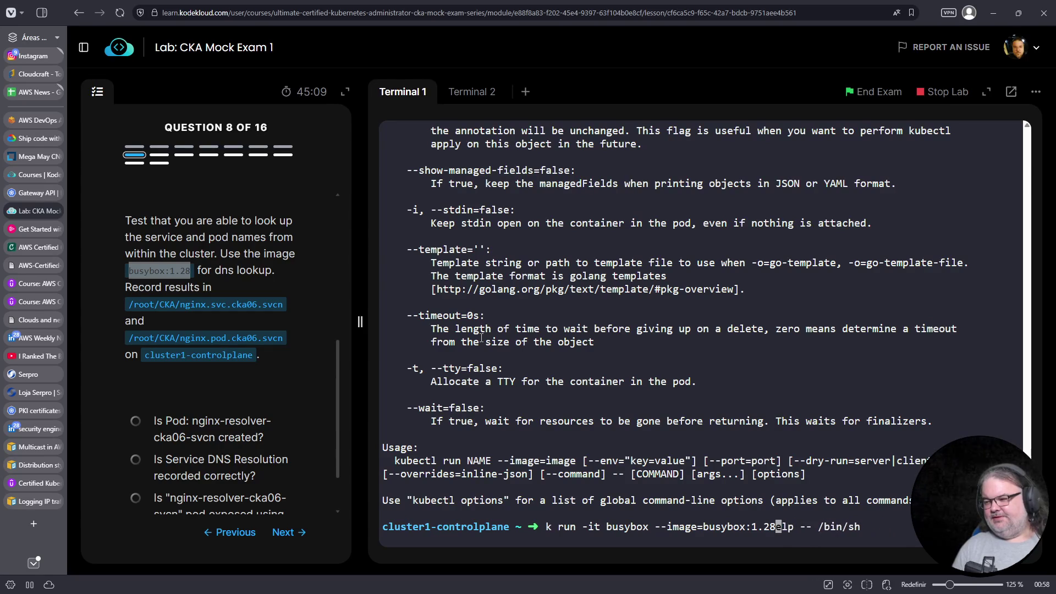
key(Return)
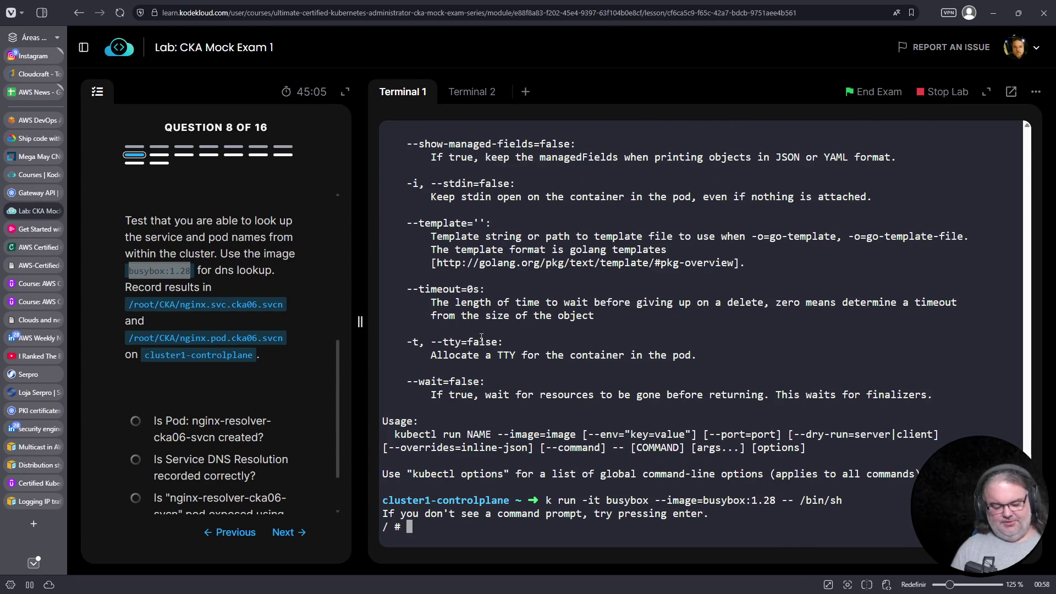
Leave the busybox shell and list pods, confirming busybox is 1/1 Running
key(ctrl+c)
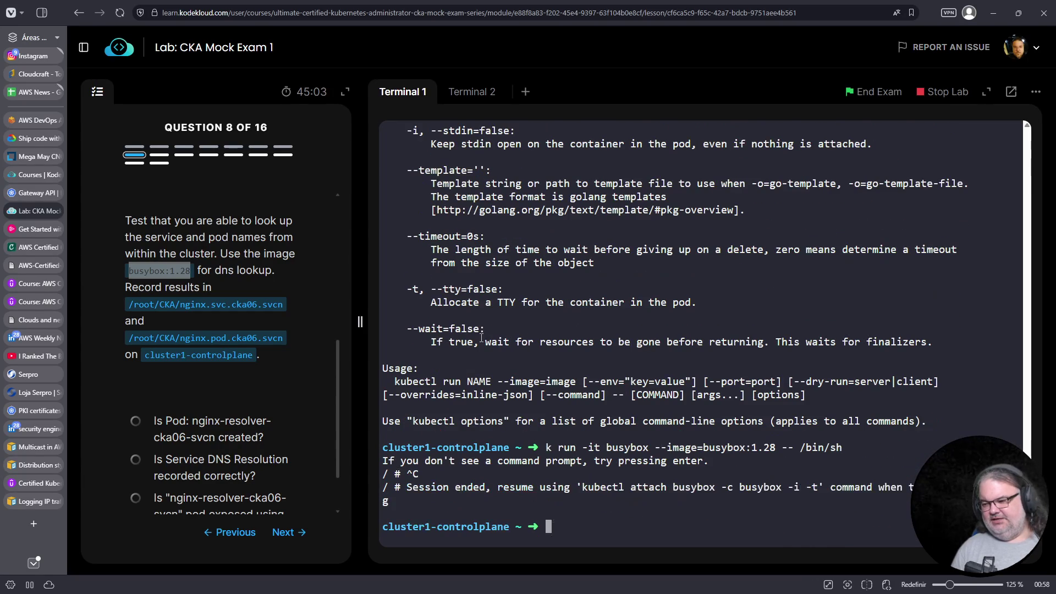
key(Up)
key(Up)
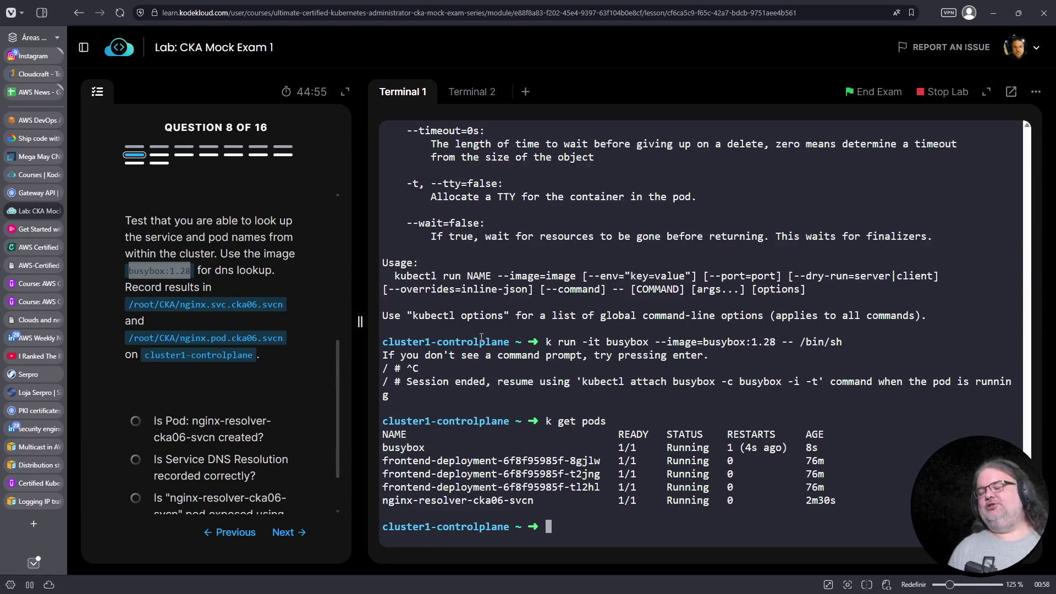
key(Up)
key(Return)
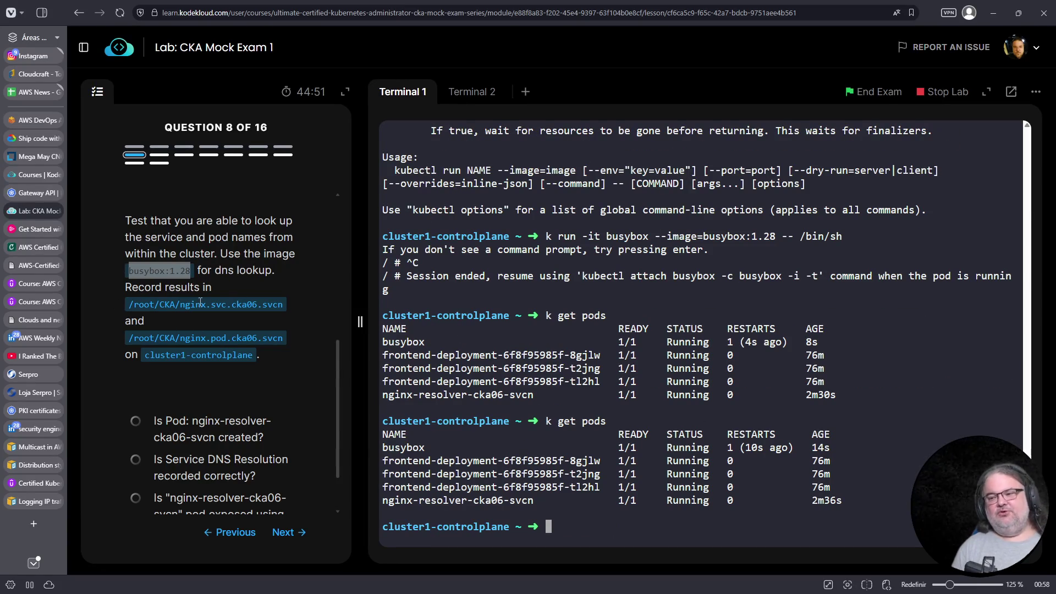
key(Up)
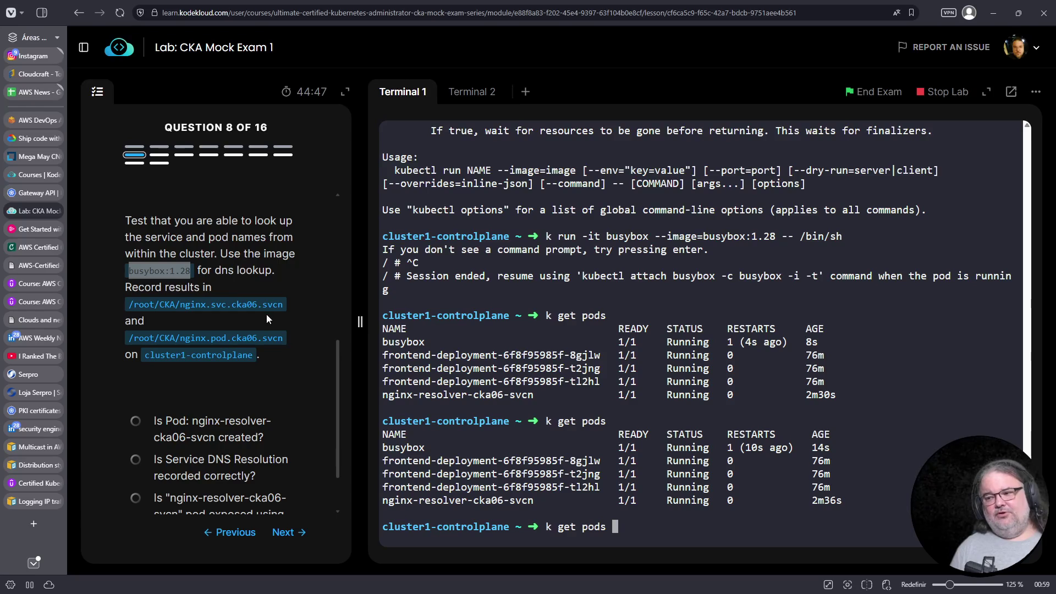
scroll(273, 321, up, 1)
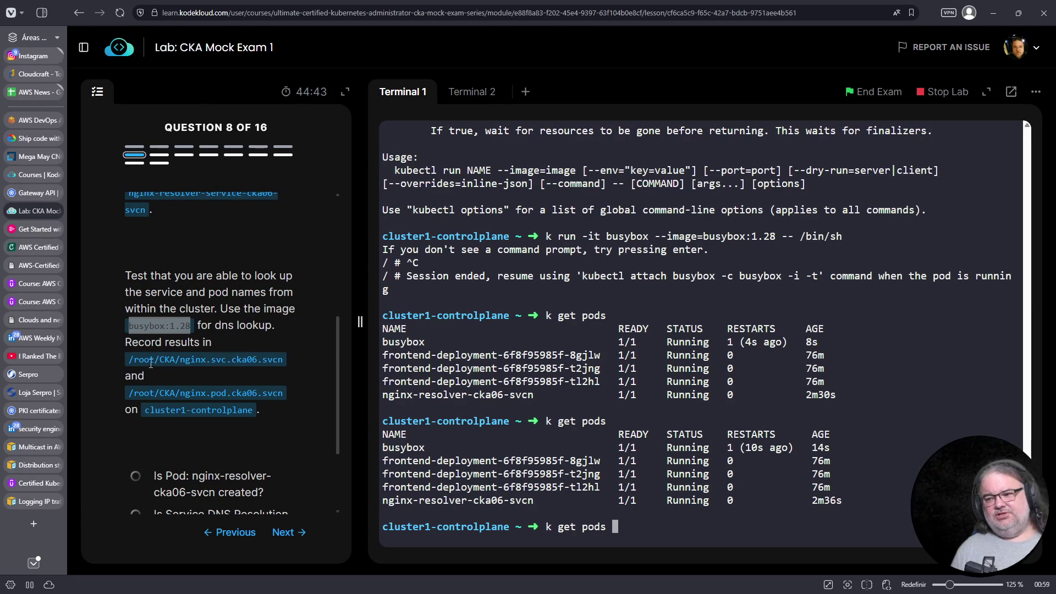
Copy the lookup results file path from the question and cancel the pending command
drag(129, 361, 279, 362)
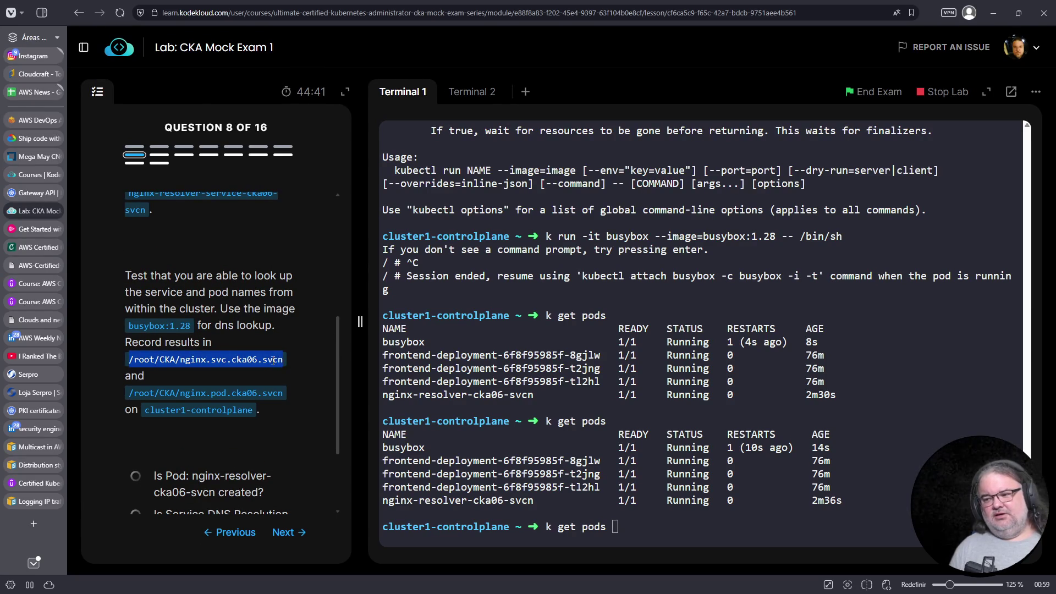
right_click(265, 359)
click(279, 370)
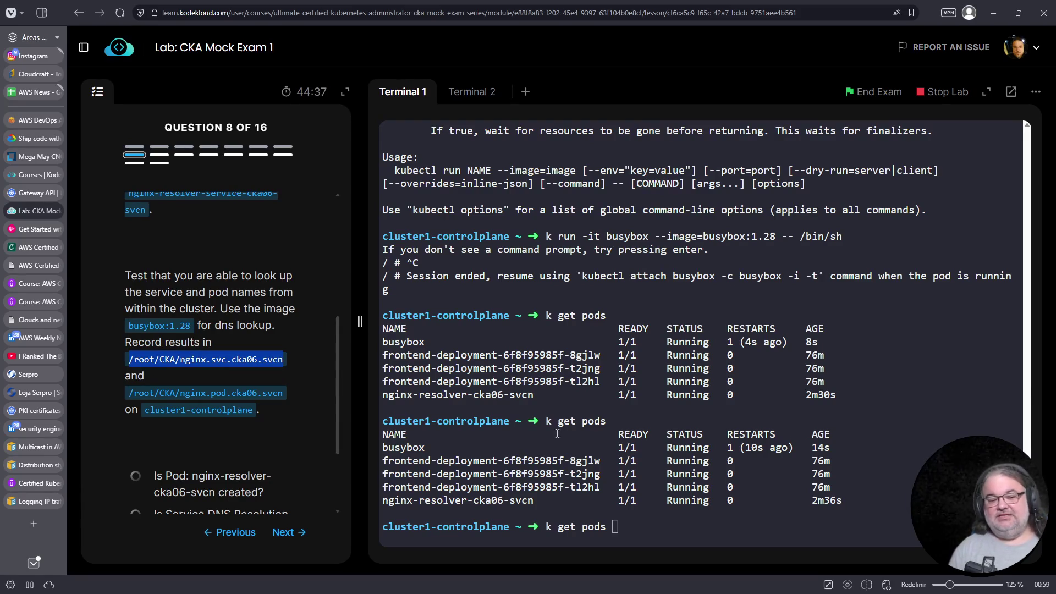
scroll(231, 330, down, 2)
click(652, 513)
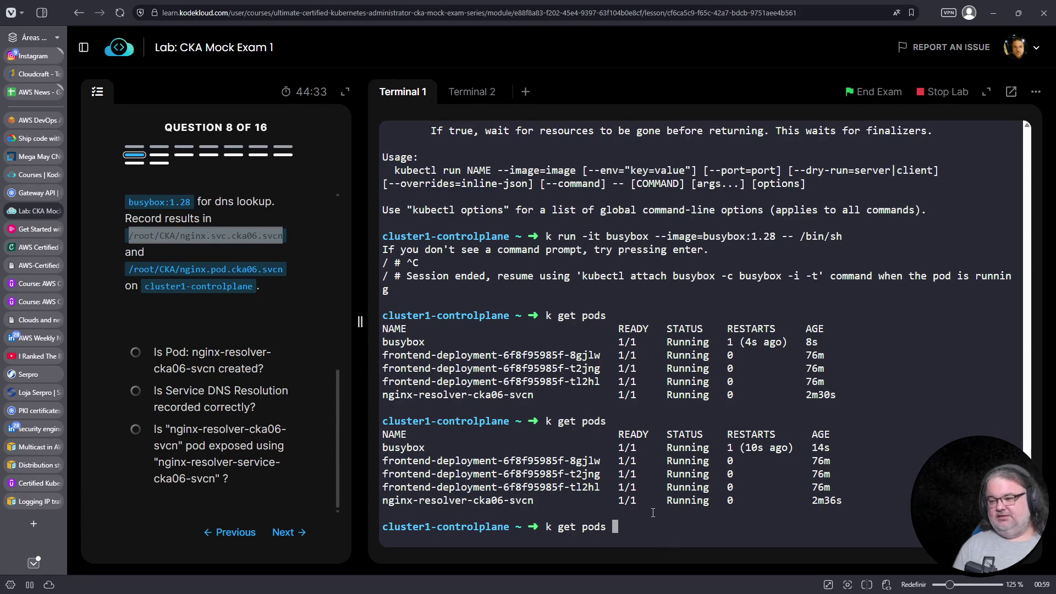
key(ctrl+c)
Compose k exec busybox -- host nginx-resolver-cka06-svcn to look up the service
text(k exec)
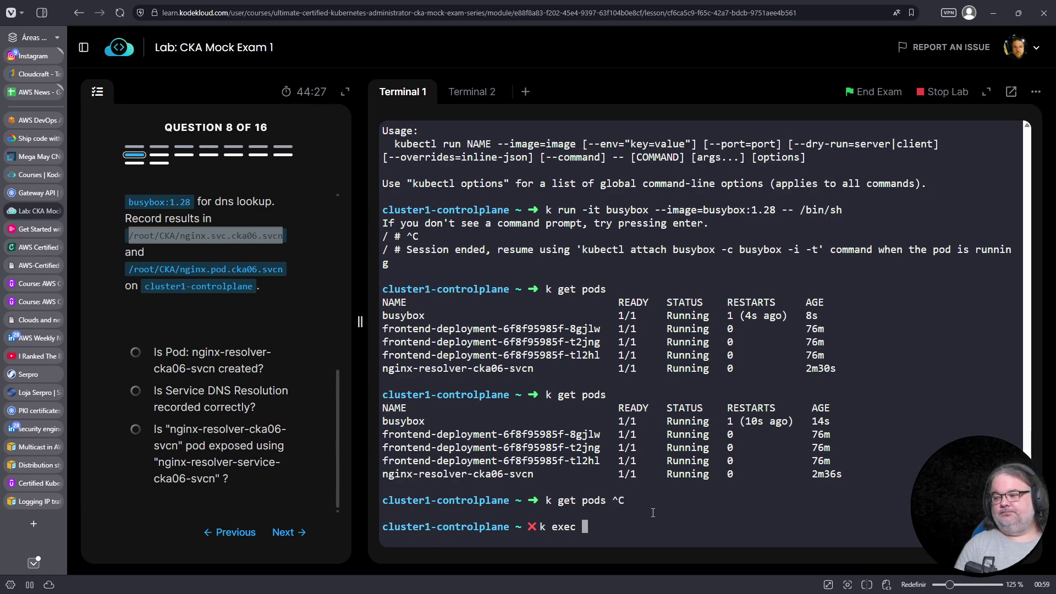
text(busy)
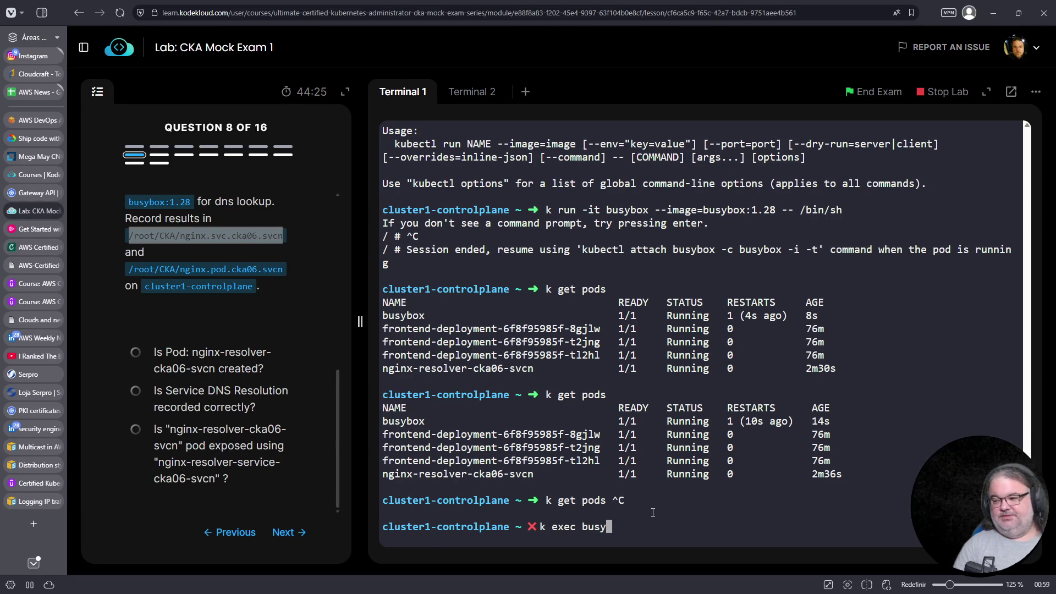
text(box -- host)
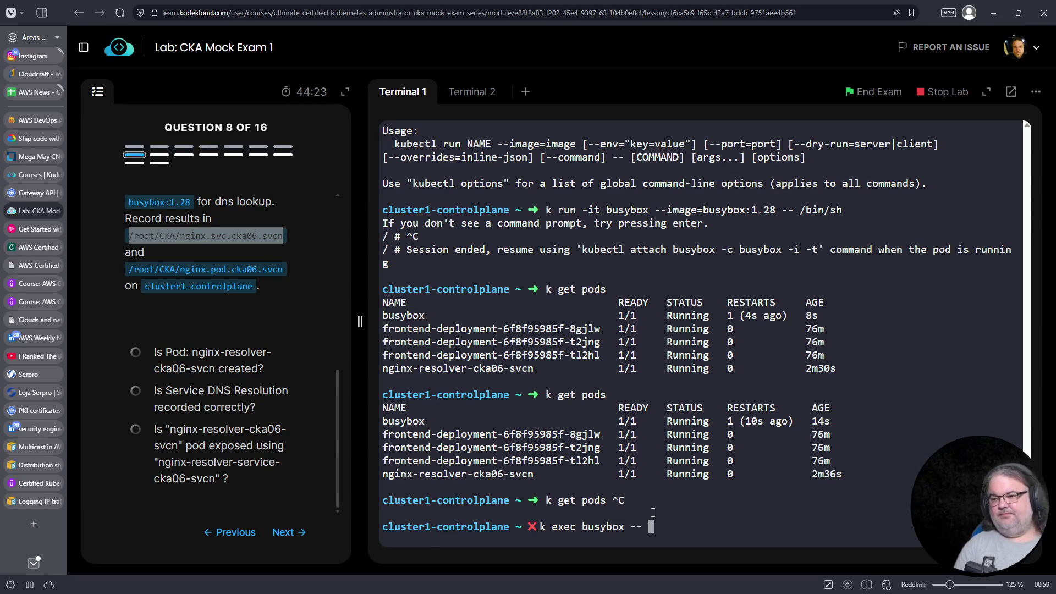
scroll(202, 402, up, 1)
scroll(203, 402, up, 3)
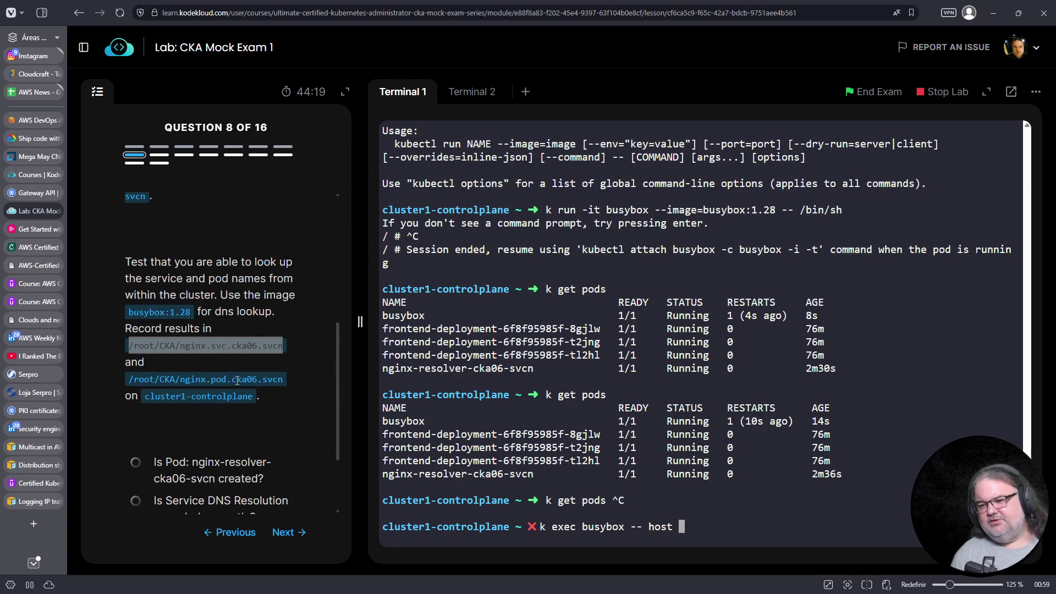
scroll(237, 380, down, 3)
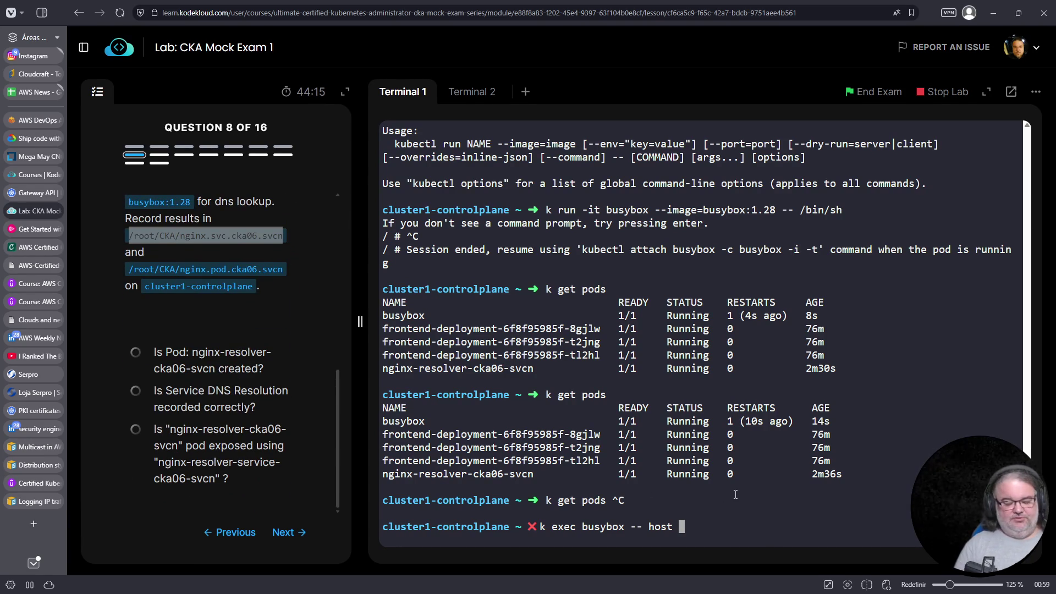
drag(382, 474, 535, 478)
right_click(535, 478)
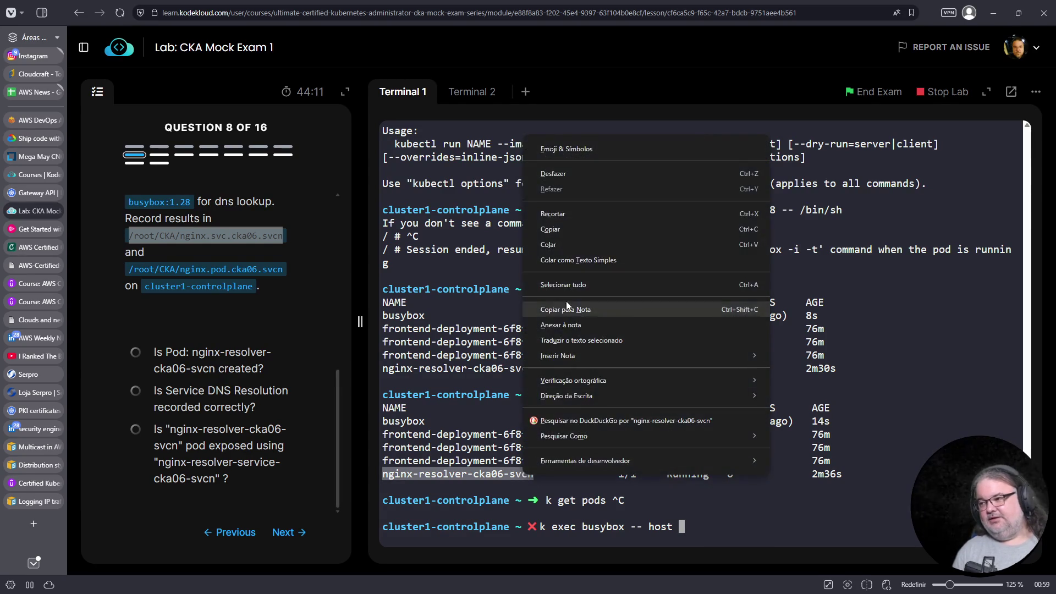
click(563, 234)
right_click(780, 494)
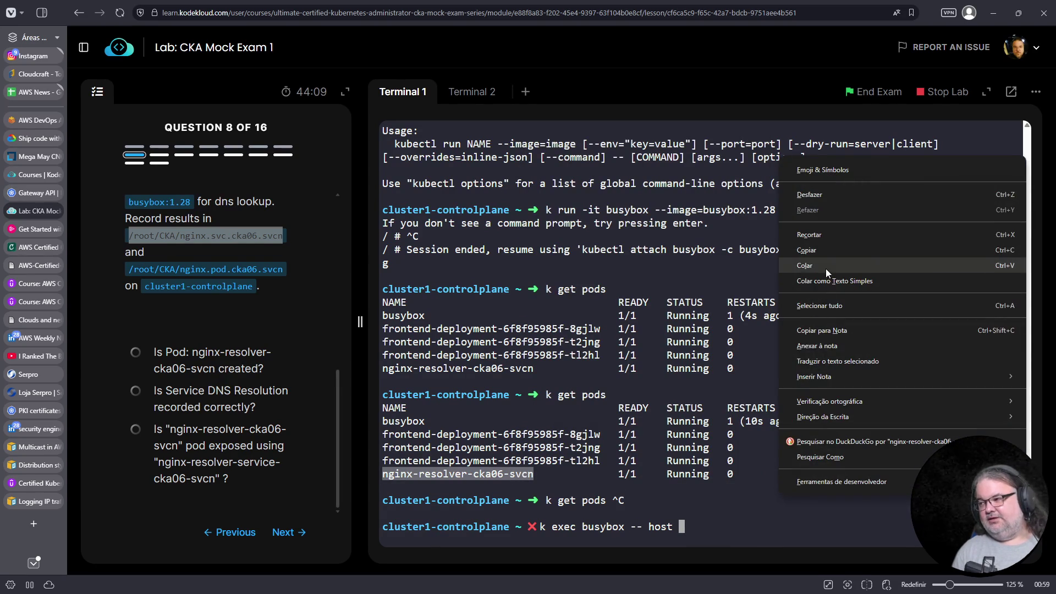
click(826, 269)
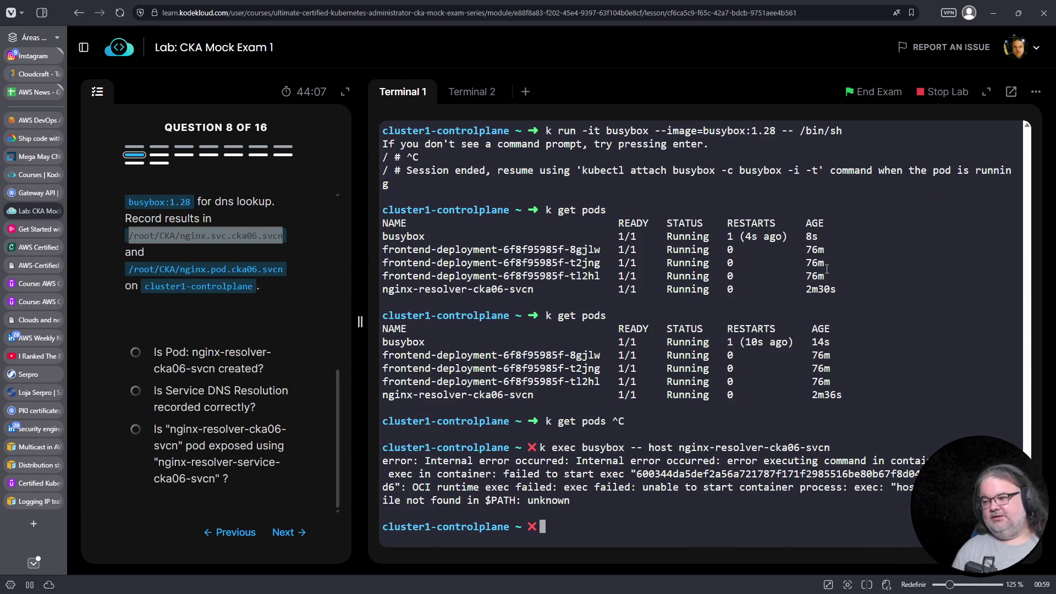
Retry the service lookup with dig instead of host
key(Up)
key(ctrl+Left)
key(ctrl+Left)
key(ctrl+Left)
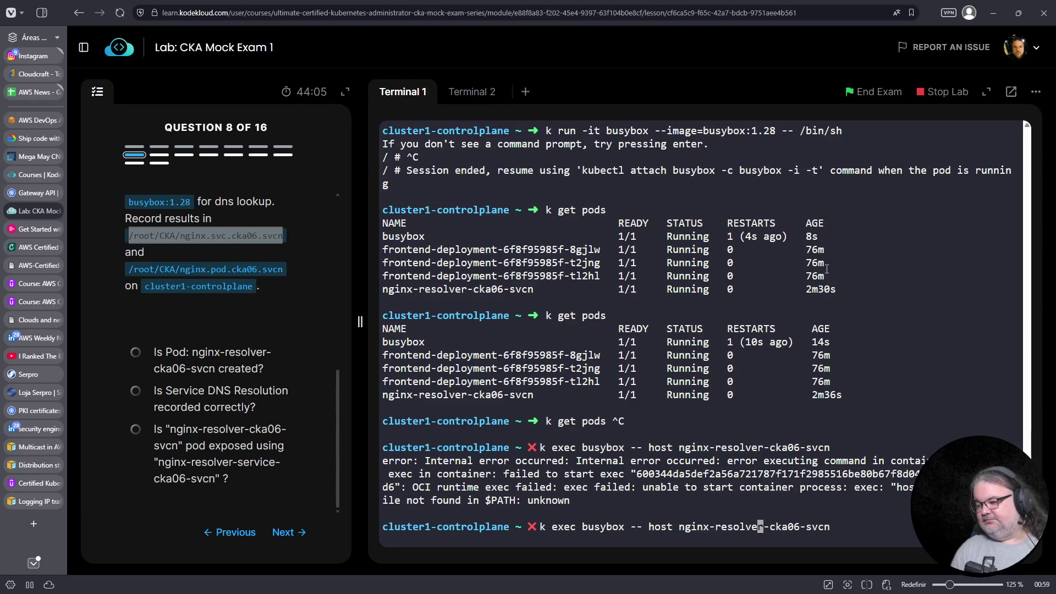
key(alt+d)
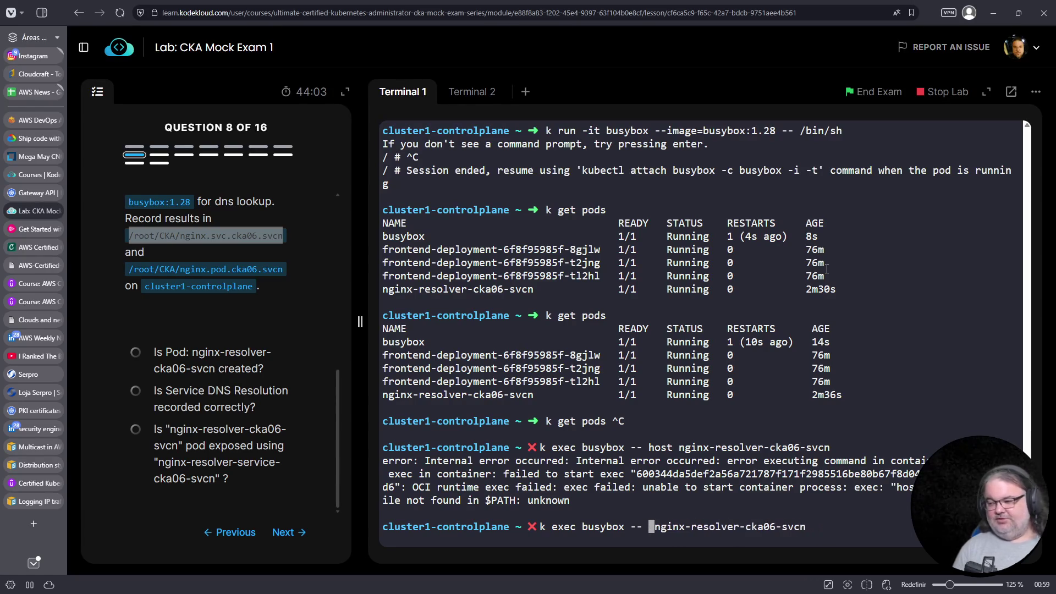
text(dig)
key(Return)
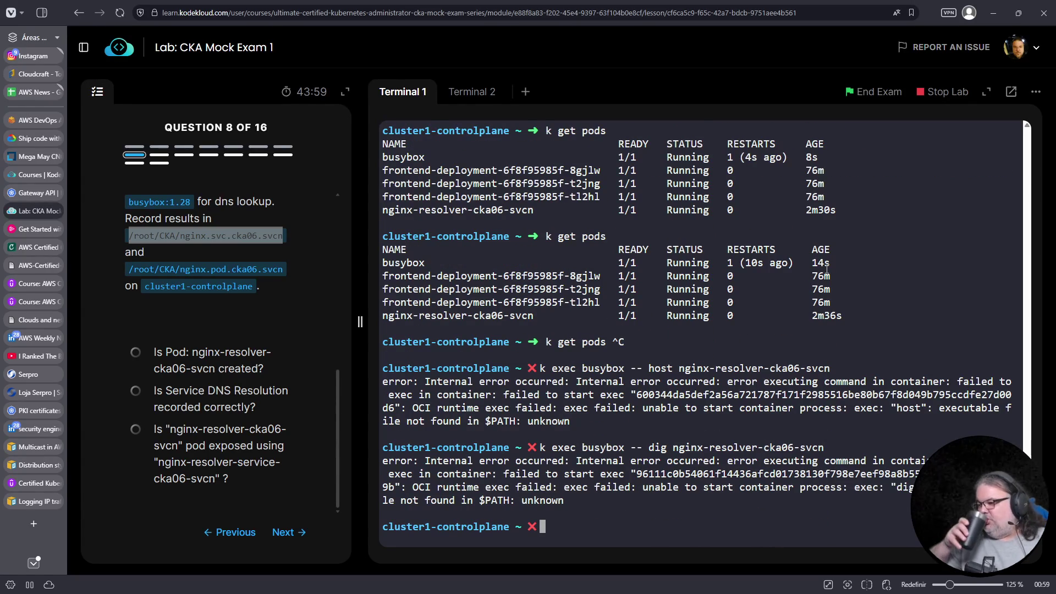
Run the lookup with nslookup, resolving nginx-resolver-cka06-svcn to 172.20.243.215
key(Up)
key(Left)
key(Left)
key(Left)
key(Left)
key(Left)
key(Right)
key(BackSpace)
key(BackSpace)
key(BackSpace)
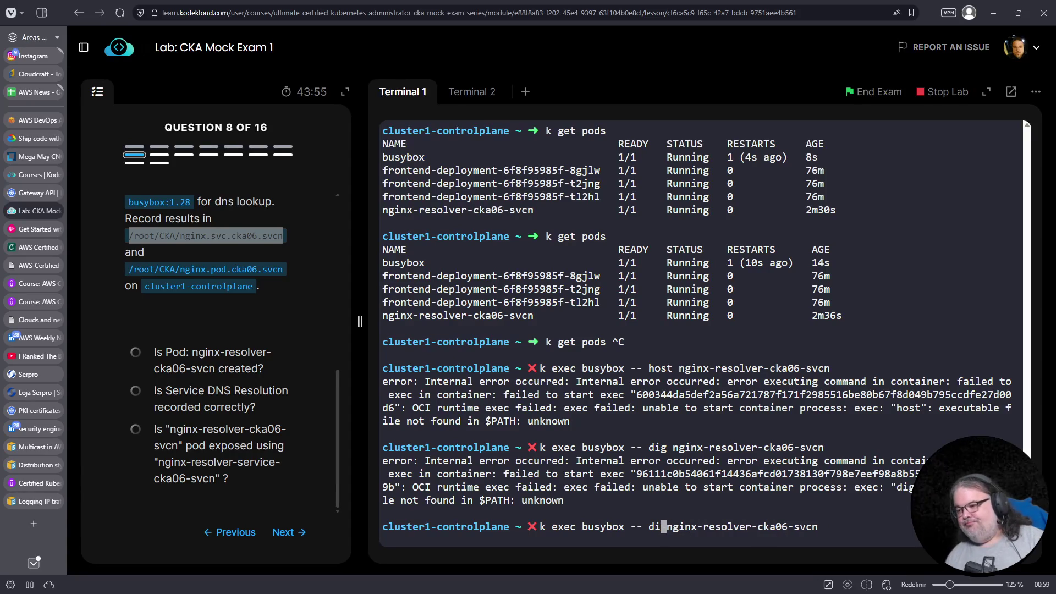
text(nslookup)
key(Return)
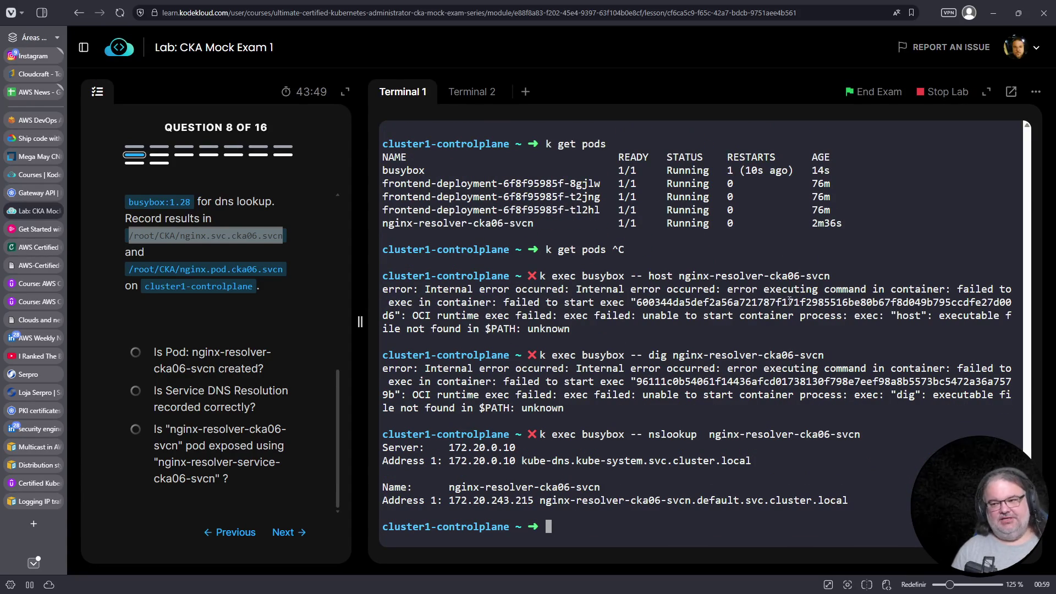
key(Up)
Append '> /root/CKA/nginx.svc.cka06.svcn' to the nslookup command and run it to save the output
text(>)
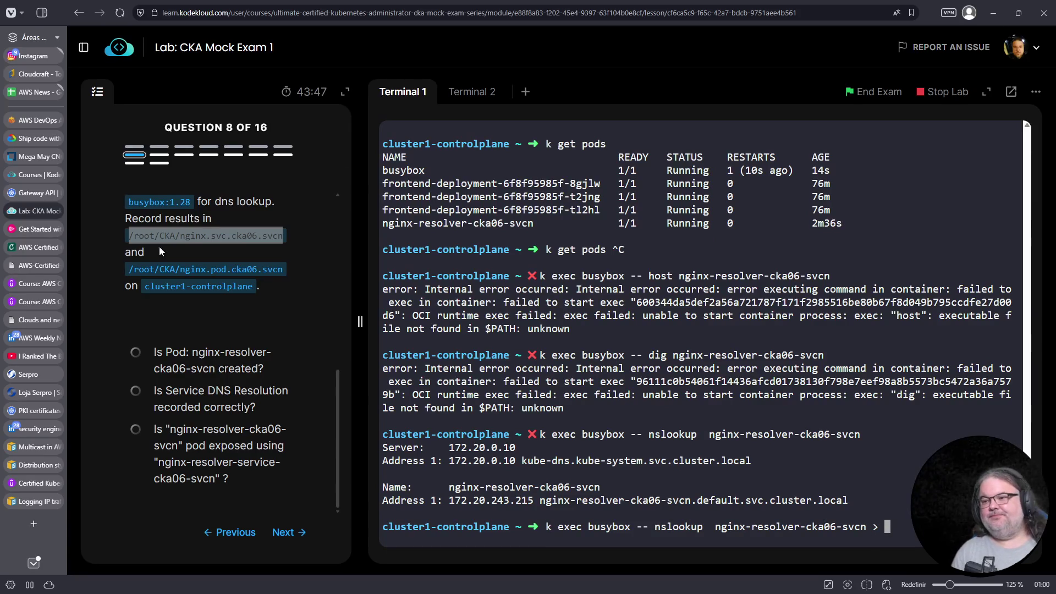
click(132, 234)
drag(164, 238, 283, 237)
right_click(254, 237)
click(274, 250)
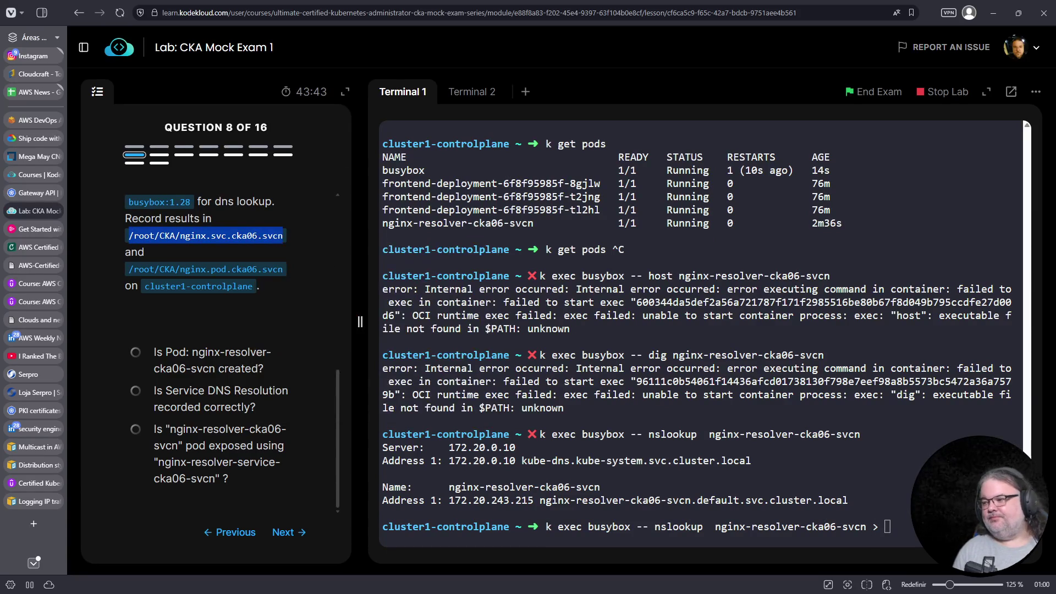
right_click(785, 181)
click(868, 296)
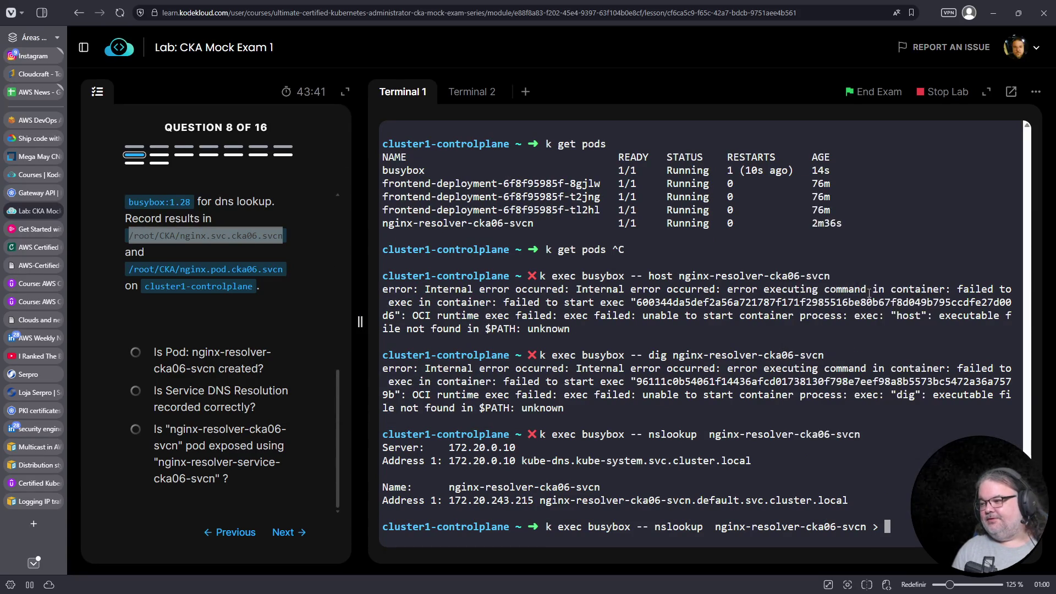
key(Return)
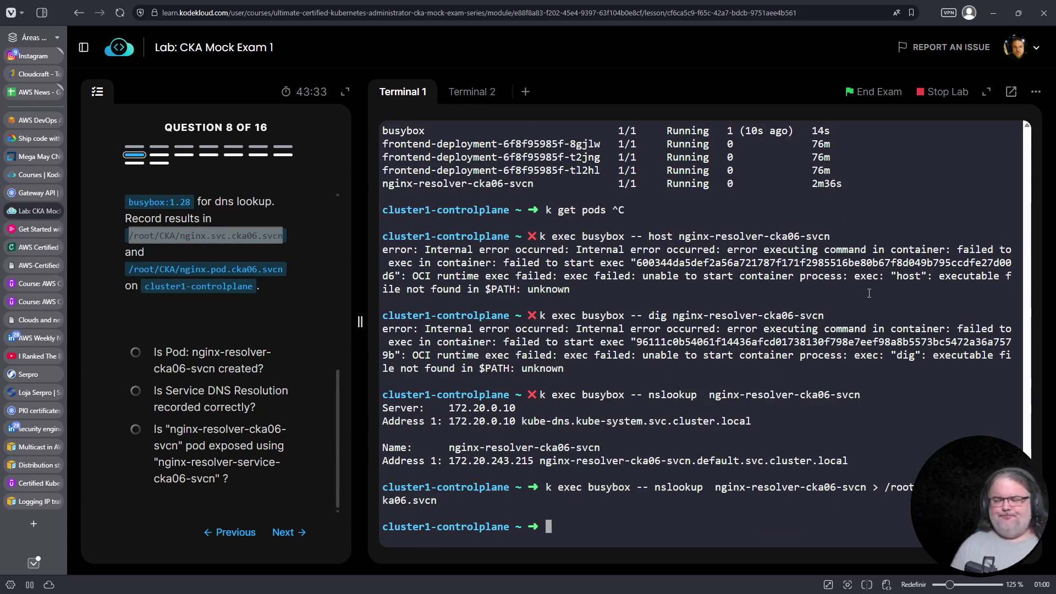
scroll(242, 324, up, 1)
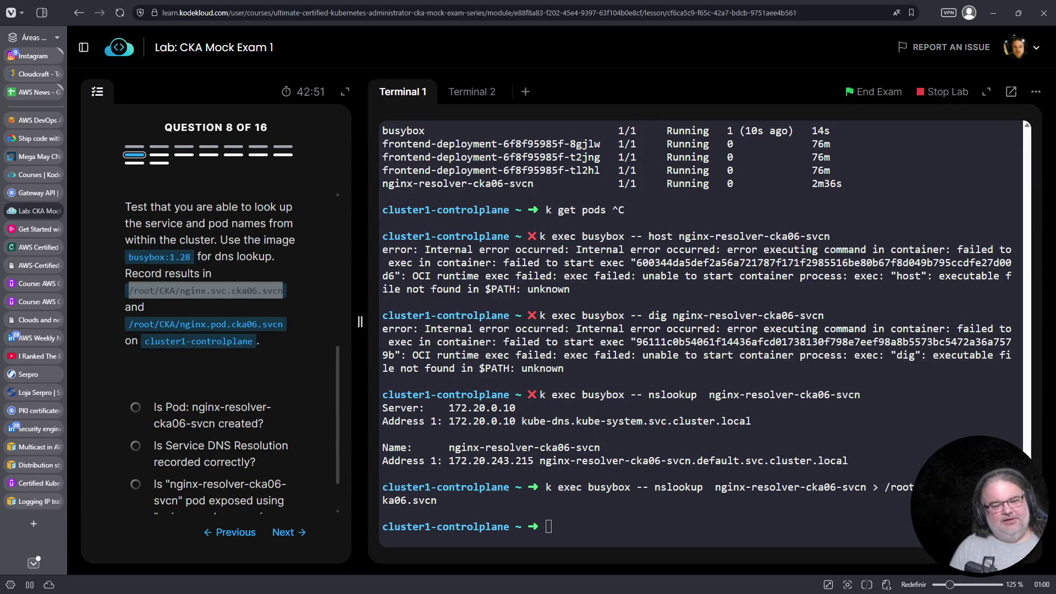
click(29, 193)
Search kubernetes.io for 'pod dns' and open the DNS for Services and Pods page
scroll(177, 234, up, 5)
scroll(178, 234, up, 4)
click(127, 100)
text(pod dns)
key(Return)
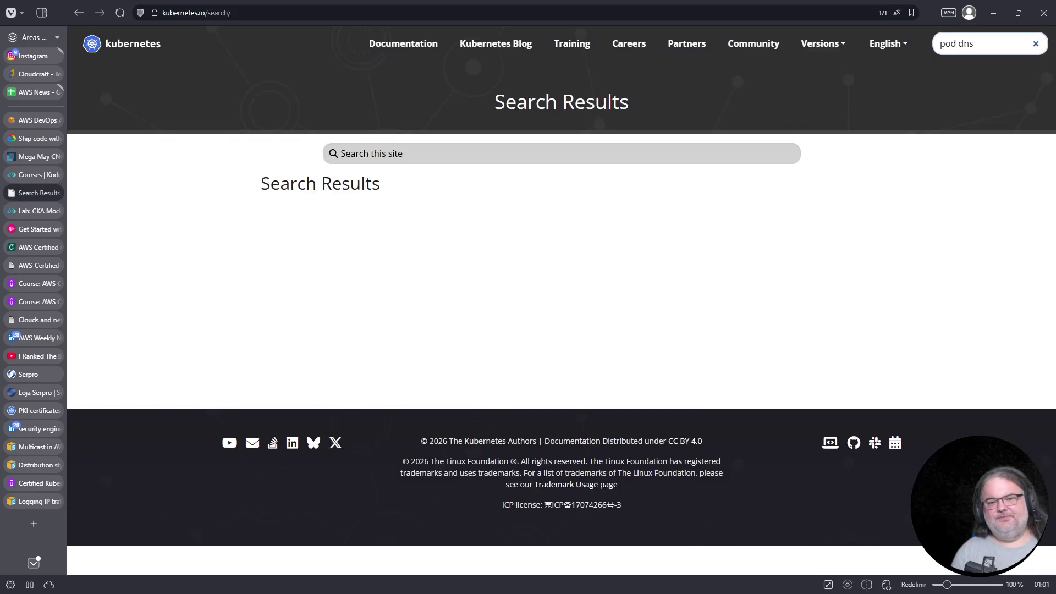
click(407, 252)
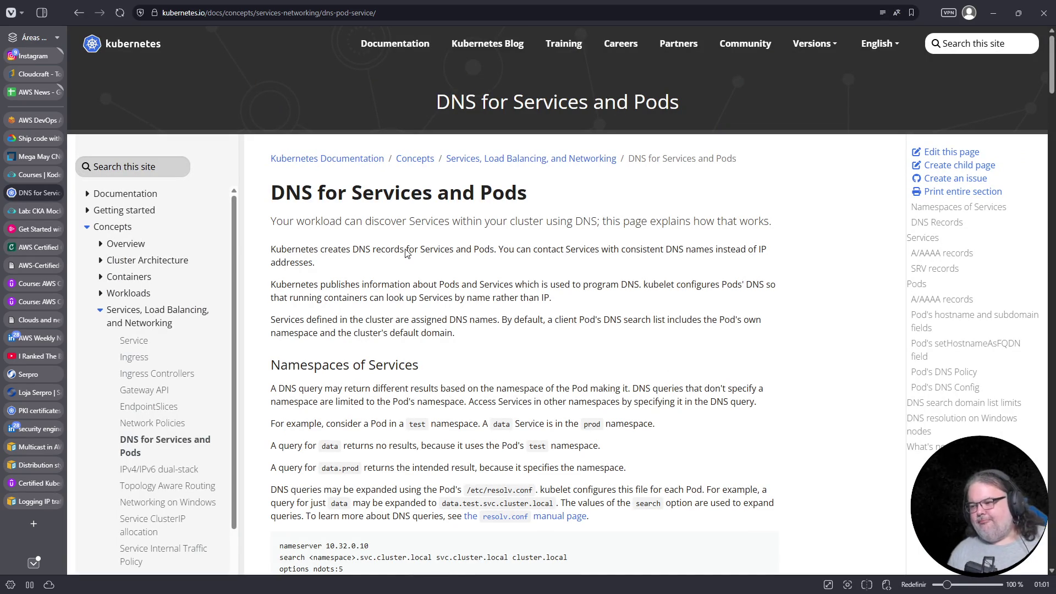
Select the pod record format <pod-IPv4-address>.<namespace>.pod.<cluster-domain>, then return to the exam lab
scroll(608, 443, down, 6)
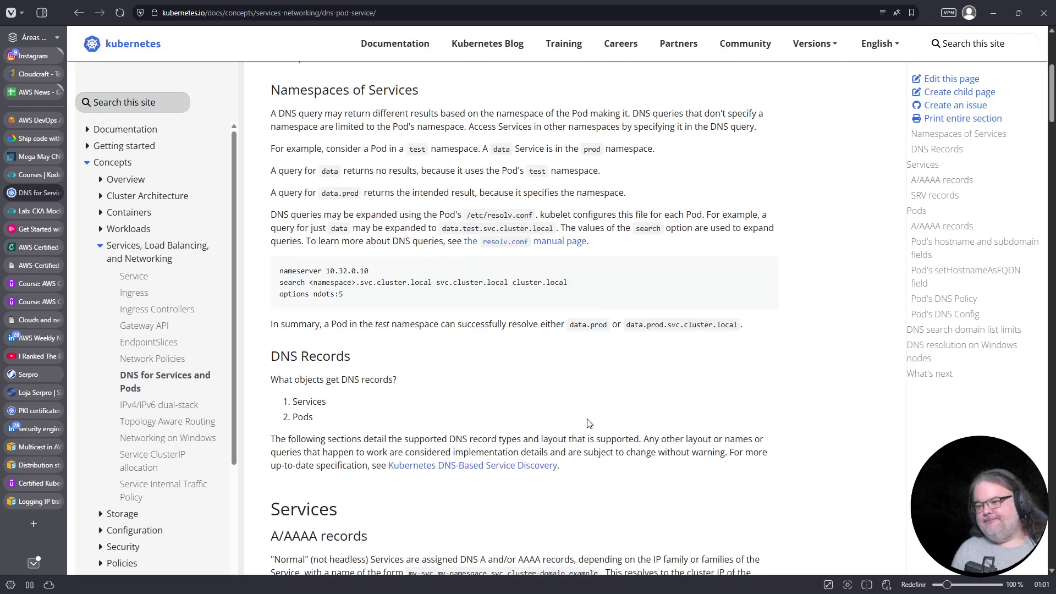
scroll(499, 425, down, 5)
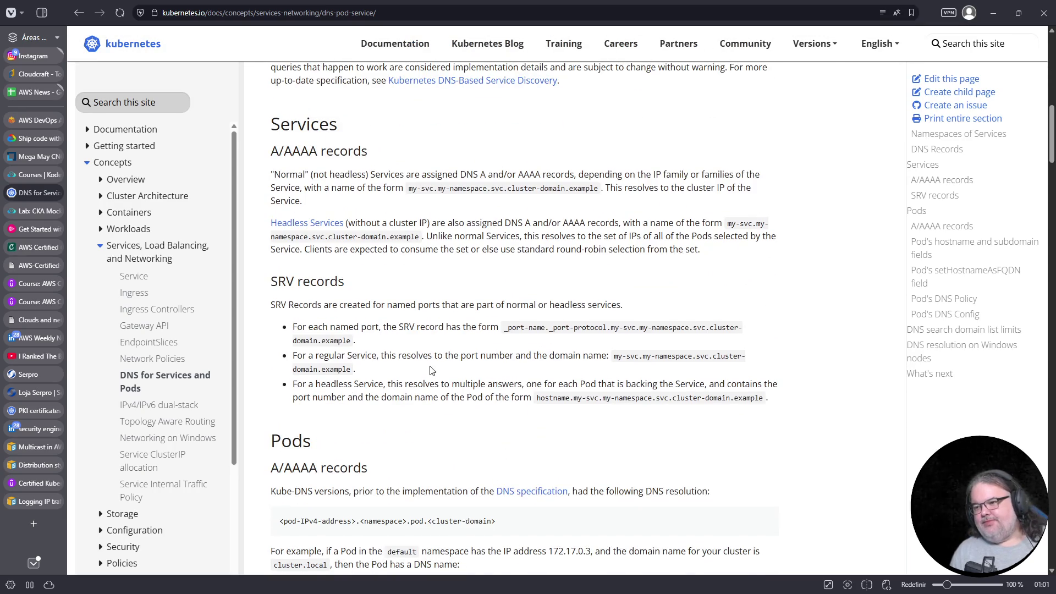
scroll(432, 369, down, 3)
scroll(432, 368, down, 3)
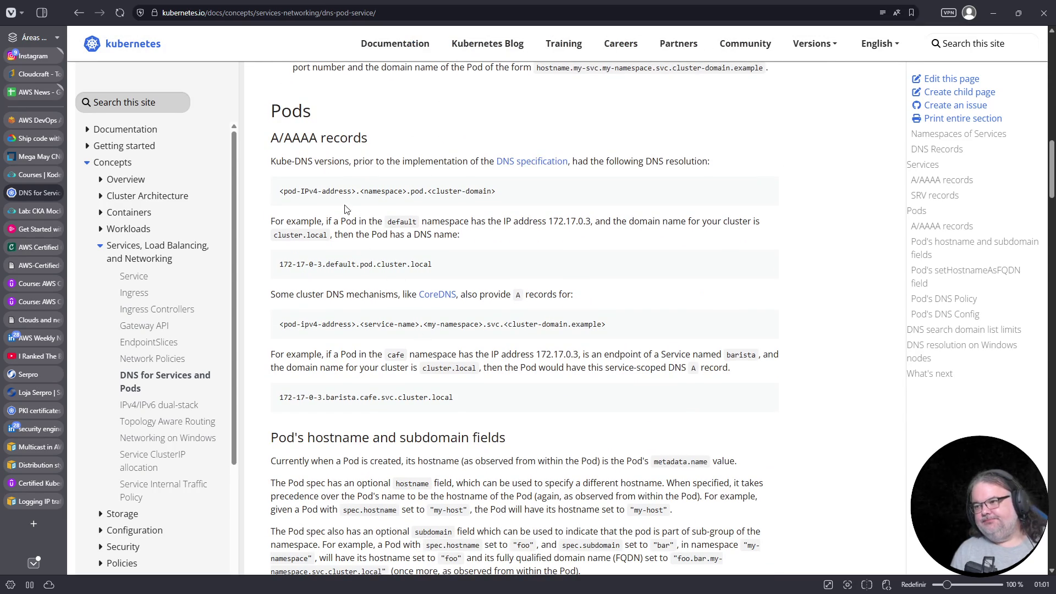
drag(280, 191, 509, 196)
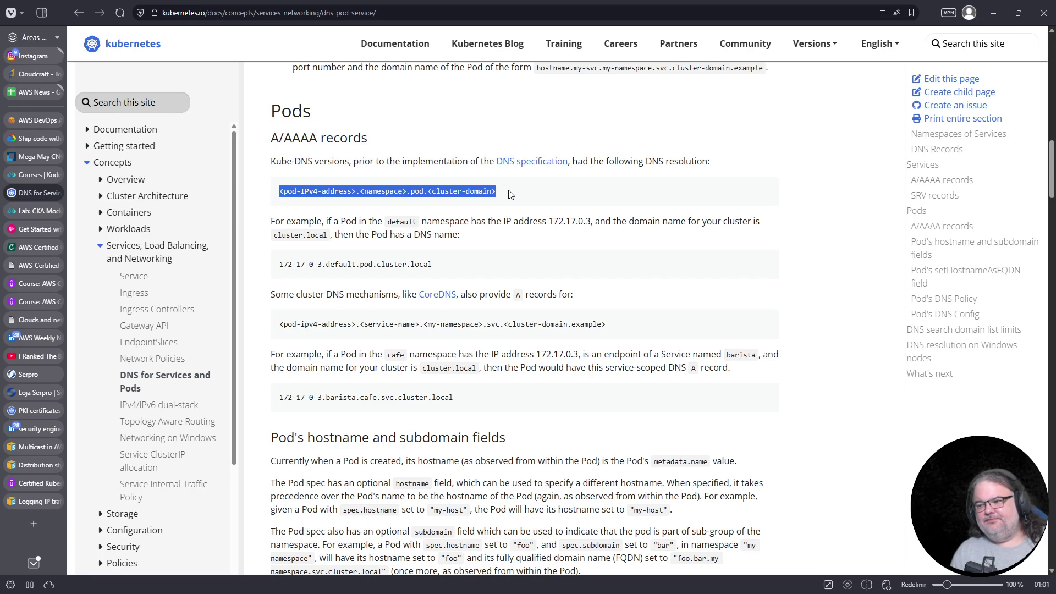
mouse_move(32, 183)
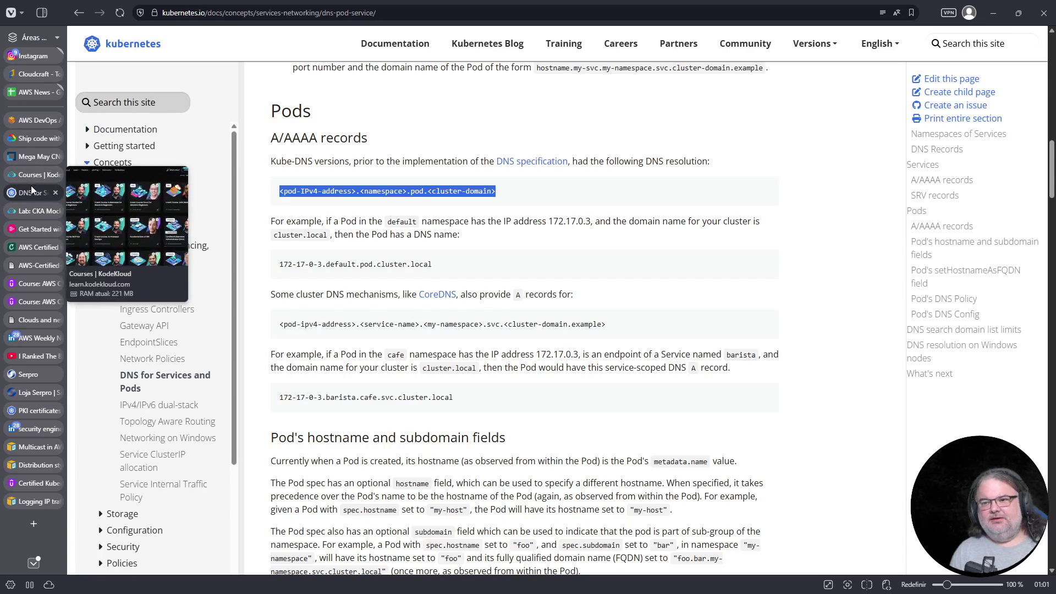
click(29, 211)
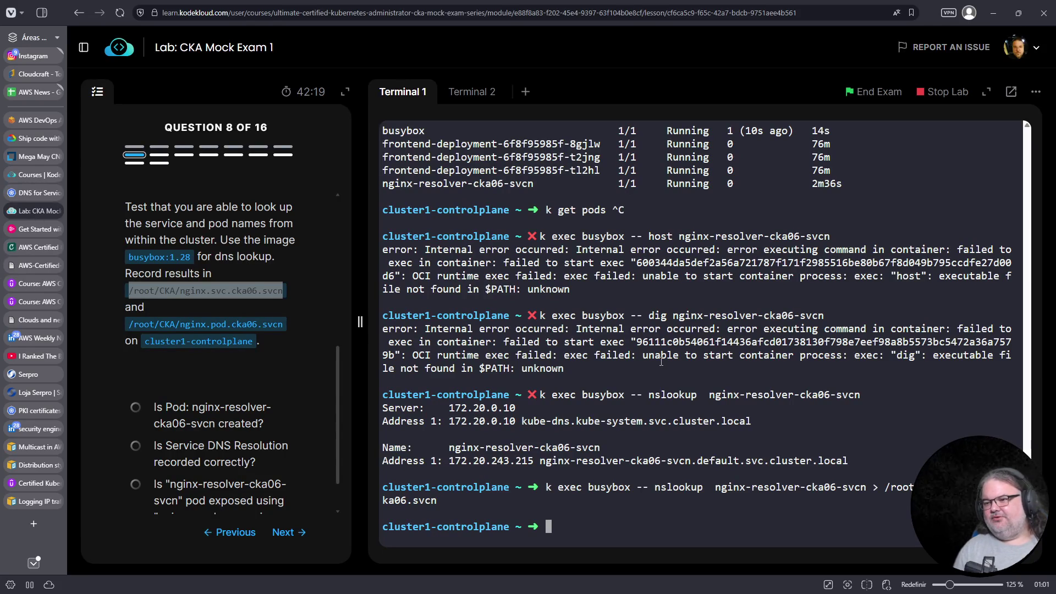
Recall the previous nslookup command and strip the service name and redirect after nslookup
key(Up)
key(ctrl+a)
key(ctrl+Right)
key(ctrl+Right)
key(ctrl+Right)
key(Right)
key(Right)
key(Right)
key(Left)
key(ctrl+k)
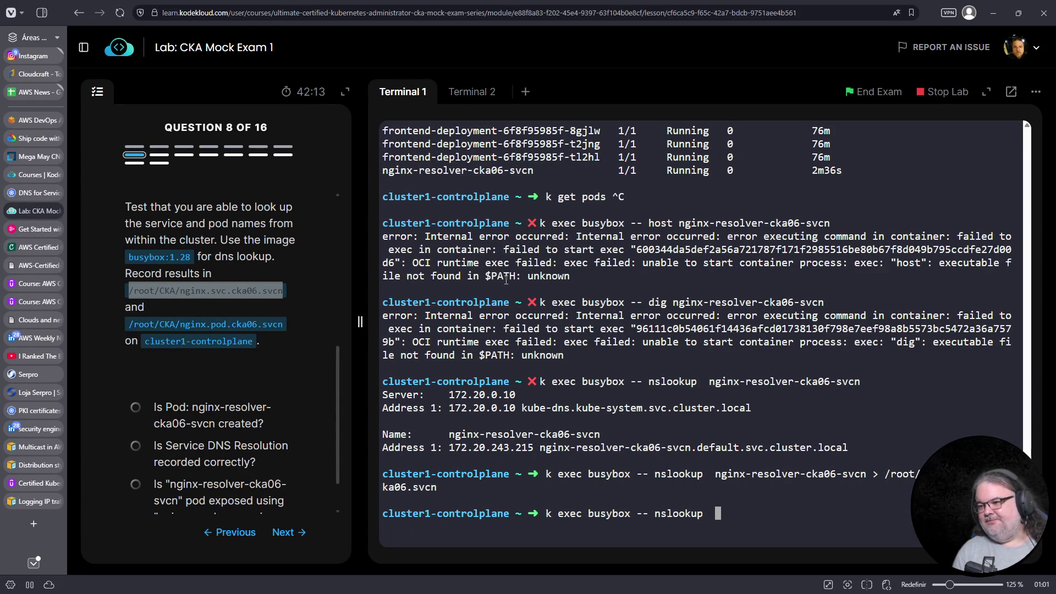
Run nslookup from busybox on the pod name nginx-resolver-cka06-svcn, then return to the DNS docs
scroll(495, 362, up, 8)
scroll(505, 366, down, 8)
scroll(507, 352, up, 1)
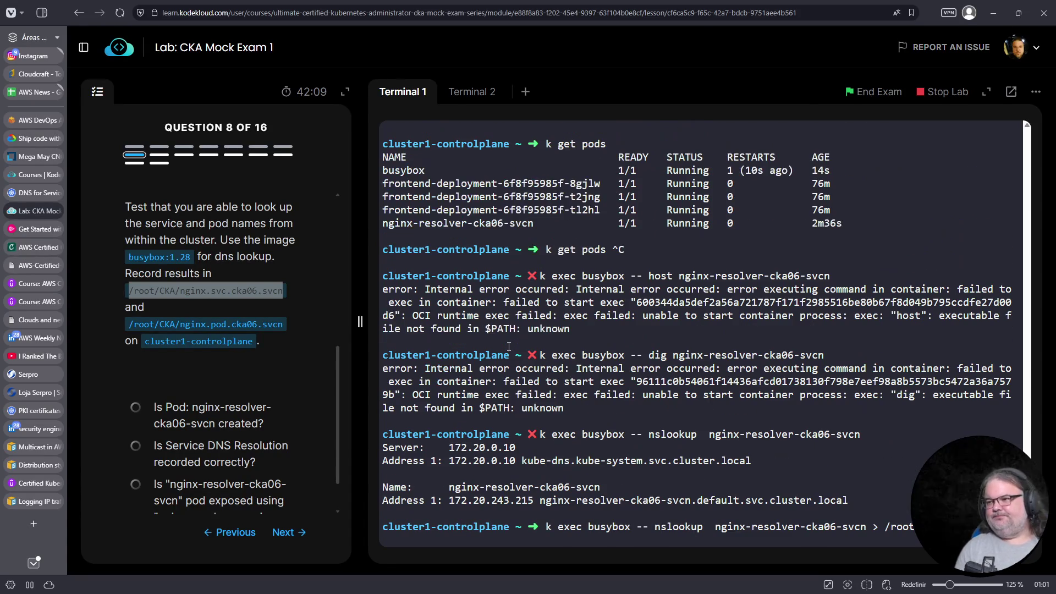
drag(382, 223, 535, 222)
right_click(517, 226)
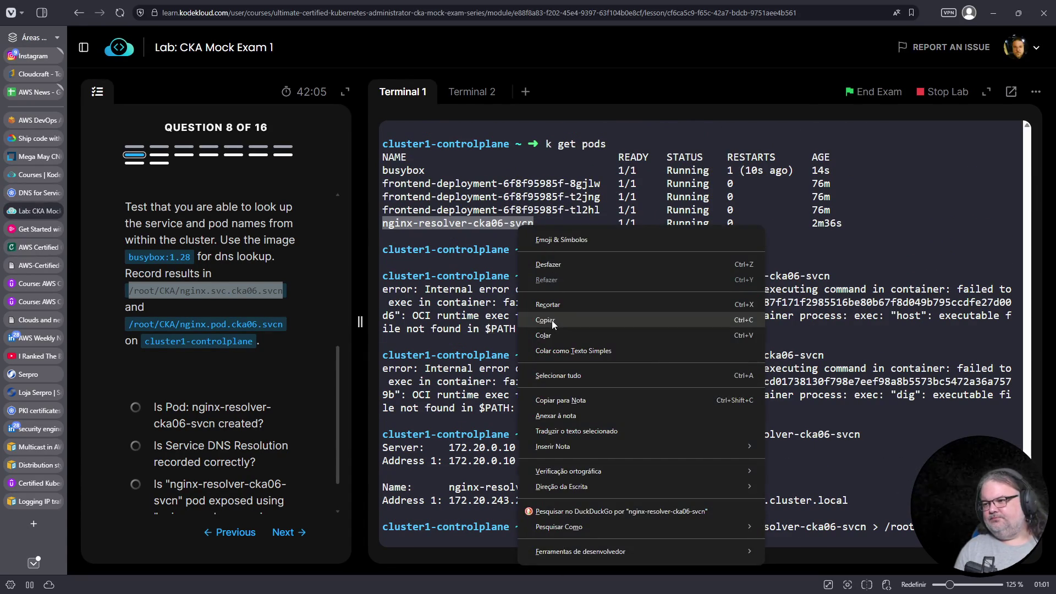
click(552, 320)
scroll(726, 320, down, 1)
right_click(764, 325)
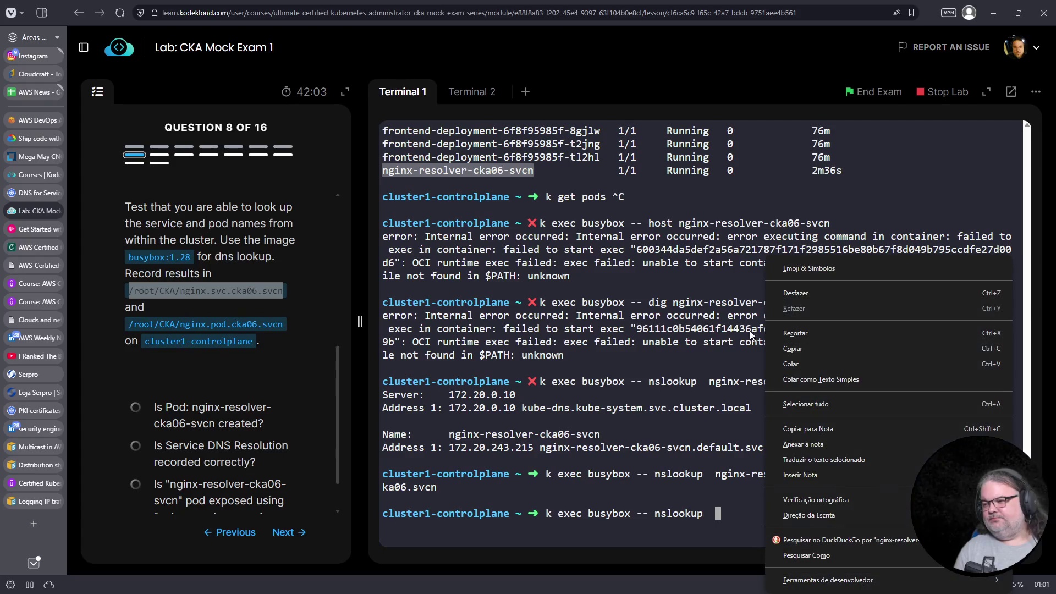
click(807, 364)
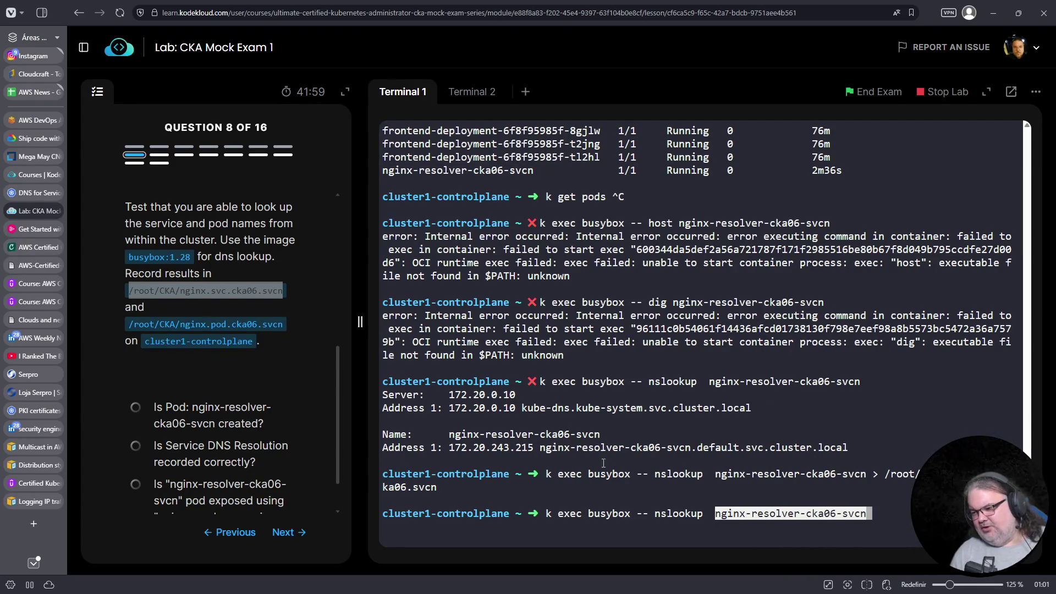
key(Return)
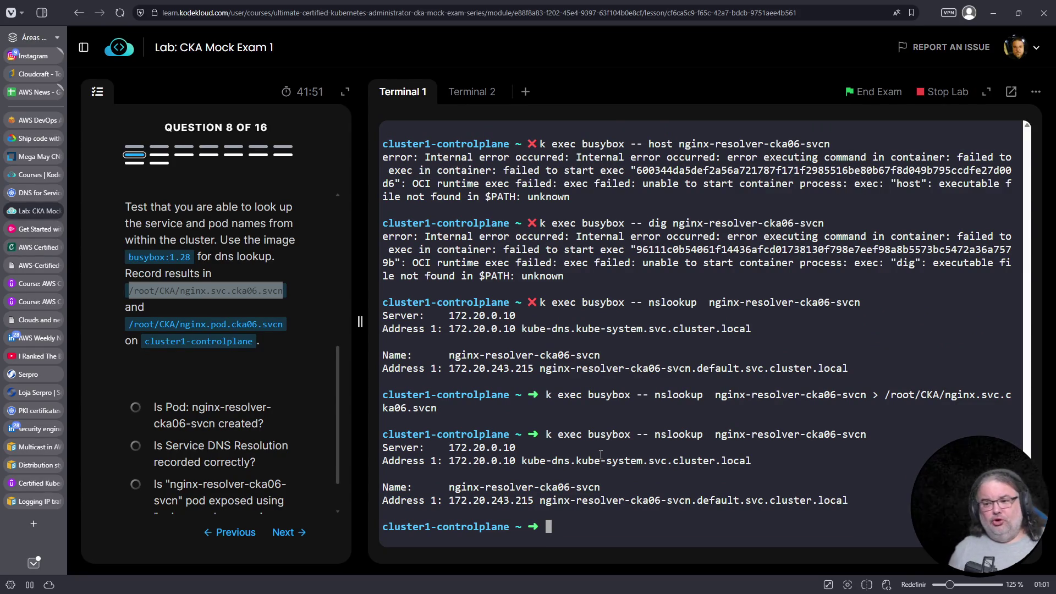
click(58, 193)
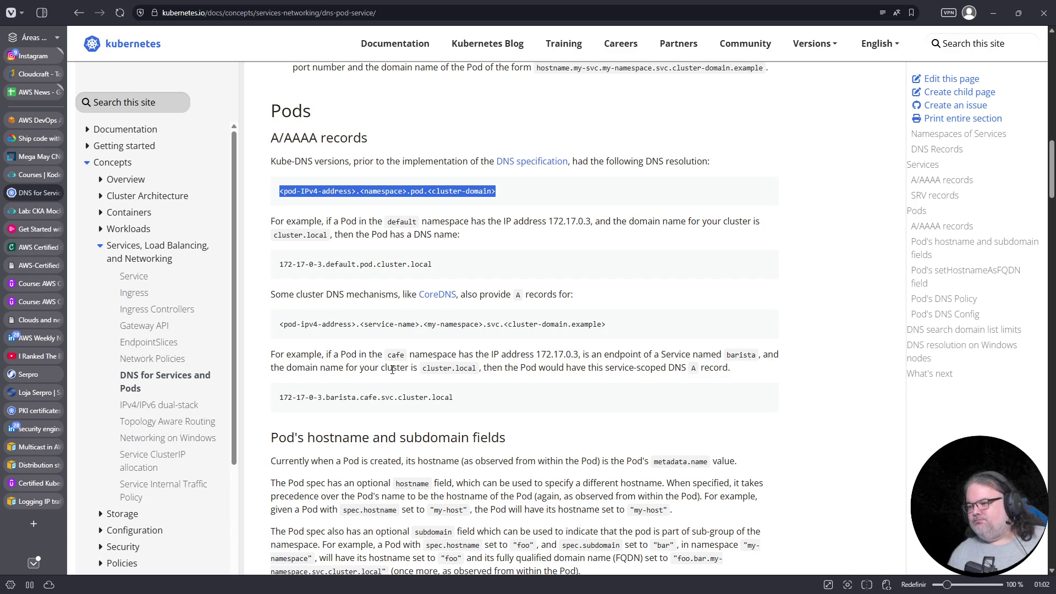
Copy the format <pod-IPv4-address>.<namespace>.pod from the Pods A/AAAA records section
scroll(399, 367, down, 4)
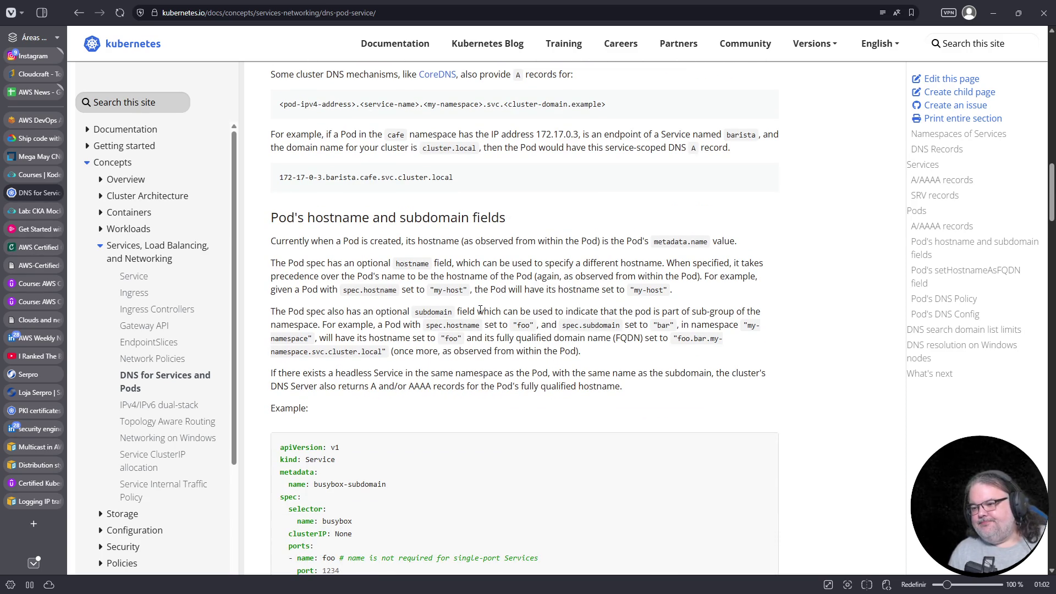
scroll(480, 310, down, 12)
scroll(480, 306, down, 11)
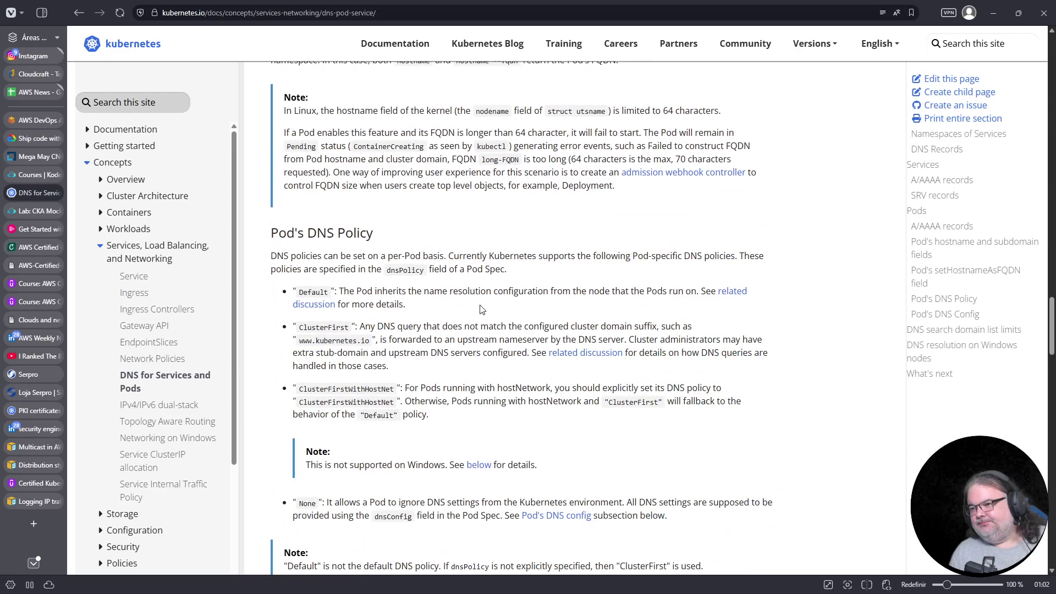
scroll(480, 310, down, 2)
scroll(480, 309, down, 4)
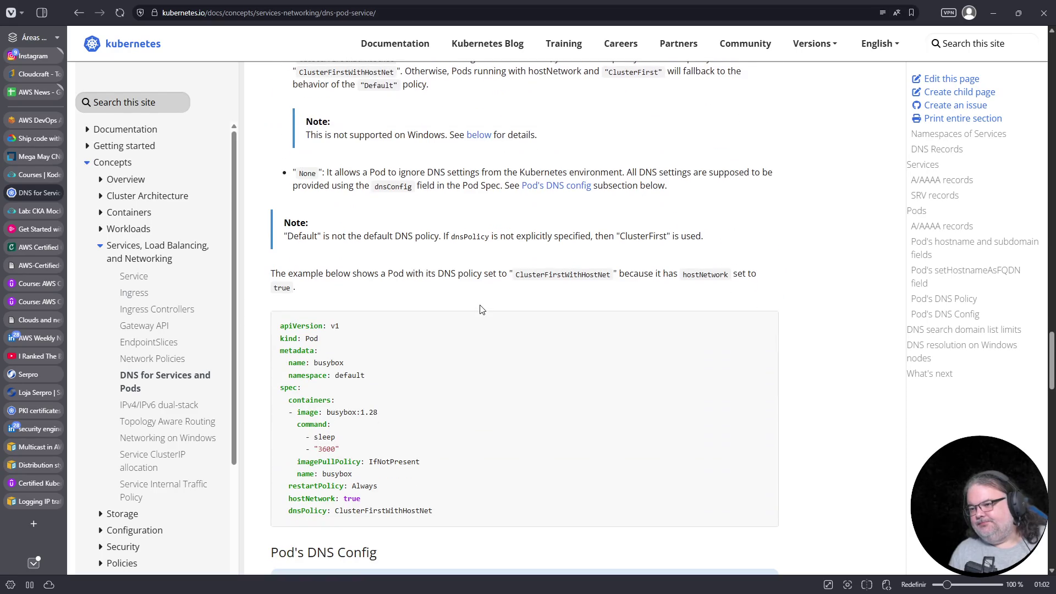
scroll(481, 306, down, 6)
scroll(481, 305, down, 5)
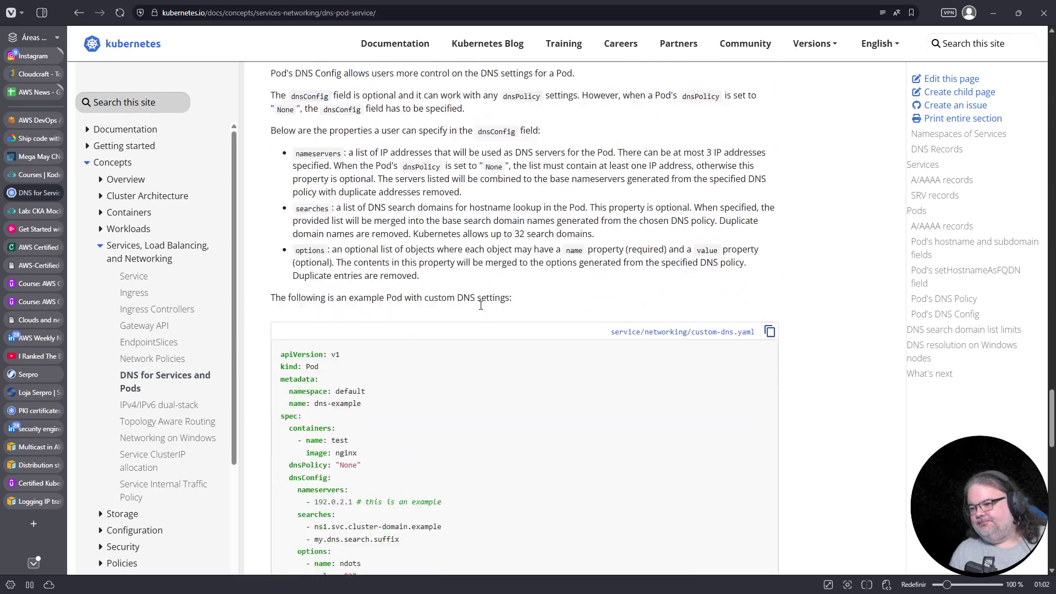
scroll(480, 310, down, 1)
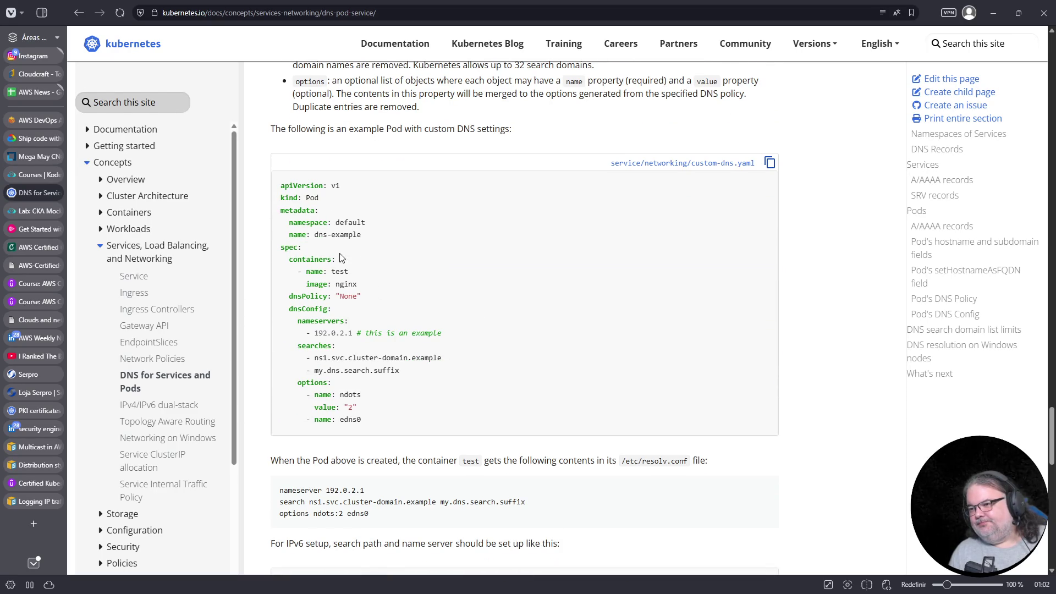
scroll(360, 322, down, 4)
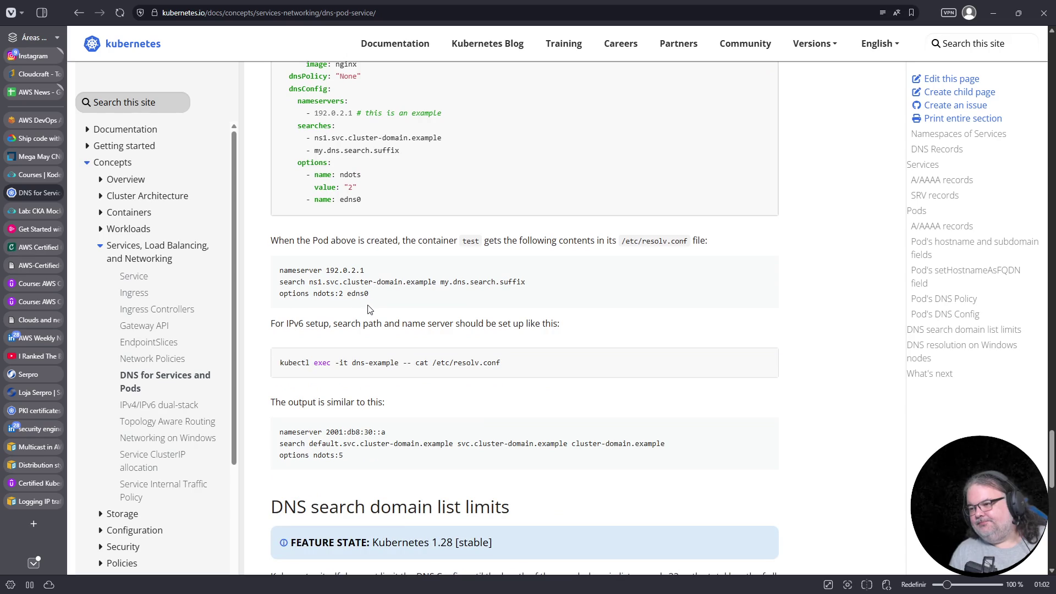
scroll(389, 308, down, 3)
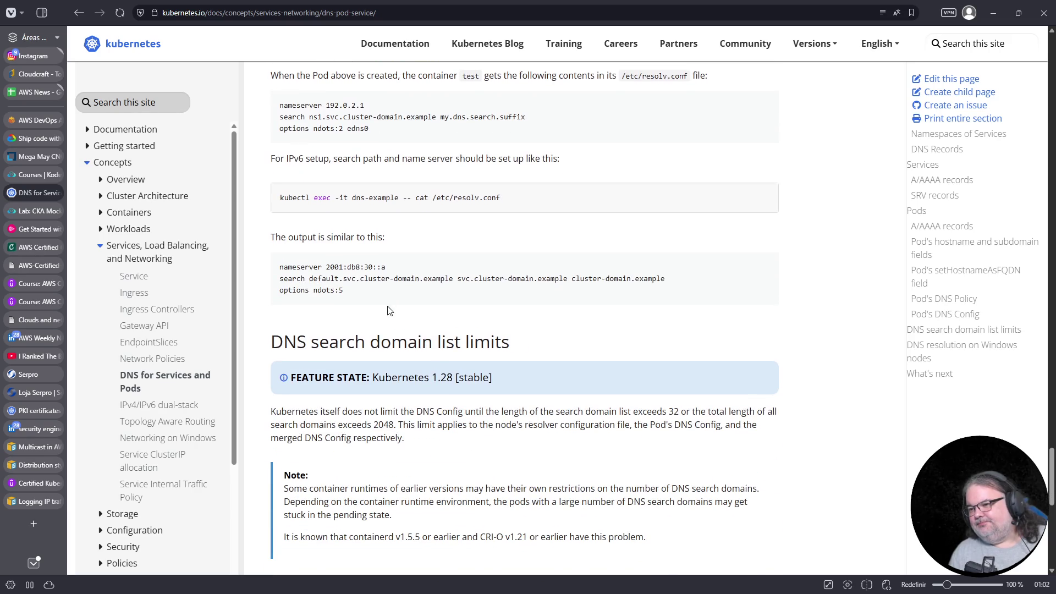
scroll(330, 316, down, 8)
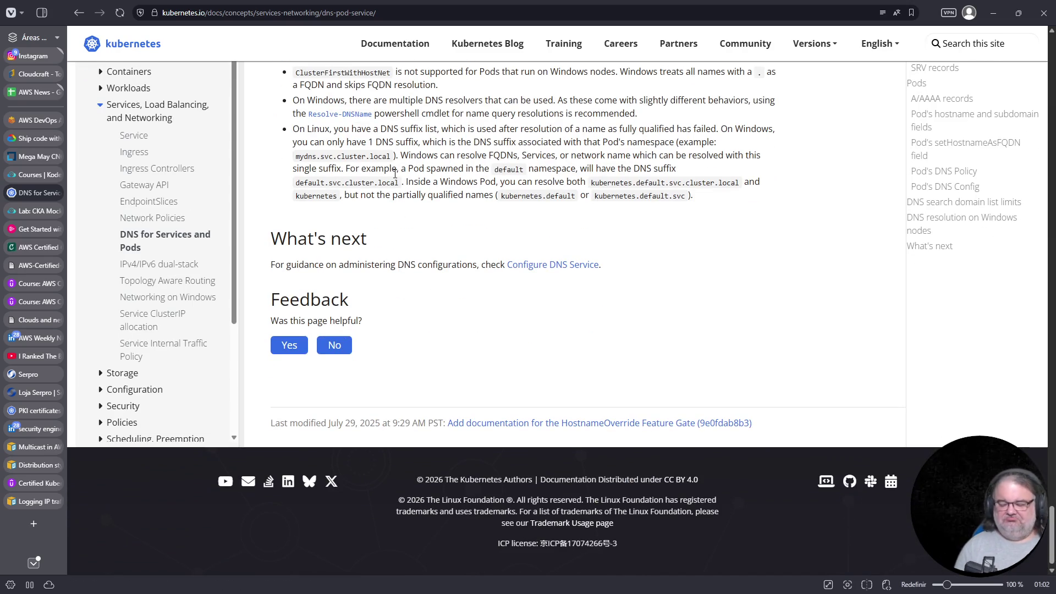
scroll(394, 177, down, 5)
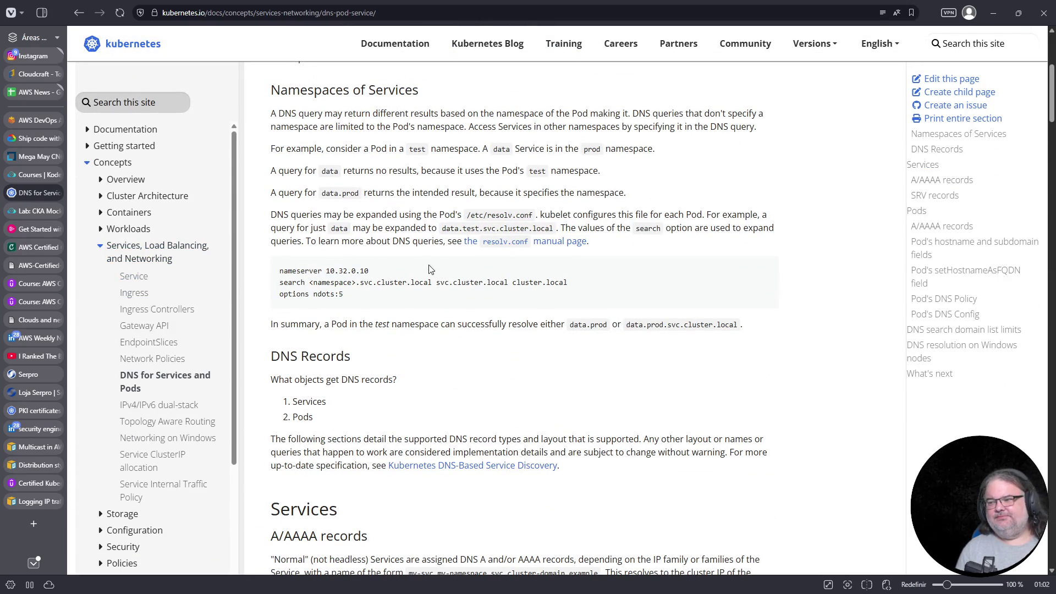
scroll(378, 351, down, 2)
scroll(378, 350, down, 5)
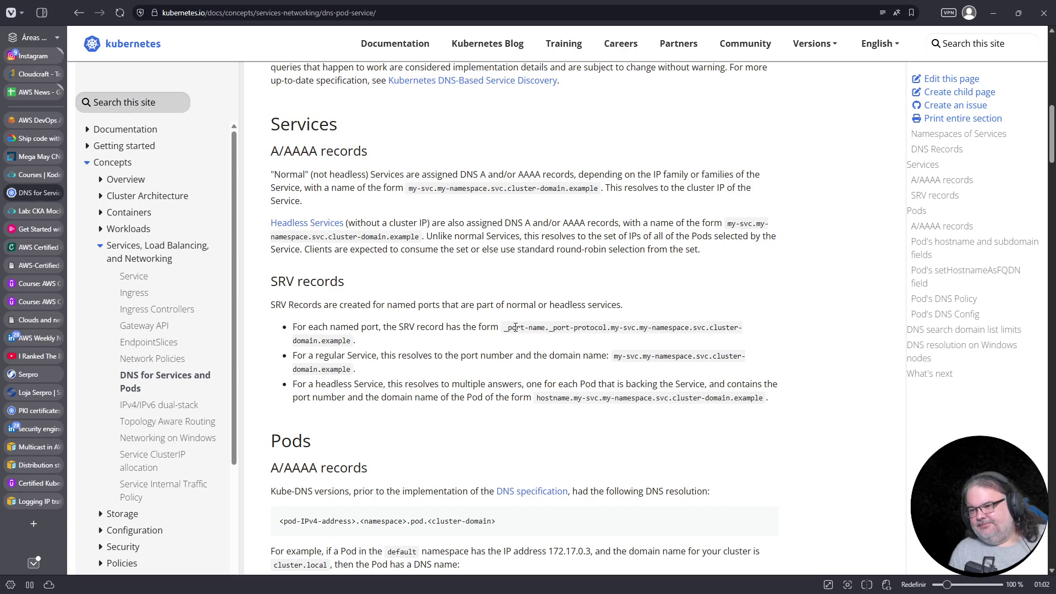
scroll(522, 347, down, 1)
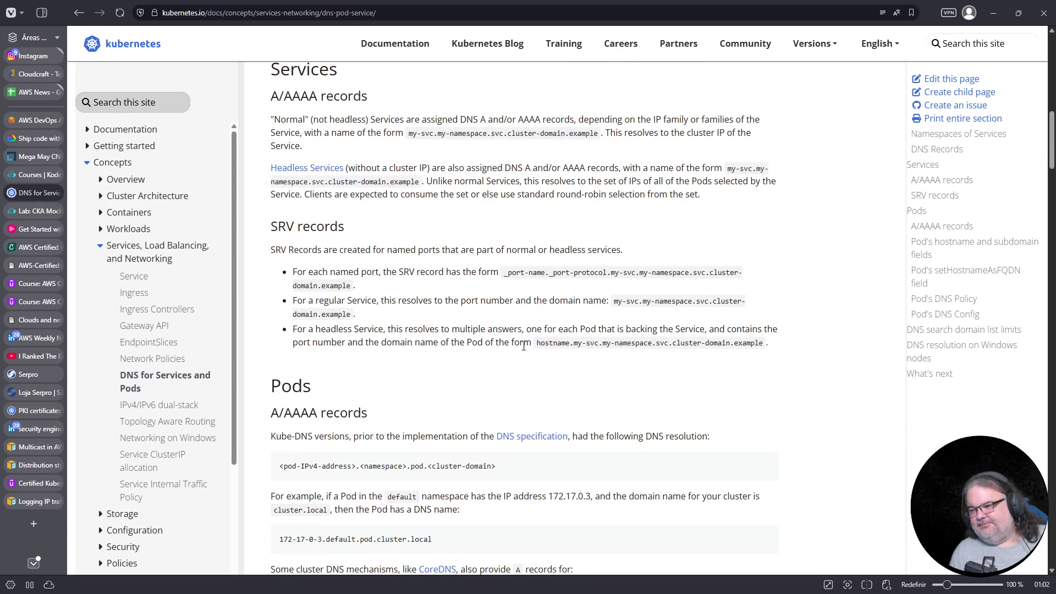
scroll(531, 352, down, 2)
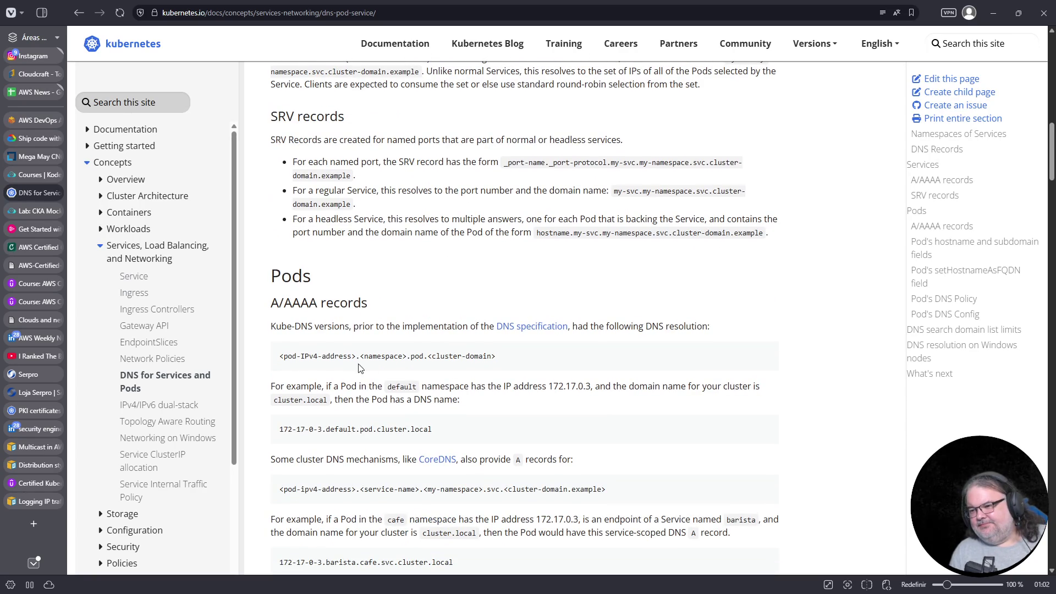
drag(279, 358, 357, 358)
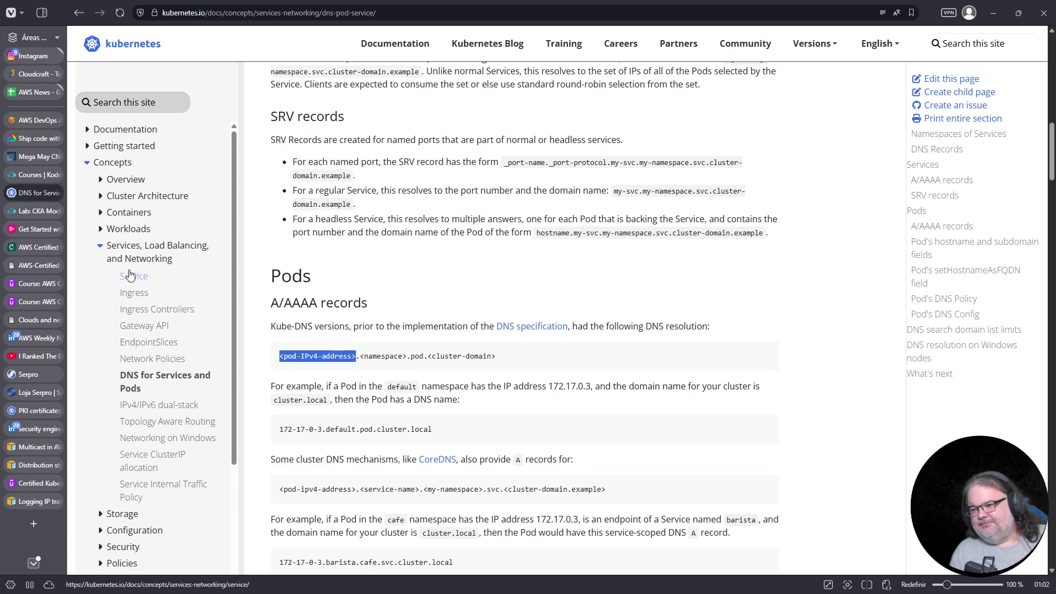
mouse_move(38, 217)
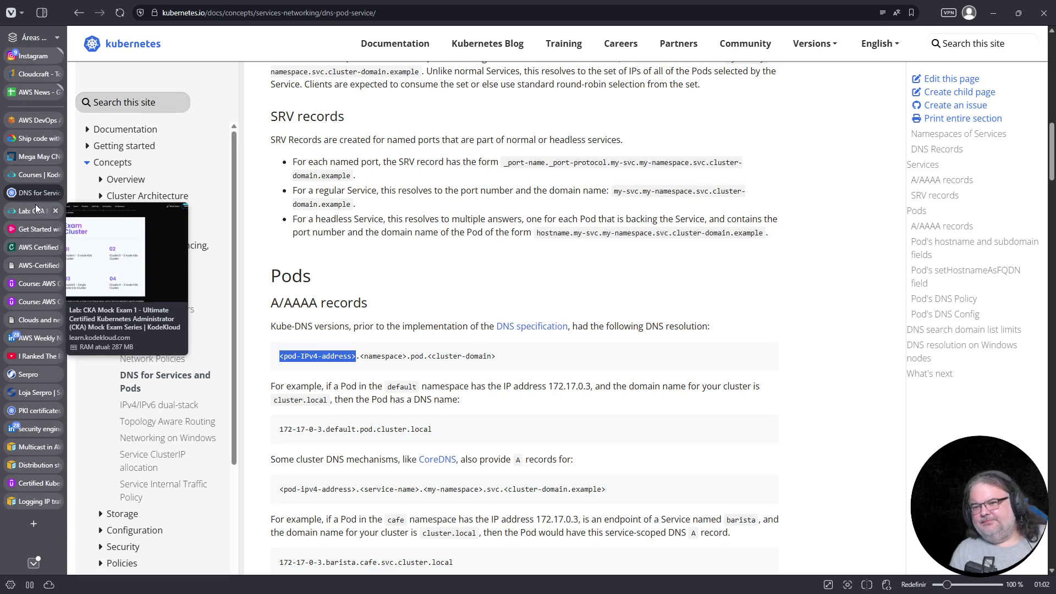
drag(425, 356, 279, 357)
right_click(289, 356)
click(319, 367)
In the lab terminal, list the pods with their IPs using k get pods -o wide
click(30, 212)
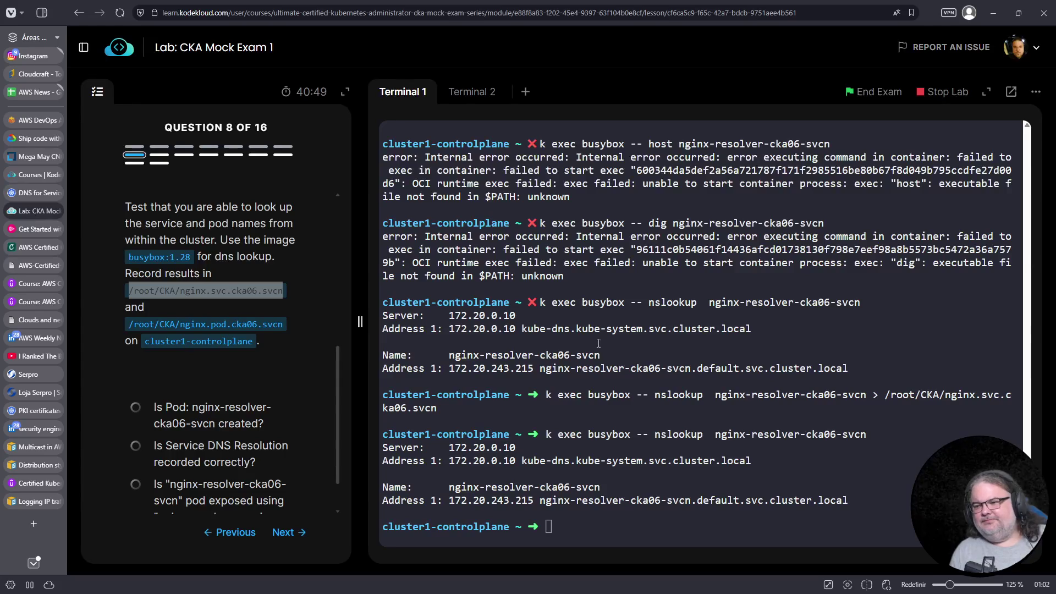
right_click(894, 474)
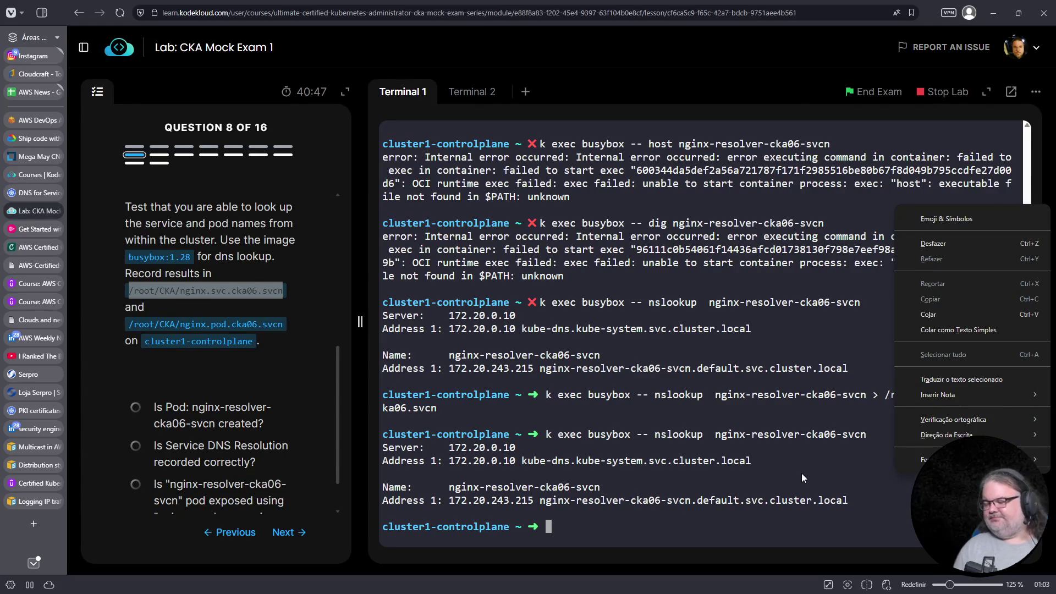
key(Escape)
key(Up)
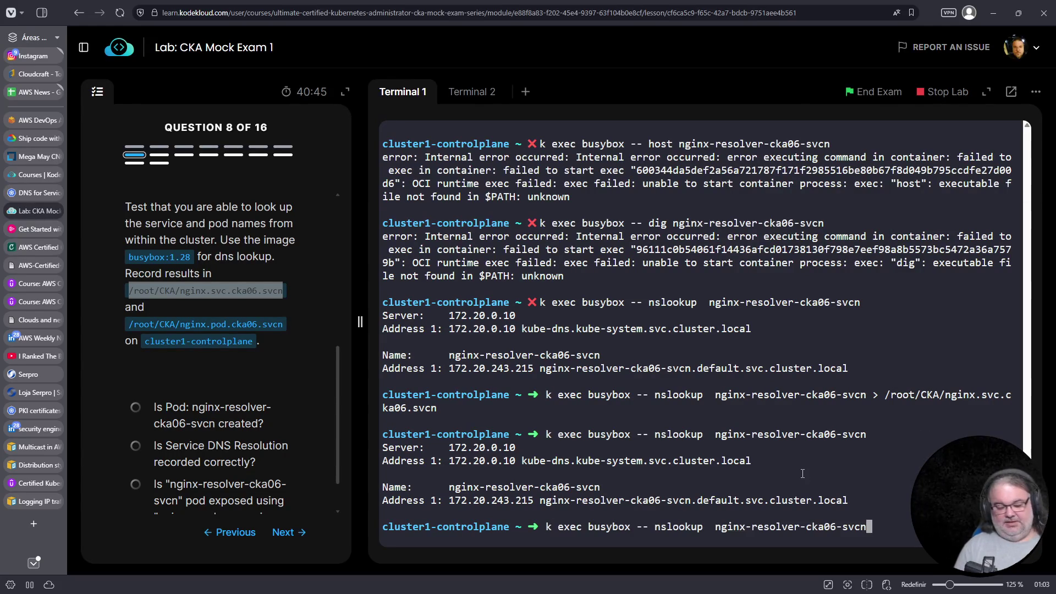
key(ctrl+u)
text(k get pods -o wide)
key(Return)
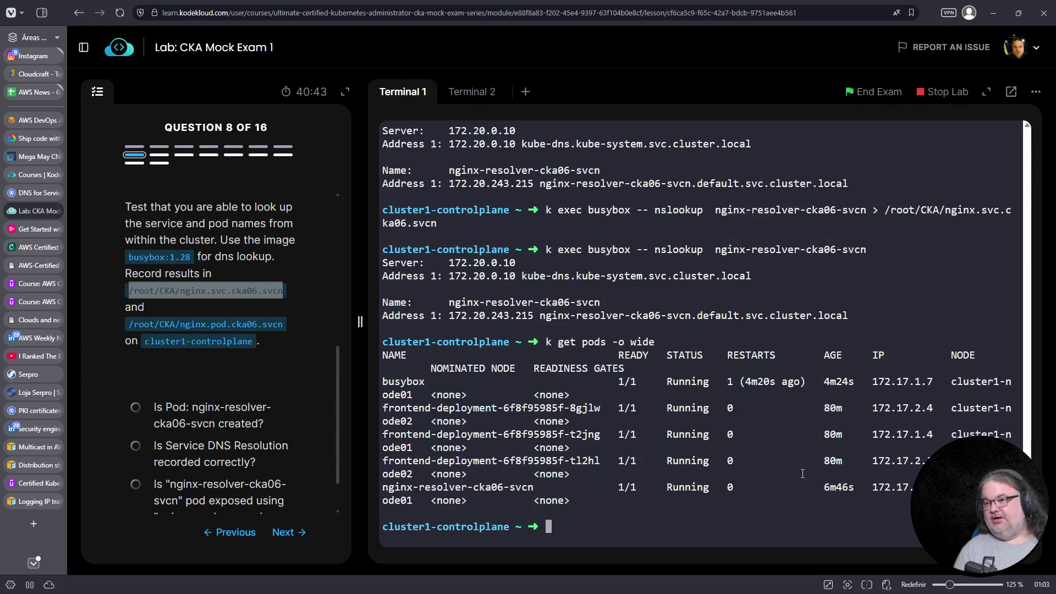
Bring back the earlier service nslookup command from history for editing
key(Up)
key(Up)
key(ctrl+Left)
key(ctrl+Left)
key(ctrl+Left)
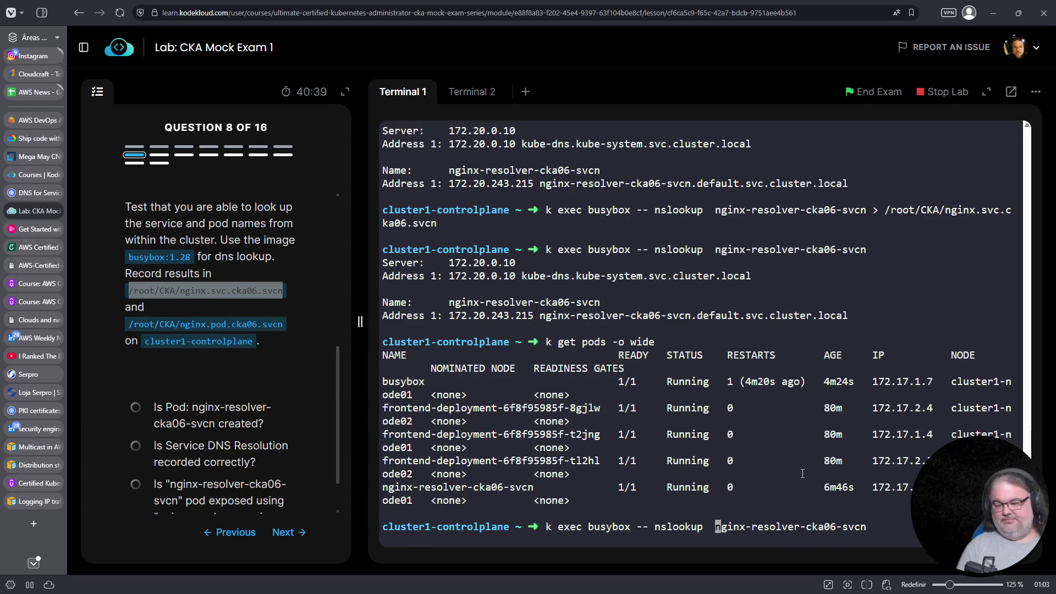
key(ctrl+k)
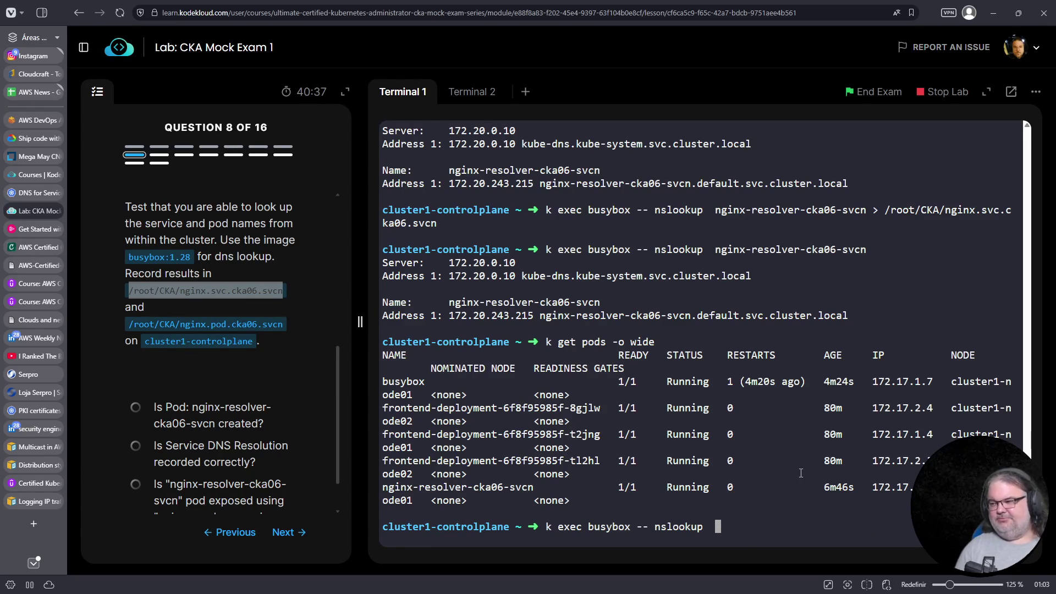
key(ctrl+c)
key(Up)
key(Up)
key(ctrl+Left)
key(ctrl+Left)
key(ctrl+Left)
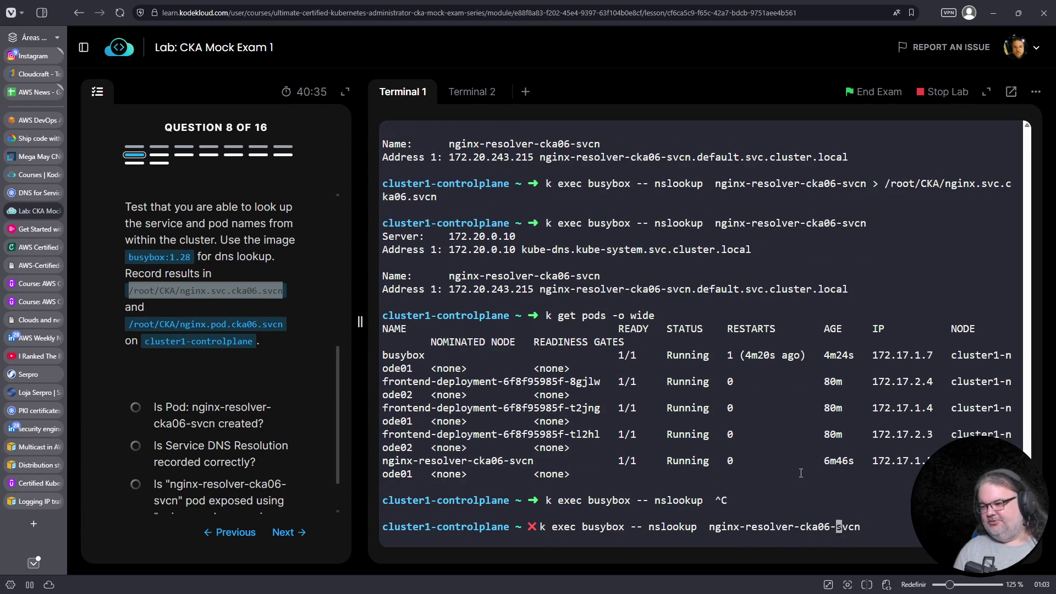
key(End)
Prefix the pod name with IP 172.17.1.5 and add .default, then run the lookup
text(.default.)
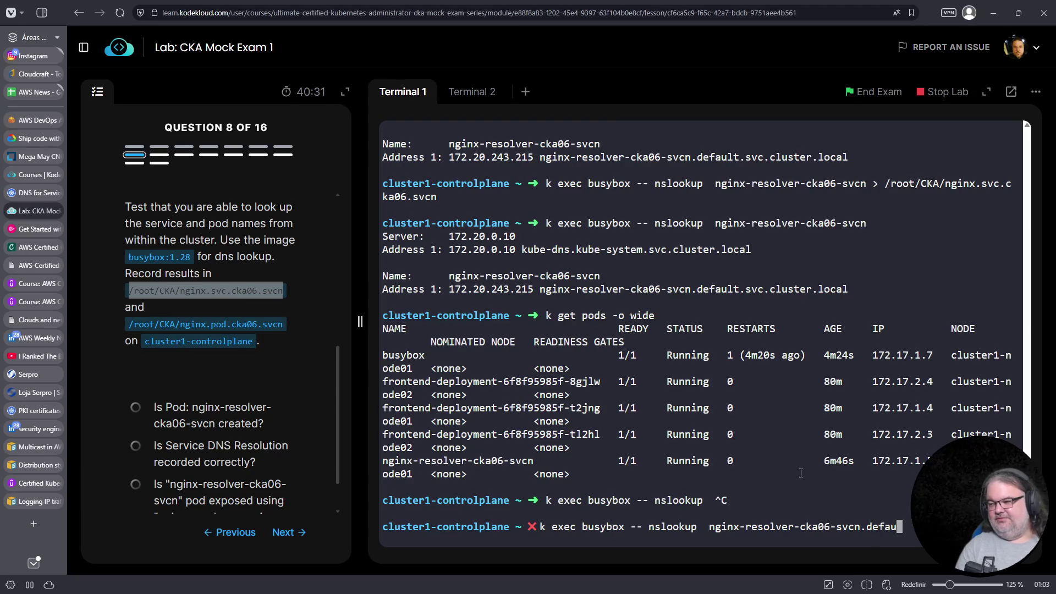
key(Left)
key(Left)
key(Left)
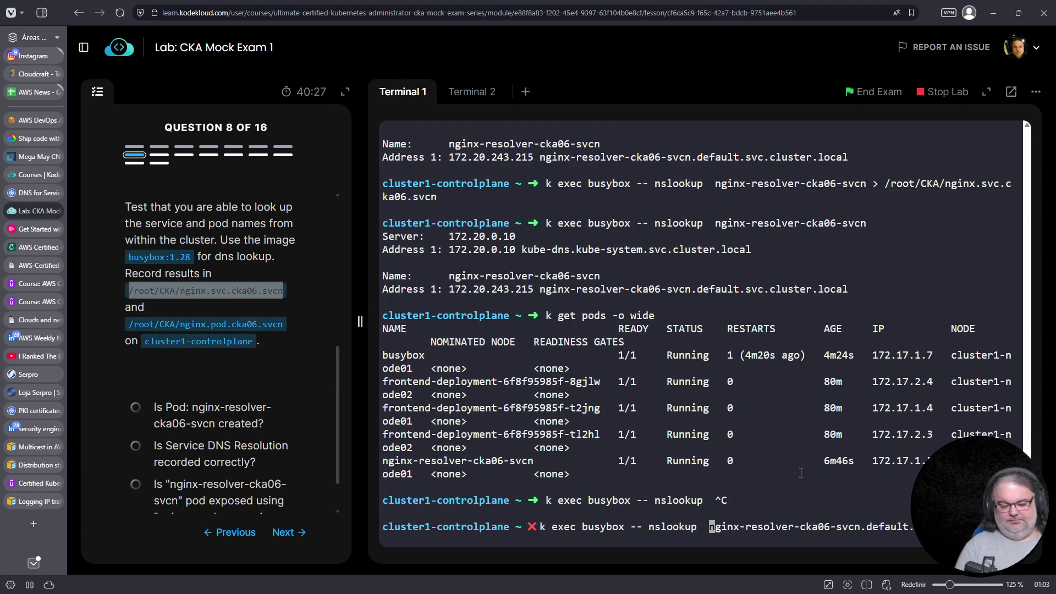
text(172.,17.1.)
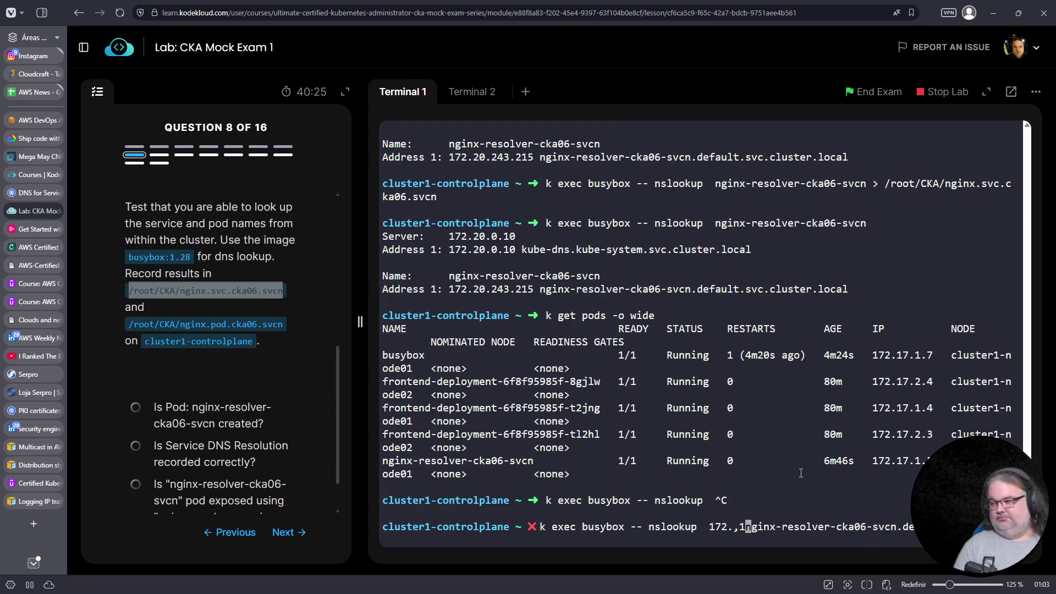
text(5)
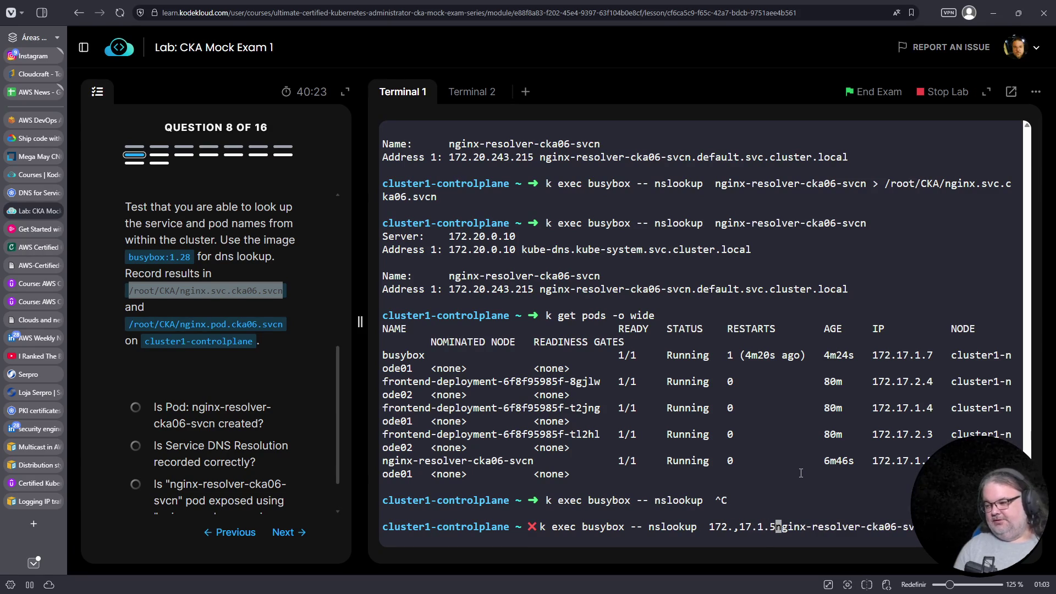
text(.)
key(Left)
key(Left)
key(Left)
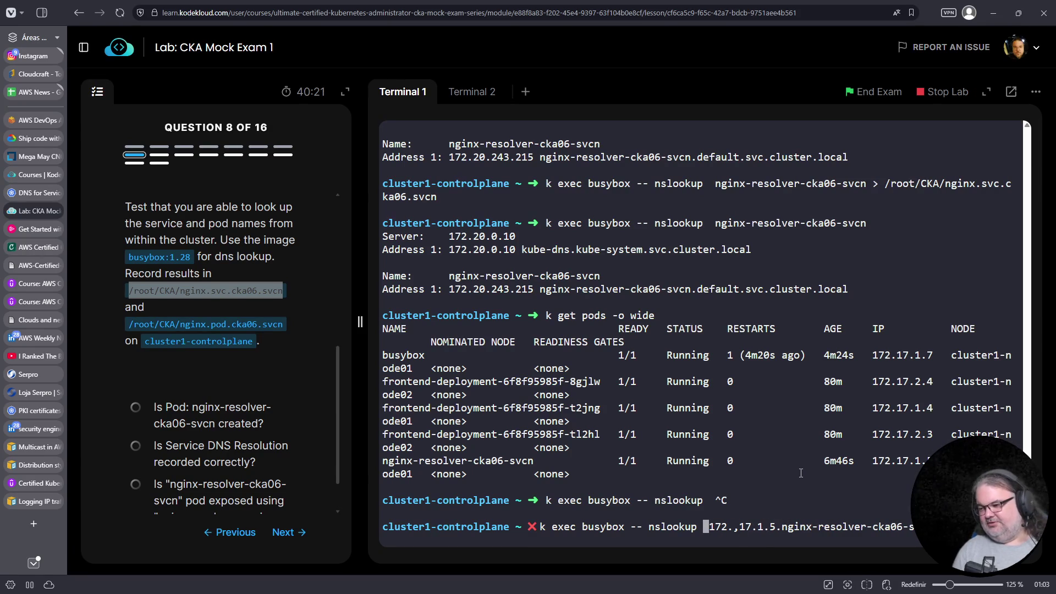
key(Right)
key(Right)
key(Right)
key(Delete)
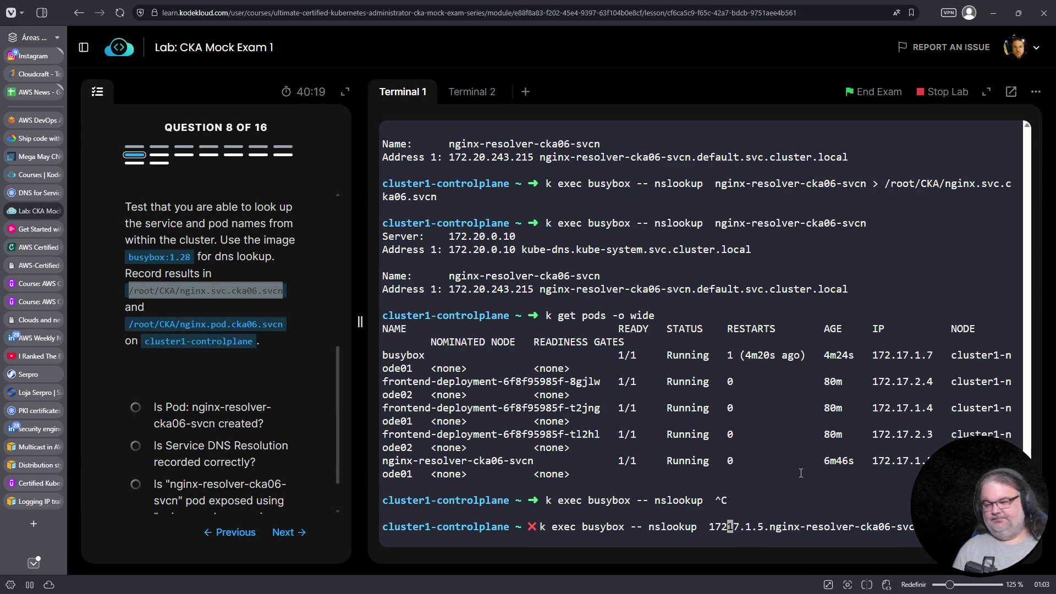
key(Right)
key(Right)
key(Right)
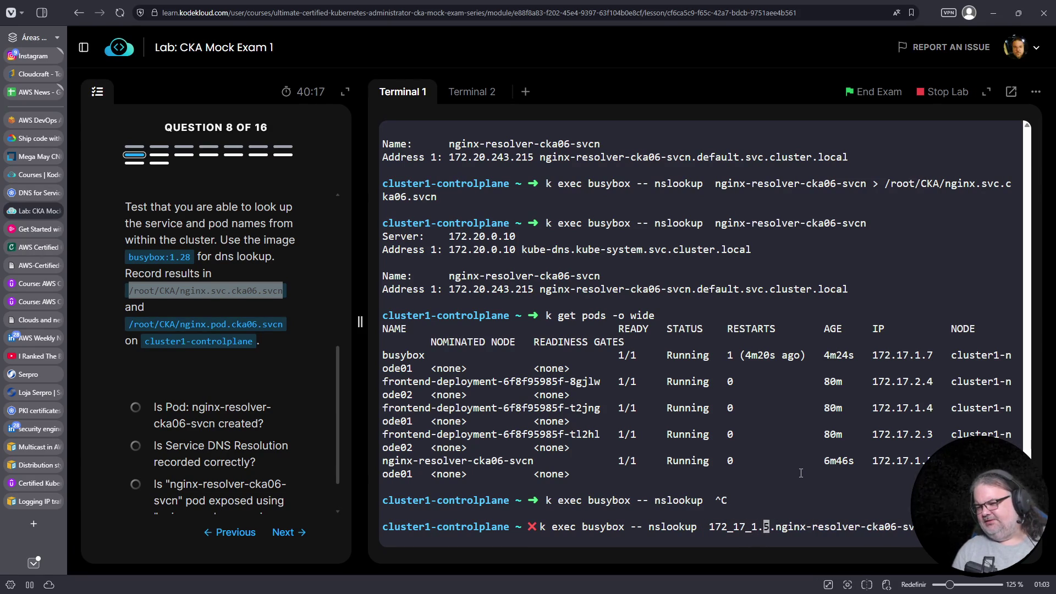
key(BackSpace)
text(_)
key(Return)
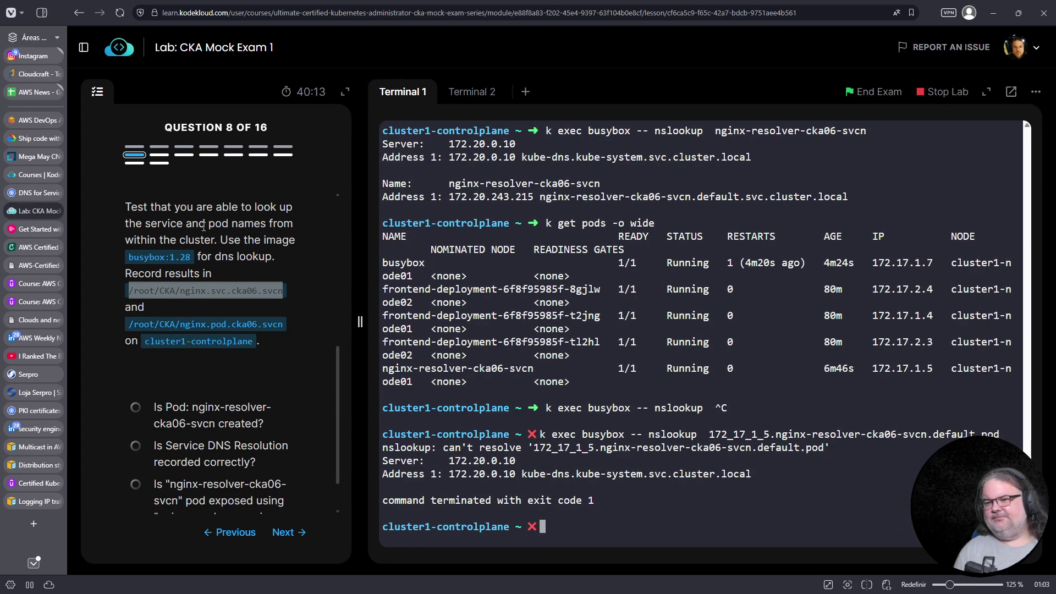
After checking the docs, restore the dots in IP 172.17.1.5 and rerun the pod lookup
click(37, 197)
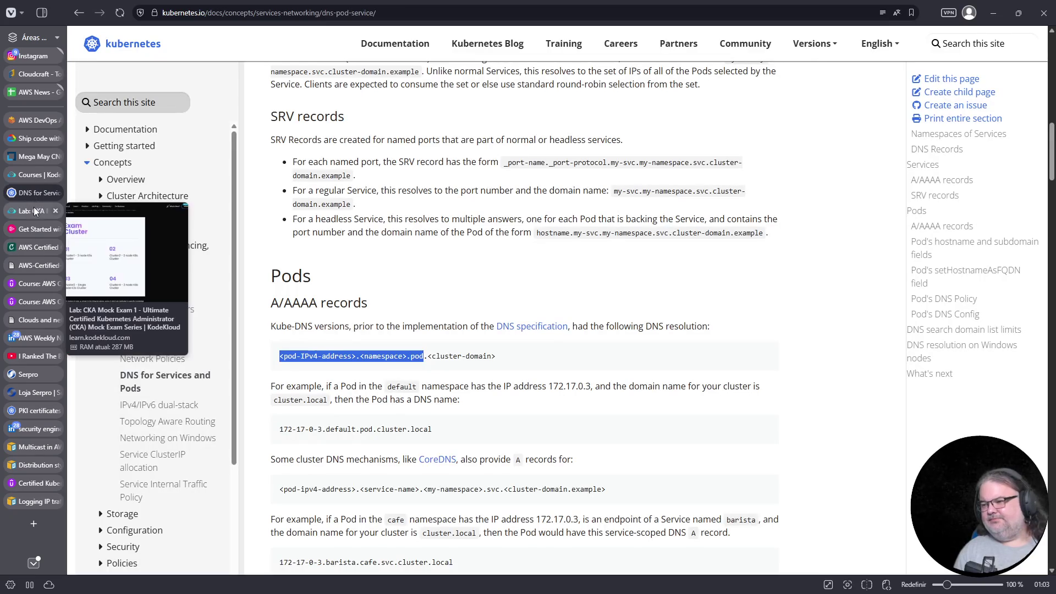
click(32, 213)
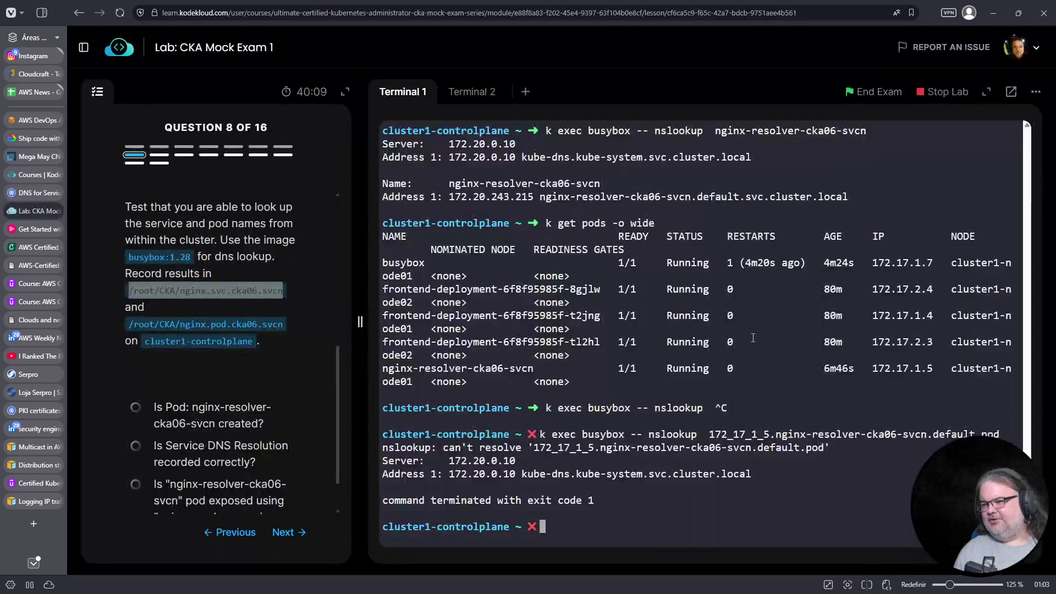
key(Left)
key(Left)
key(Left)
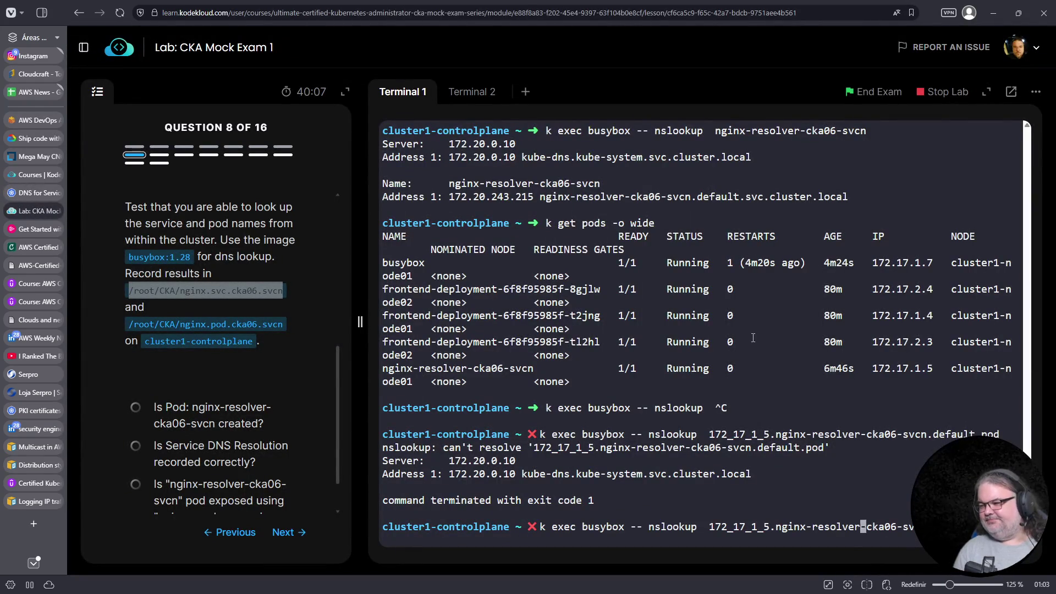
key(Right)
key(Delete)
text(.)
key(Right)
key(Right)
key(Delete)
text(.)
key(Right)
key(Delete)
text(.)
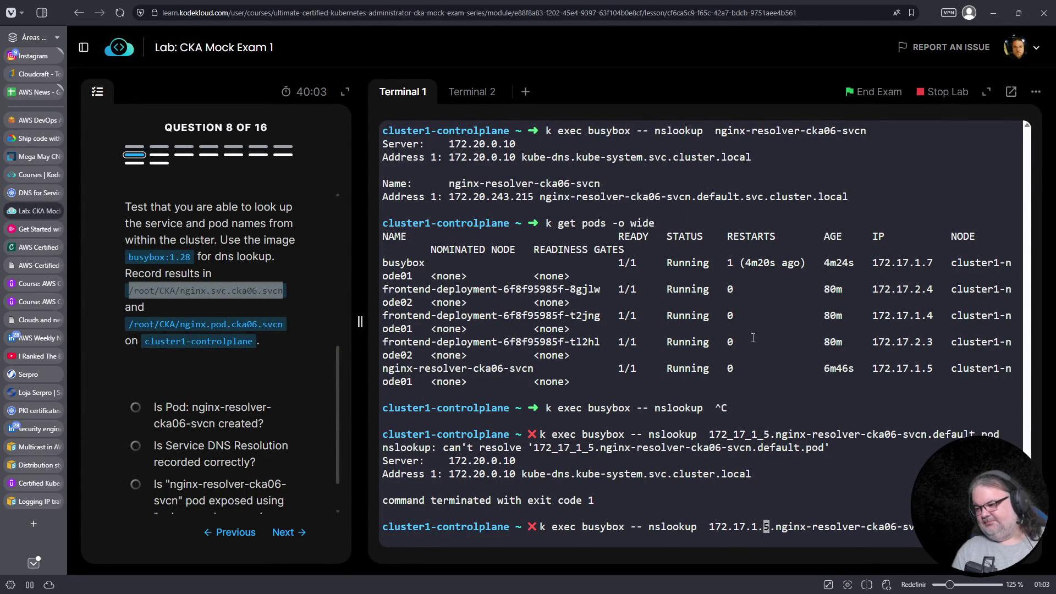
key(Return)
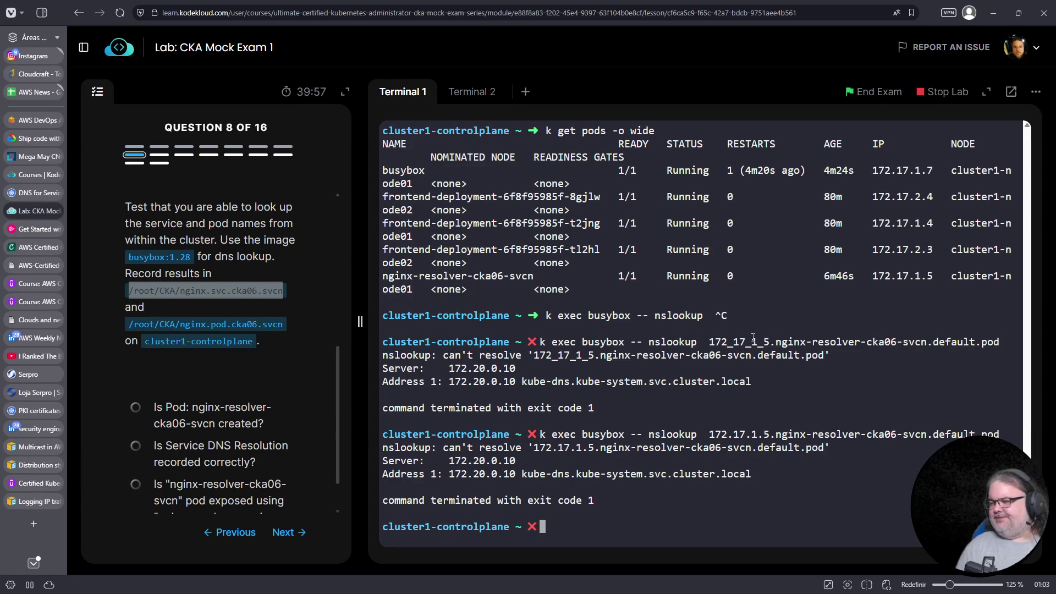
Rerun the lookup without the .pod suffix, then go back to the DNS docs
key(Up)
key(BackSpace)
key(BackSpace)
key(BackSpace)
key(Return)
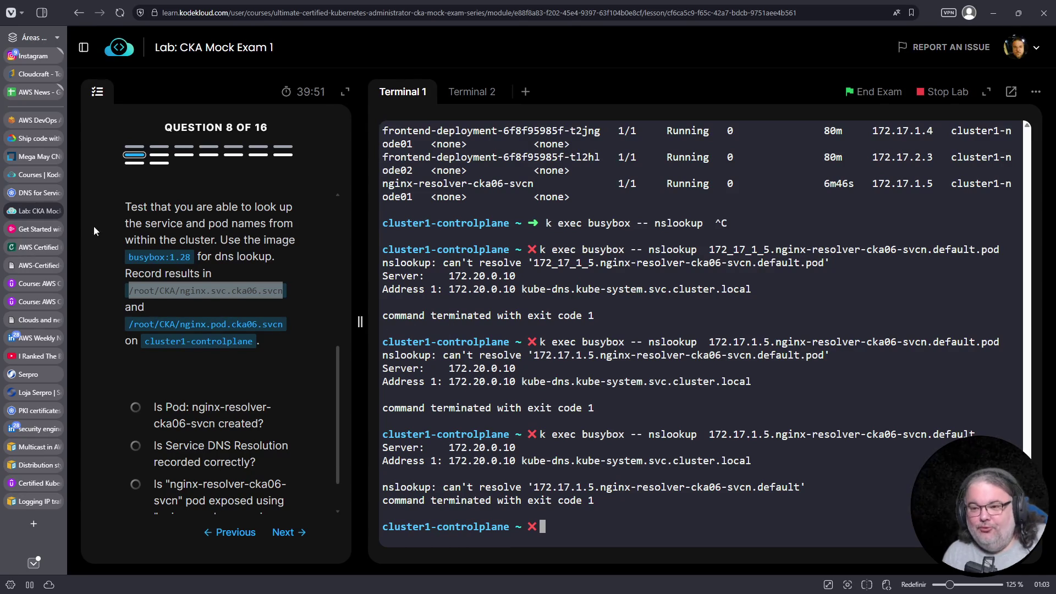
click(32, 192)
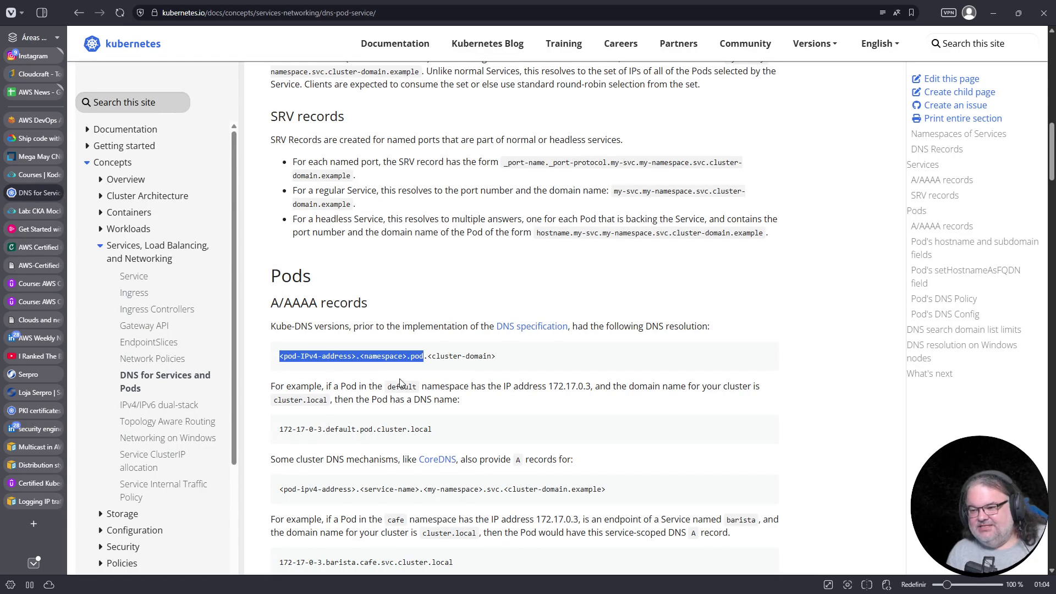
Select the example pod name 172-17-0-3.default.pod.cluster.local in the Pods A/AAAA records section
scroll(377, 419, down, 3)
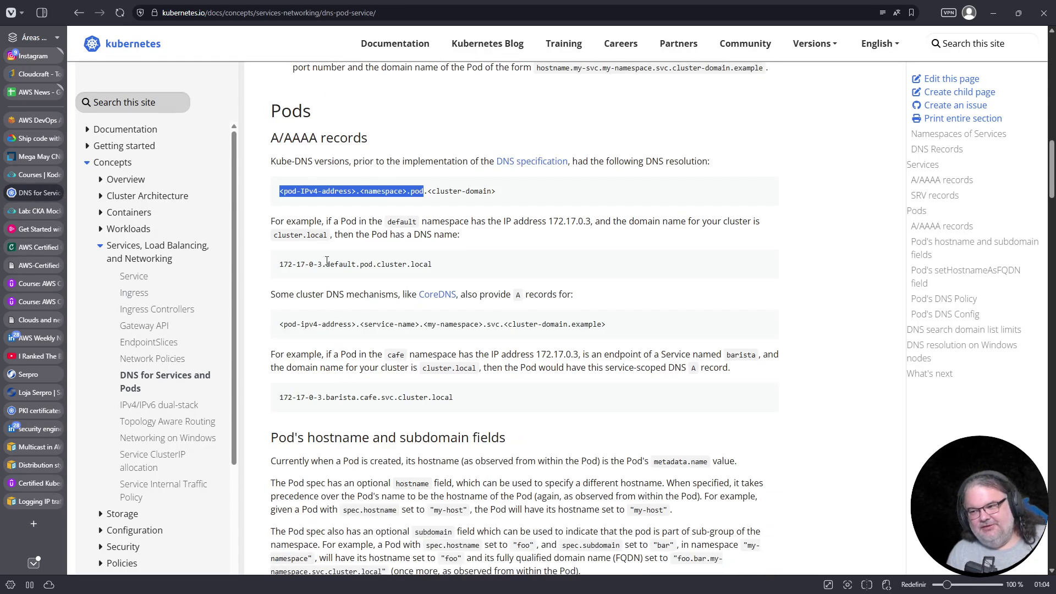
drag(276, 267, 429, 278)
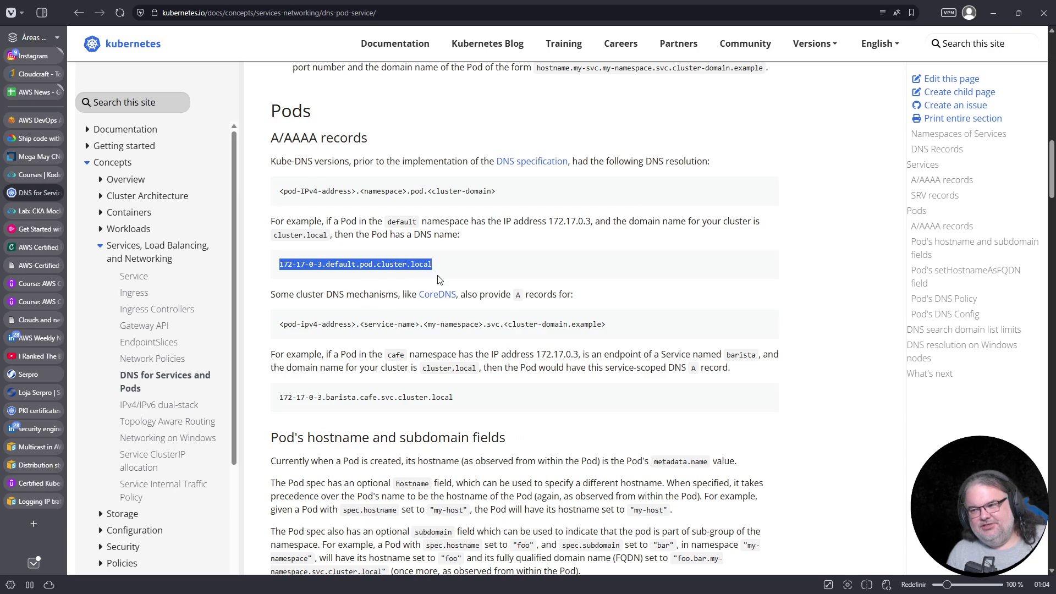
mouse_move(19, 213)
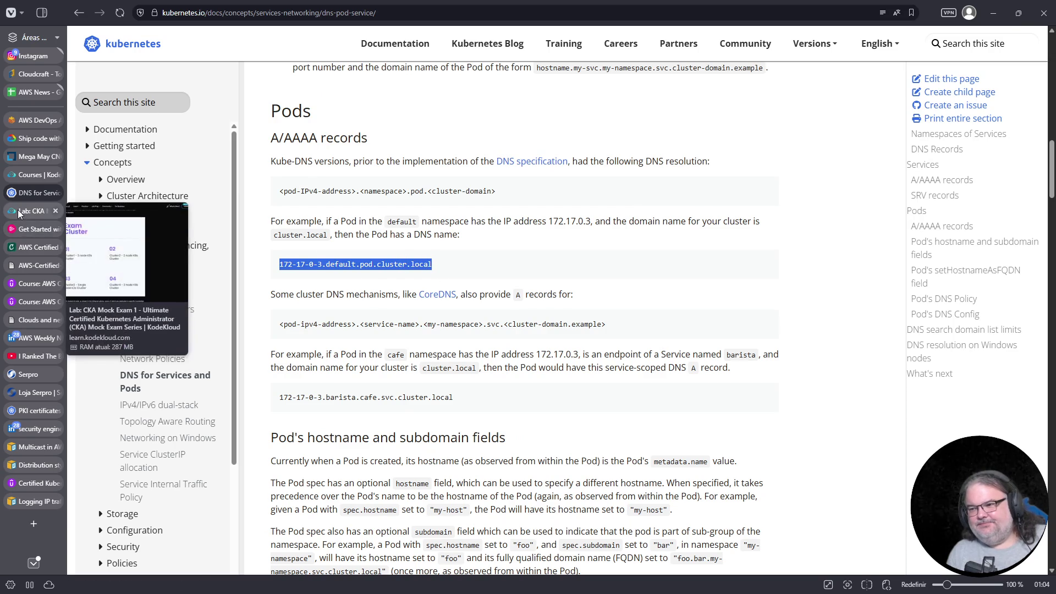
double_click(300, 264)
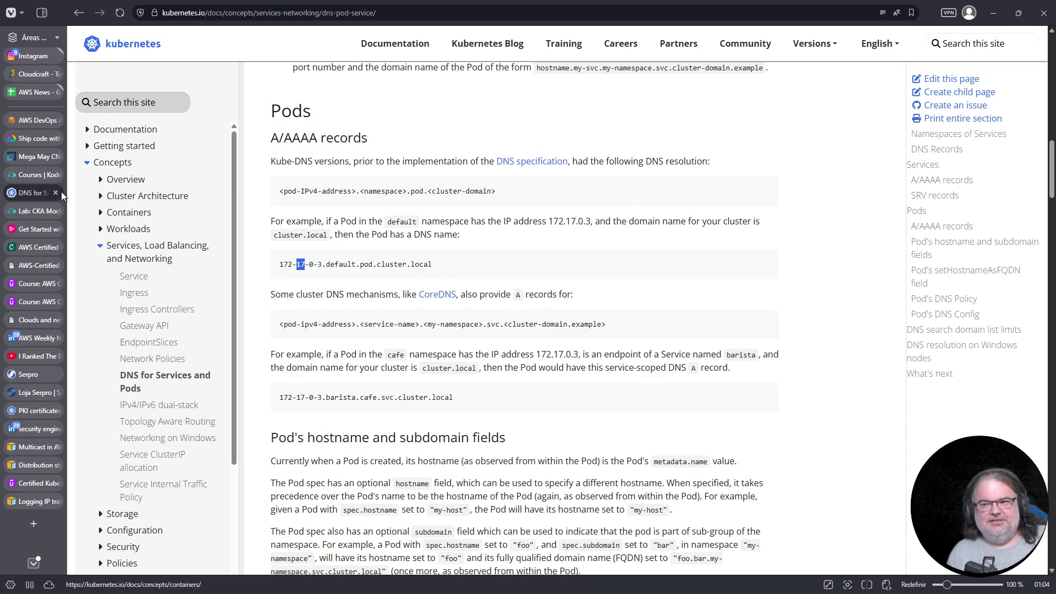
mouse_move(30, 176)
click(34, 211)
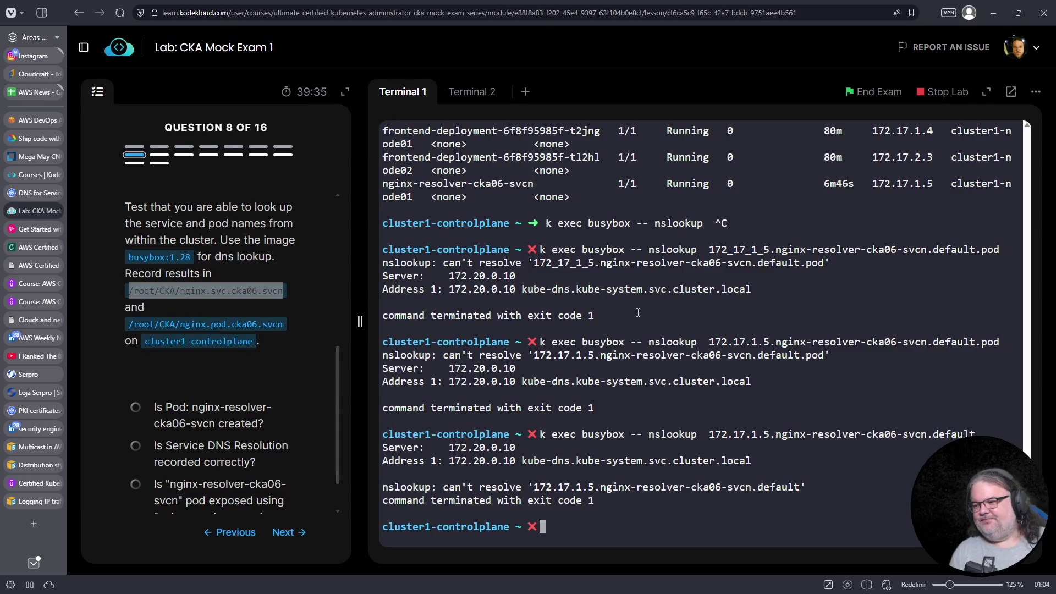
After rechecking the DNS docs, run the lookup using the underscore-form pod address
key(Up)
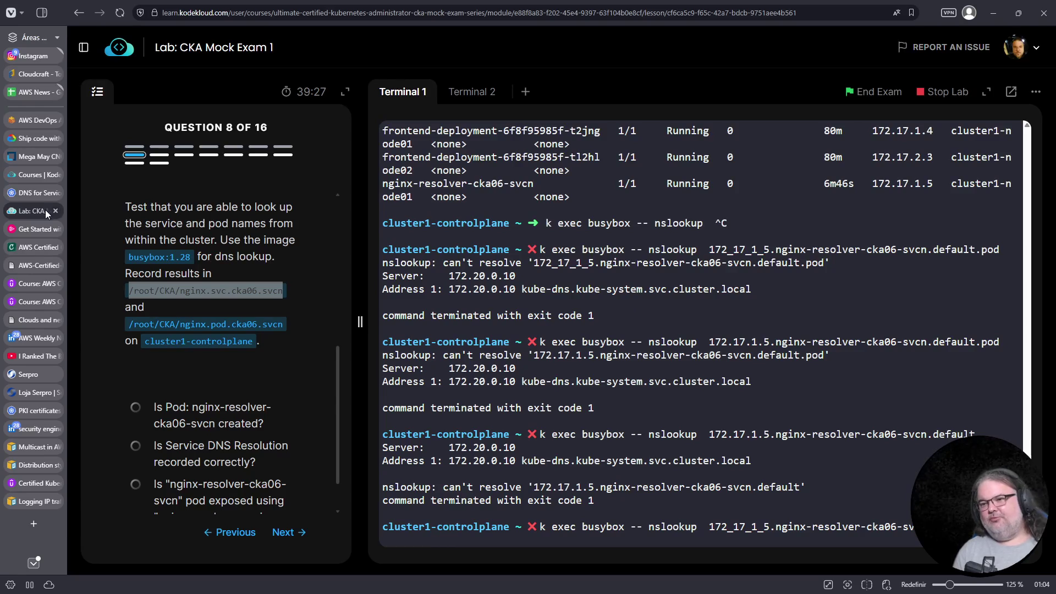
click(35, 194)
mouse_move(35, 211)
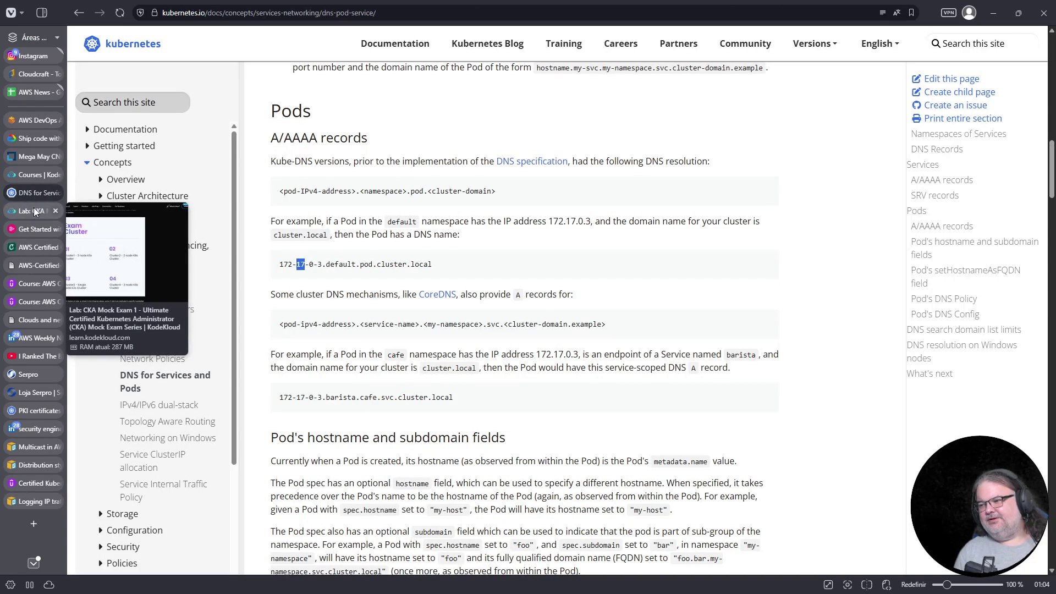
click(35, 211)
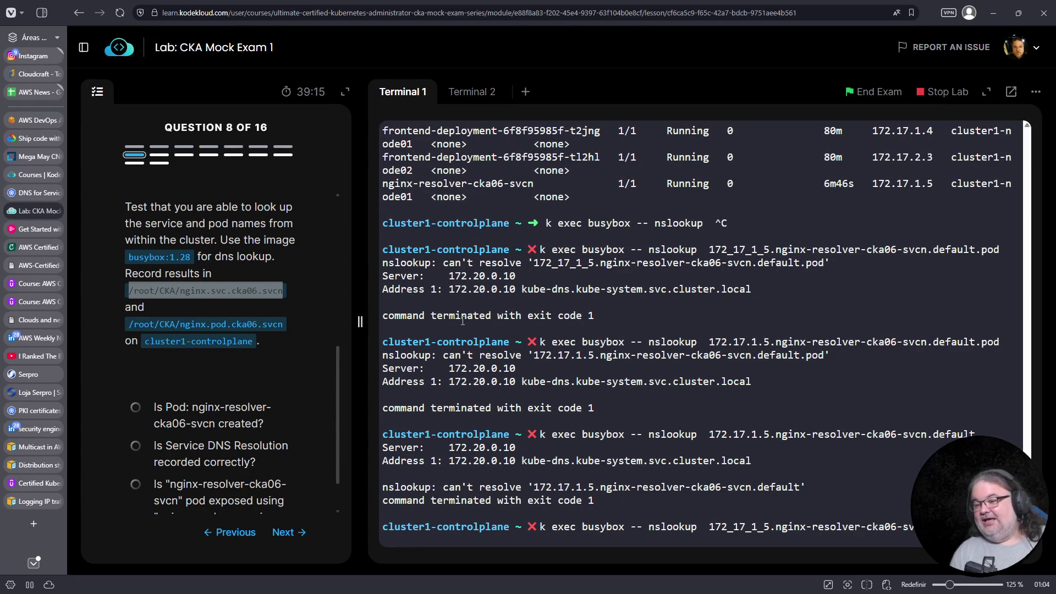
click(25, 196)
click(22, 211)
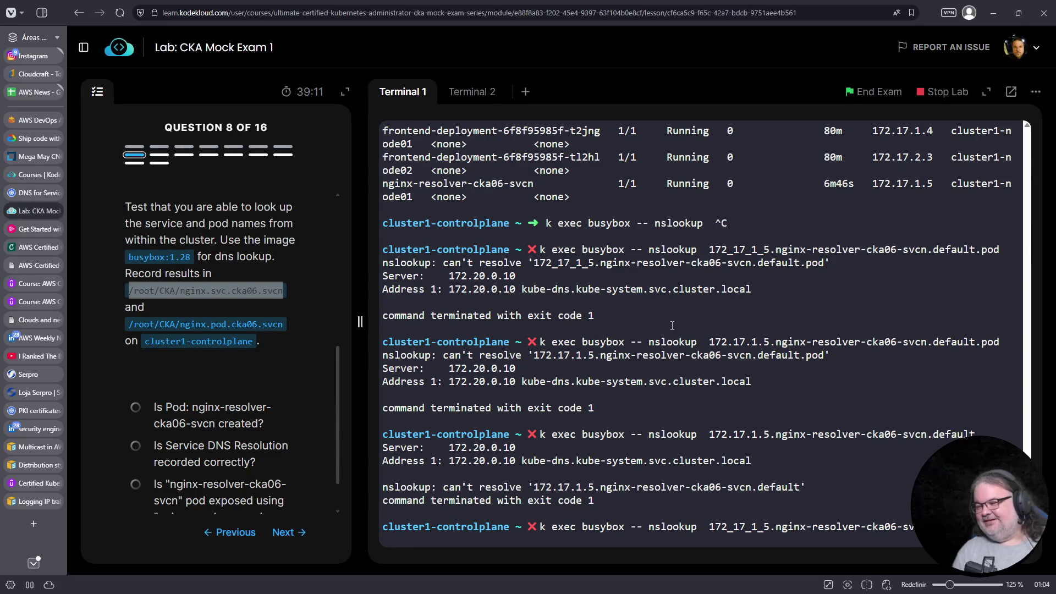
key(Return)
Replace the address underscores with dashes (172-17-1-5) and rerun the lookup
key(Up)
key(Home)
key(Right)
key(Right)
key(Right)
key(Right)
key(Delete)
text(-)
key(Right)
key(Right)
key(Delete)
text(-)
key(Right)
key(Right)
key(BackSpace)
text(-)
key(Return)
Retry the dashed-address lookup without the trailing dot, then with the name ending in .default
key(Up)
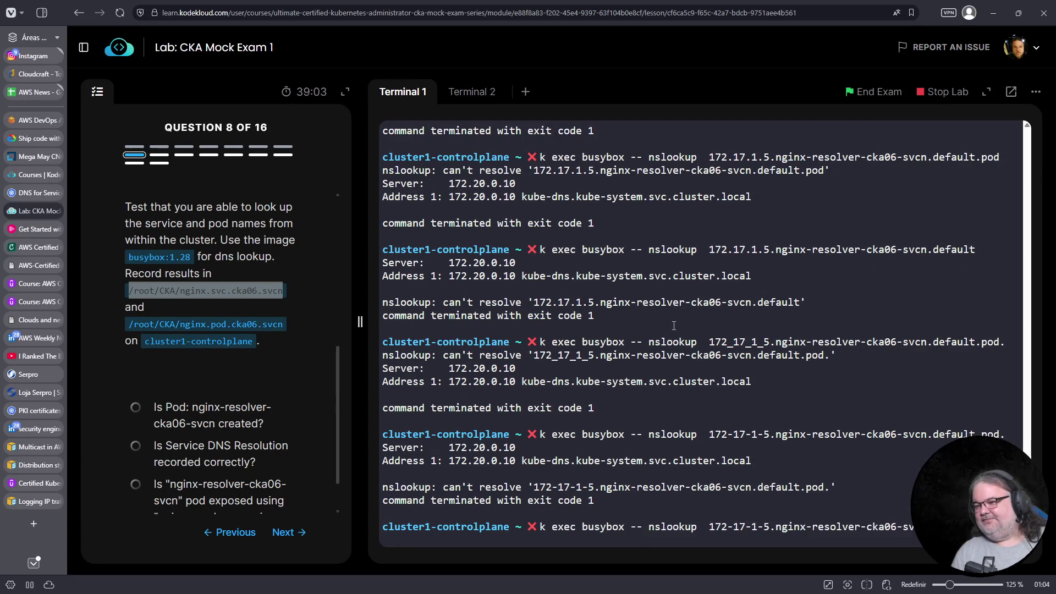
key(BackSpace)
key(Return)
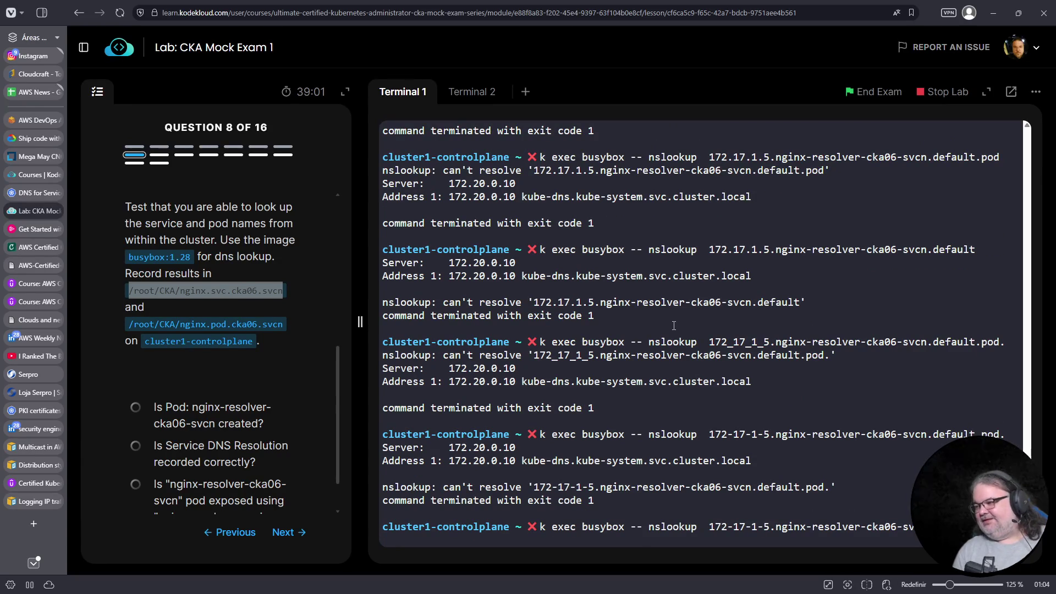
key(Up)
key(Left)
key(Left)
key(Left)
key(Left)
key(Left)
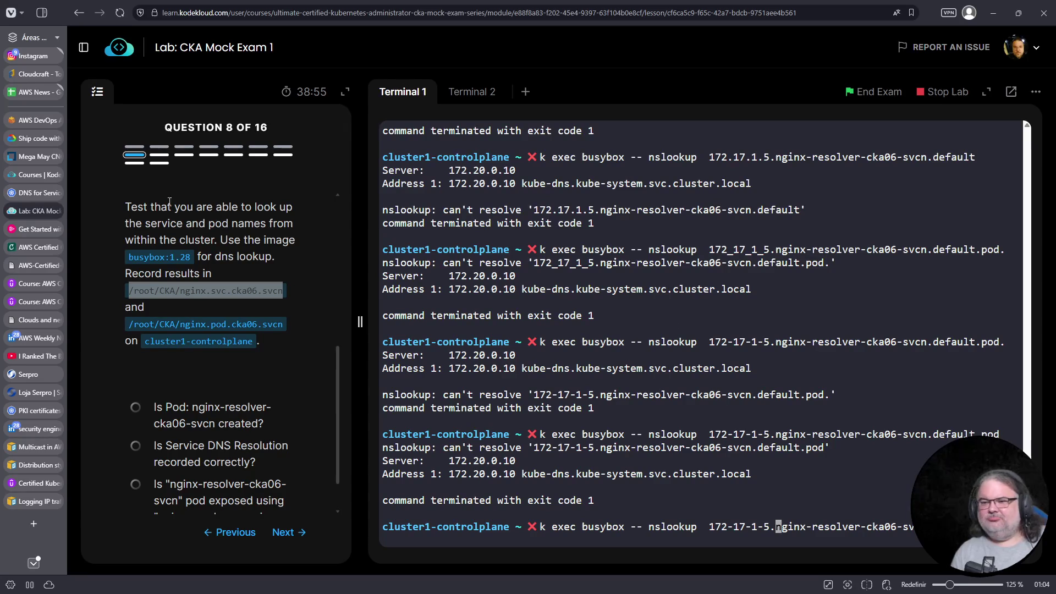
click(33, 195)
mouse_move(35, 213)
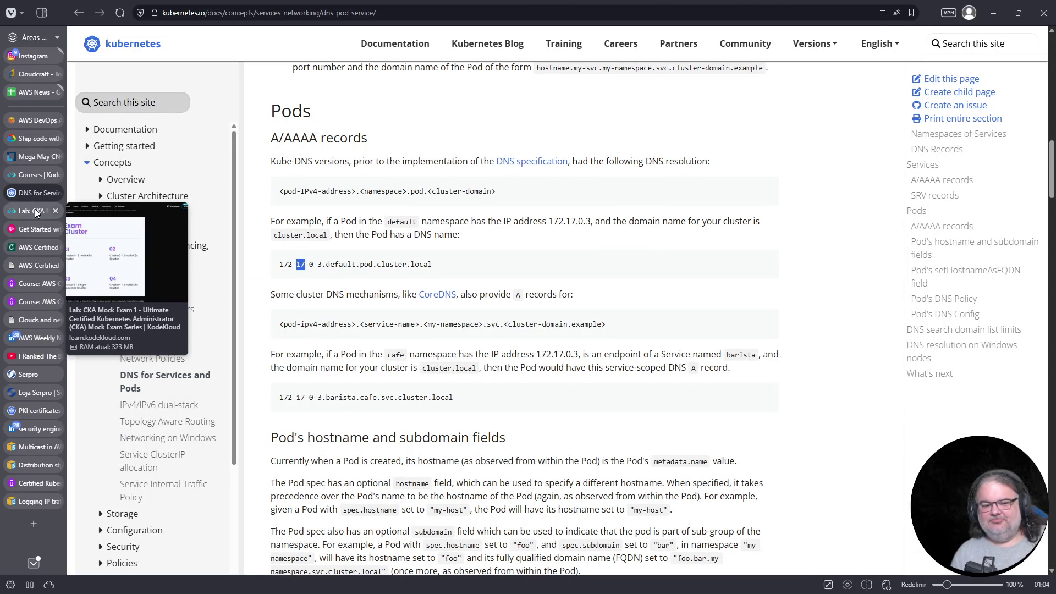
click(35, 213)
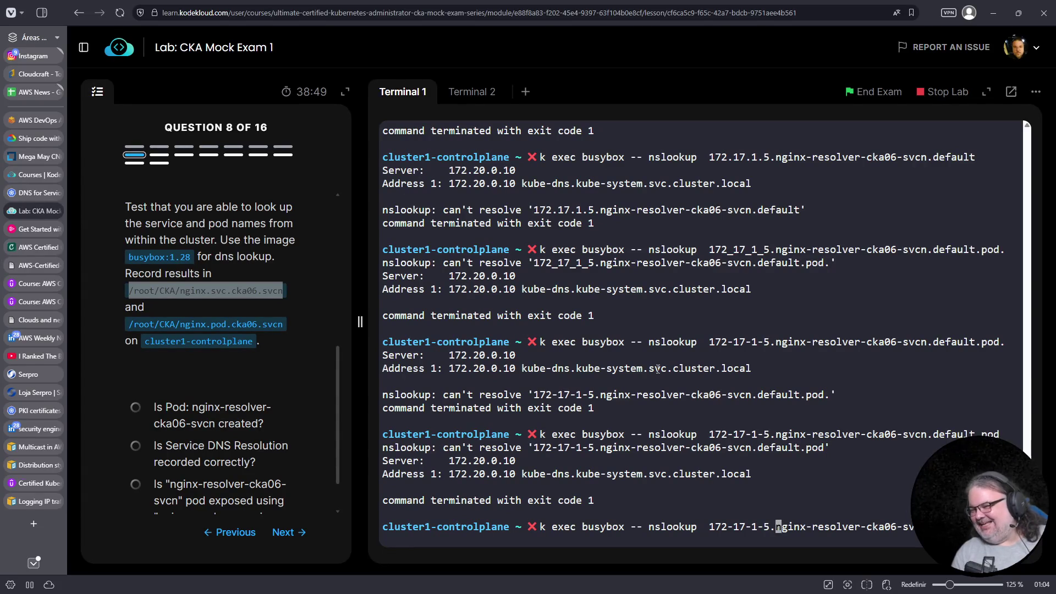
key(Return)
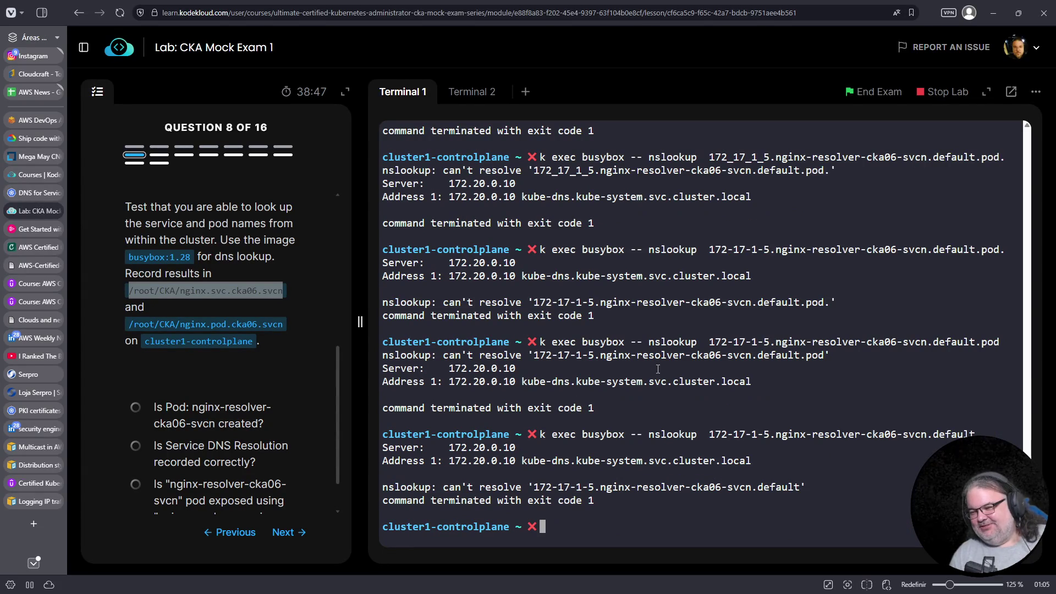
Resolve 172-17-1-5.nginx-resolver-cka06-svcn to 172.17.1.5 and rerun it on a cleared screen
key(Up)
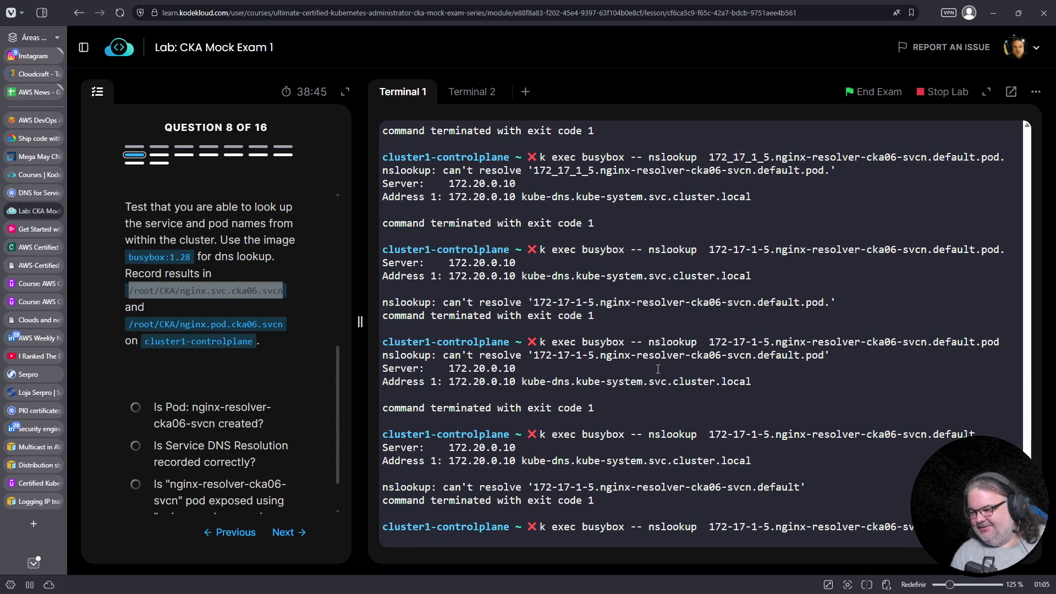
key(Return)
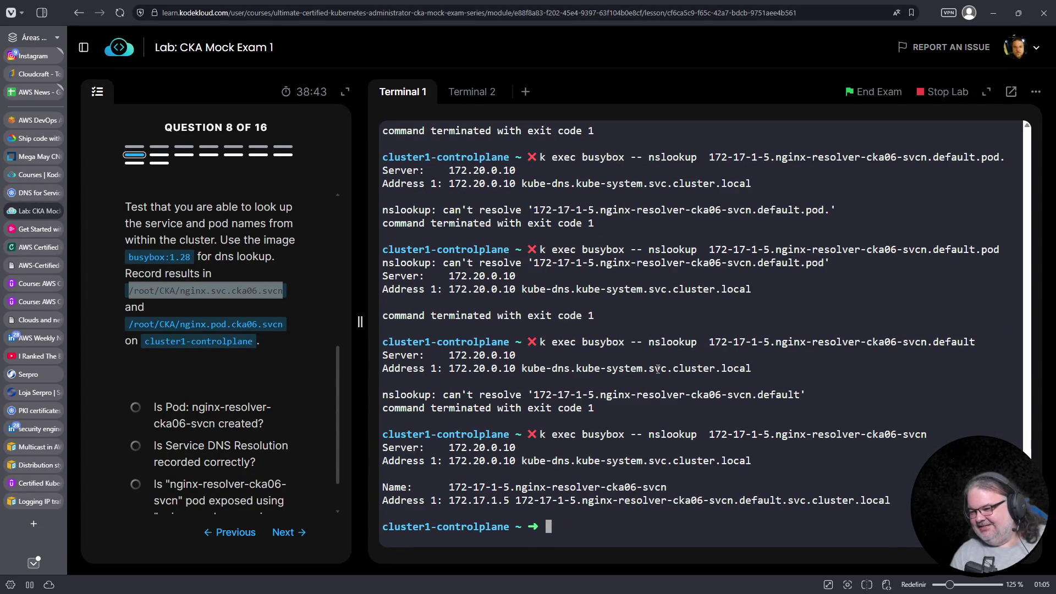
key(Up)
key(ctrl+u)
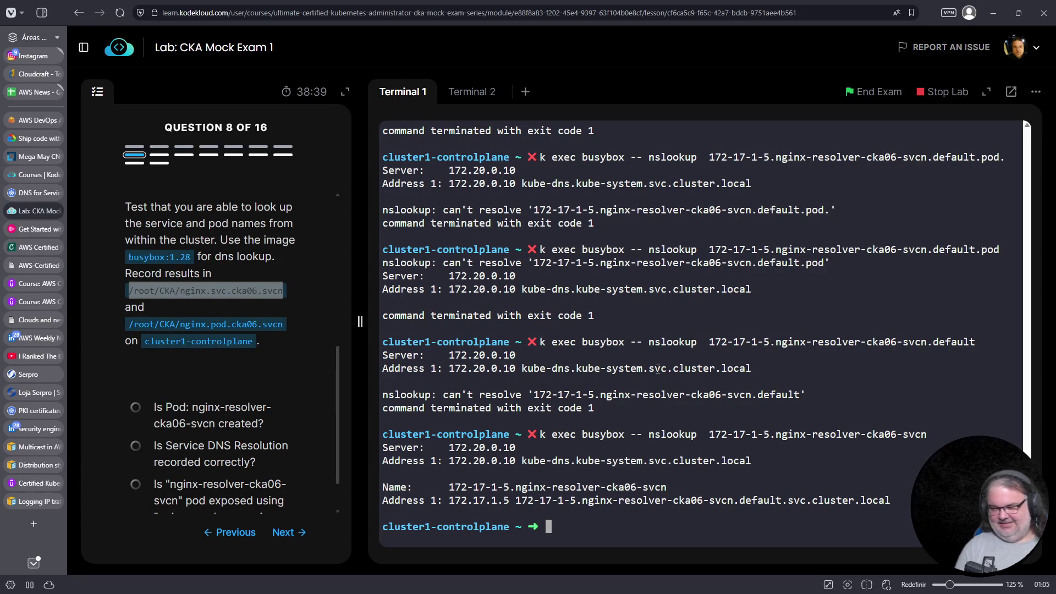
key(ctrl+l)
key(Up)
key(Return)
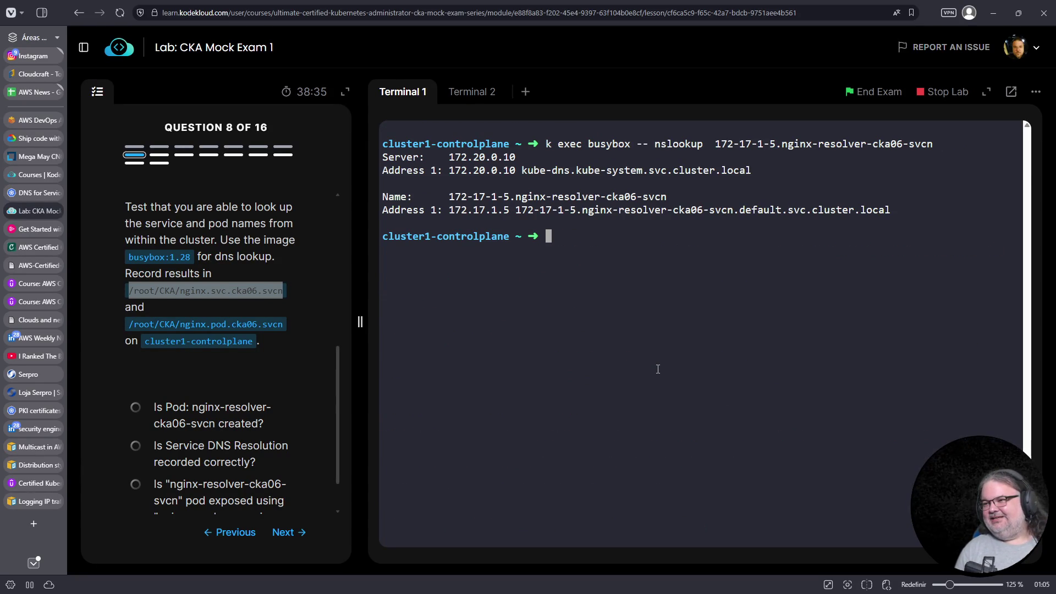
Redirect the successful nslookup output into /root/CKA/nginx.pod.cka06.svcn using the path copied from the question
key(Up)
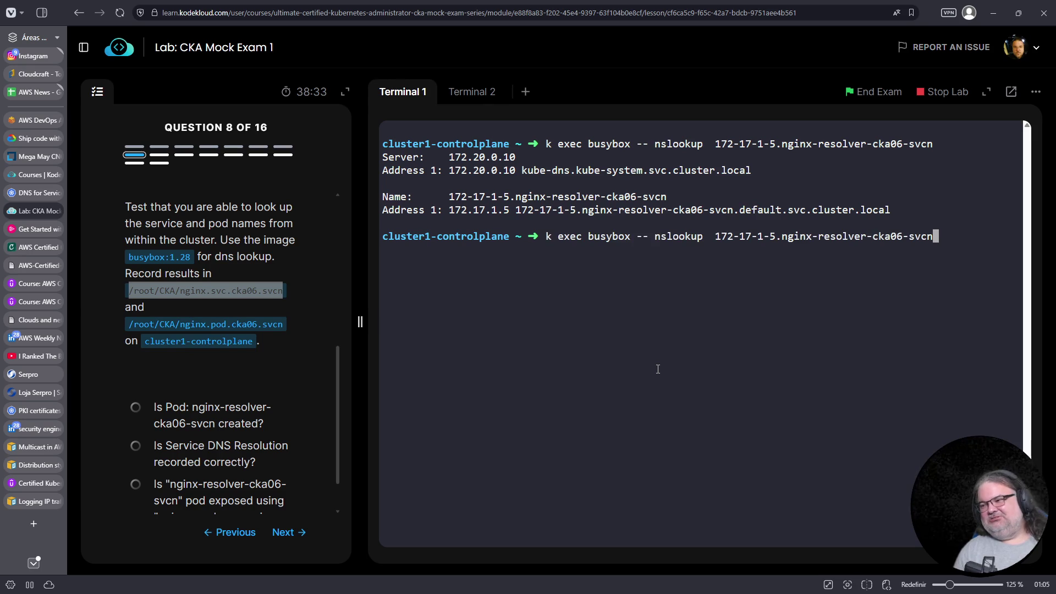
text(>)
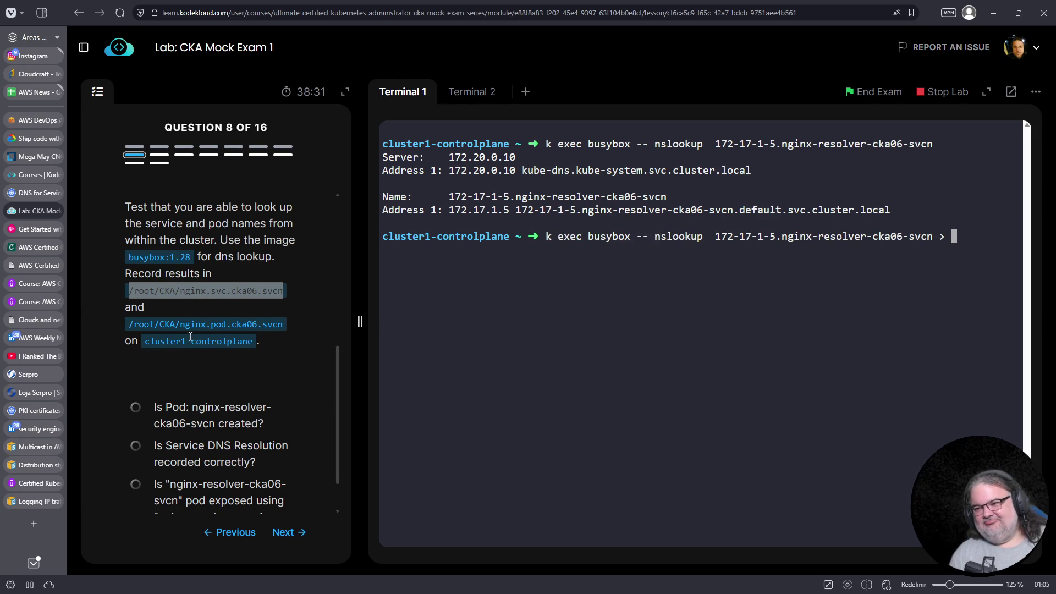
drag(131, 325, 282, 323)
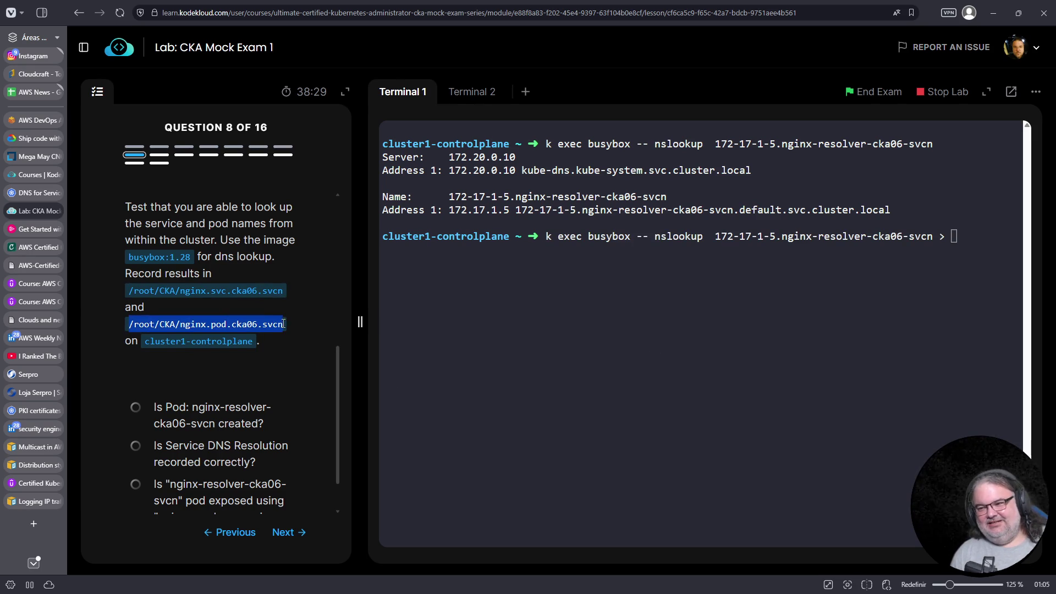
right_click(248, 323)
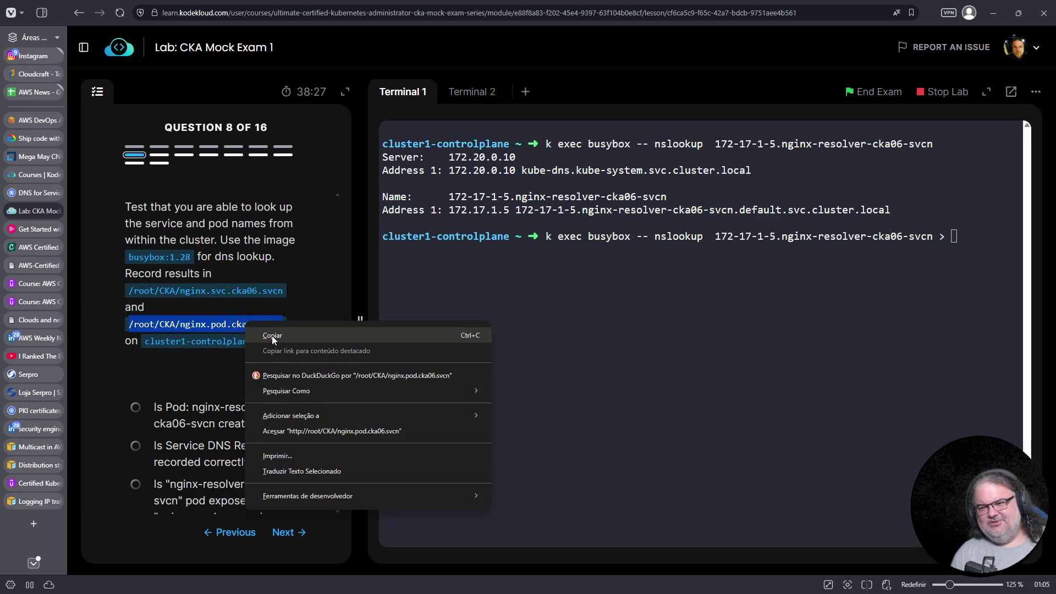
click(272, 335)
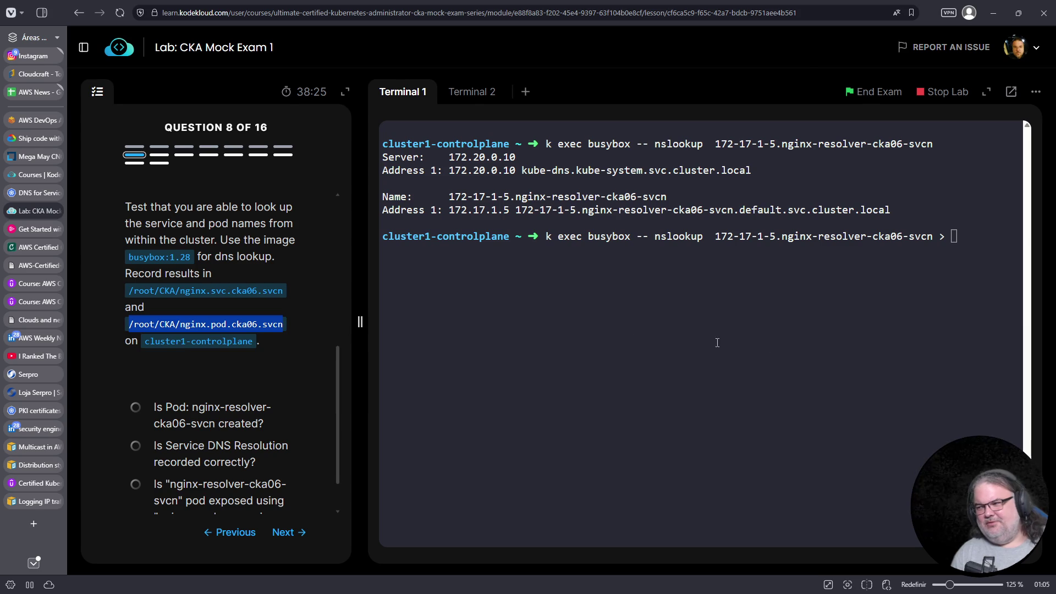
click(783, 343)
right_click(817, 322)
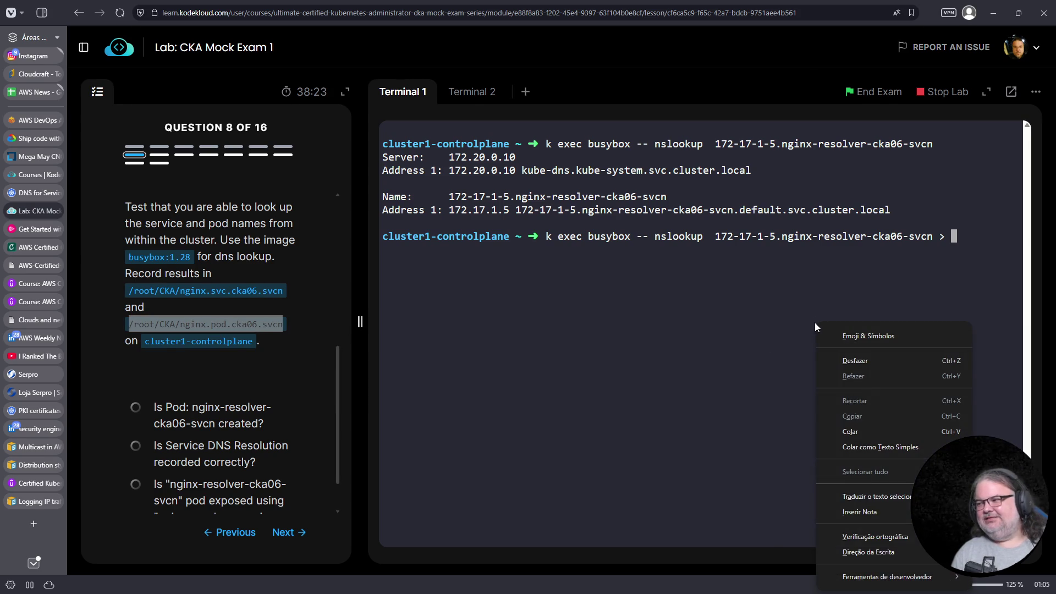
click(859, 431)
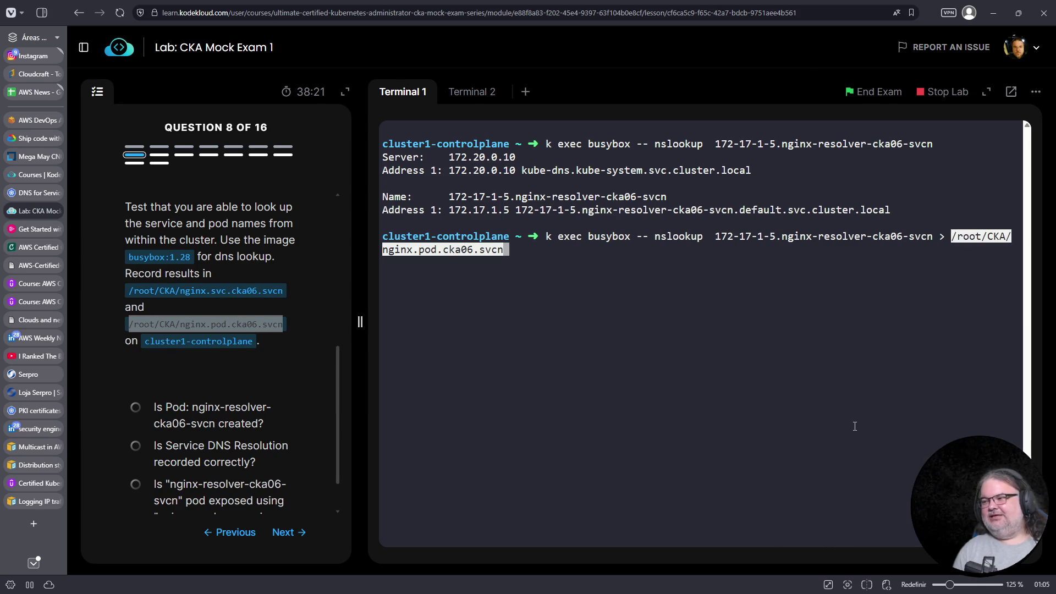
key(Return)
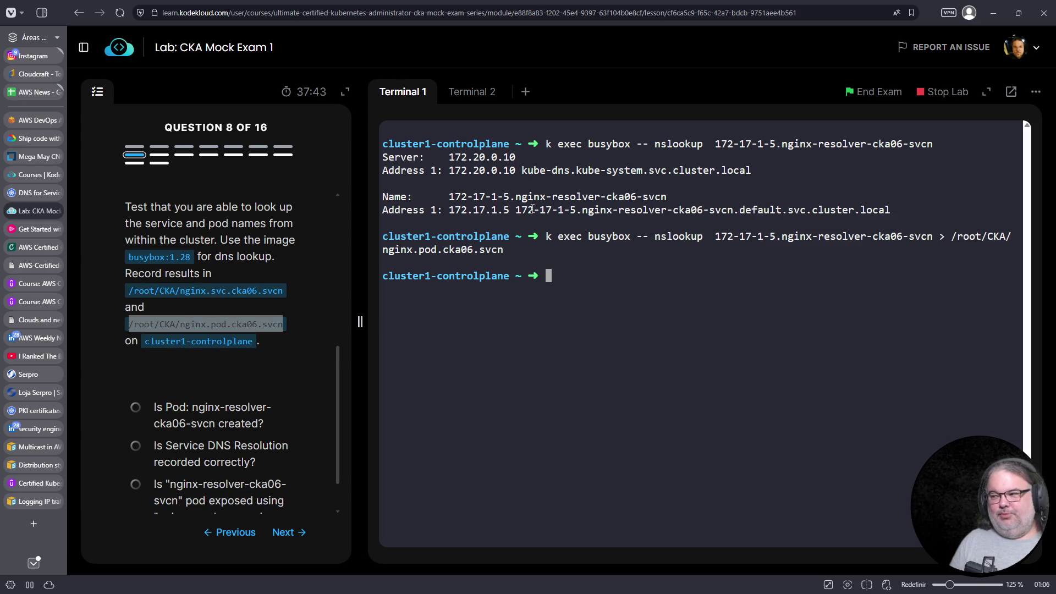
drag(515, 209, 579, 215)
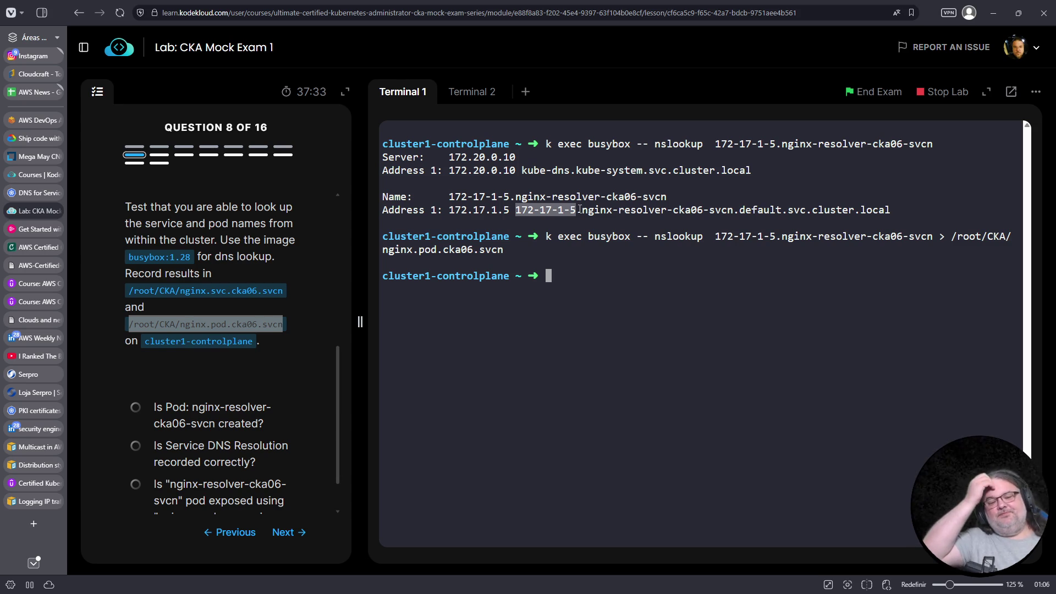
click(579, 209)
List the services with k get svc, then move on to question 9
text(k get svc)
key(Return)
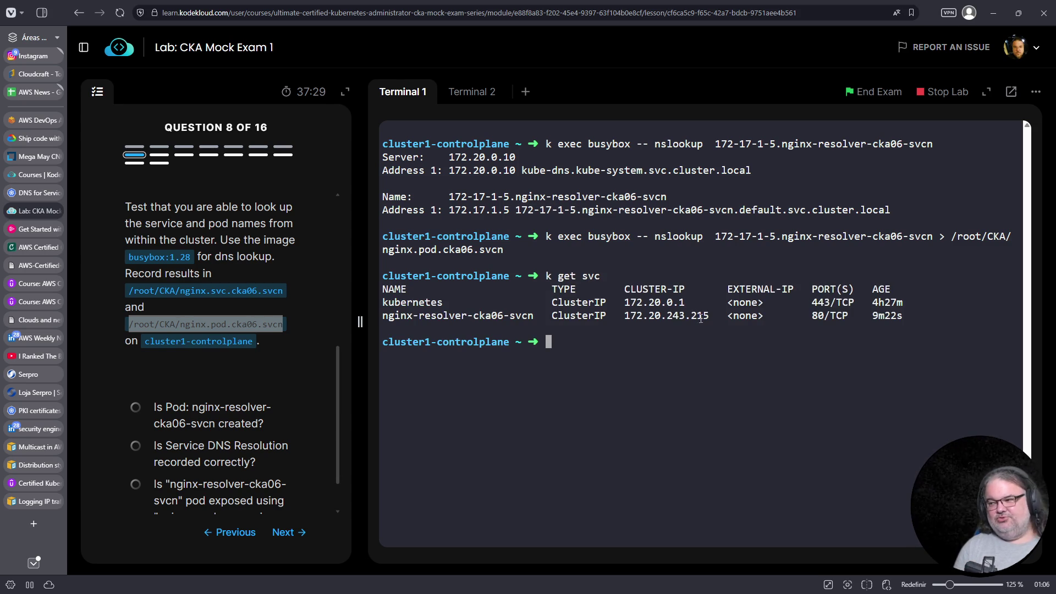
triple_click(649, 311)
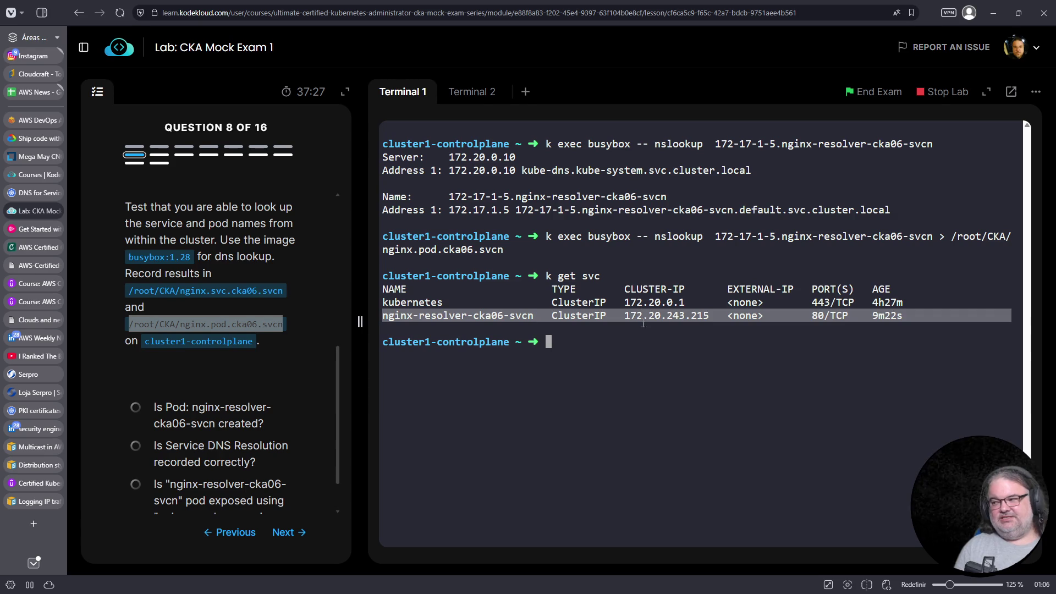
click(645, 314)
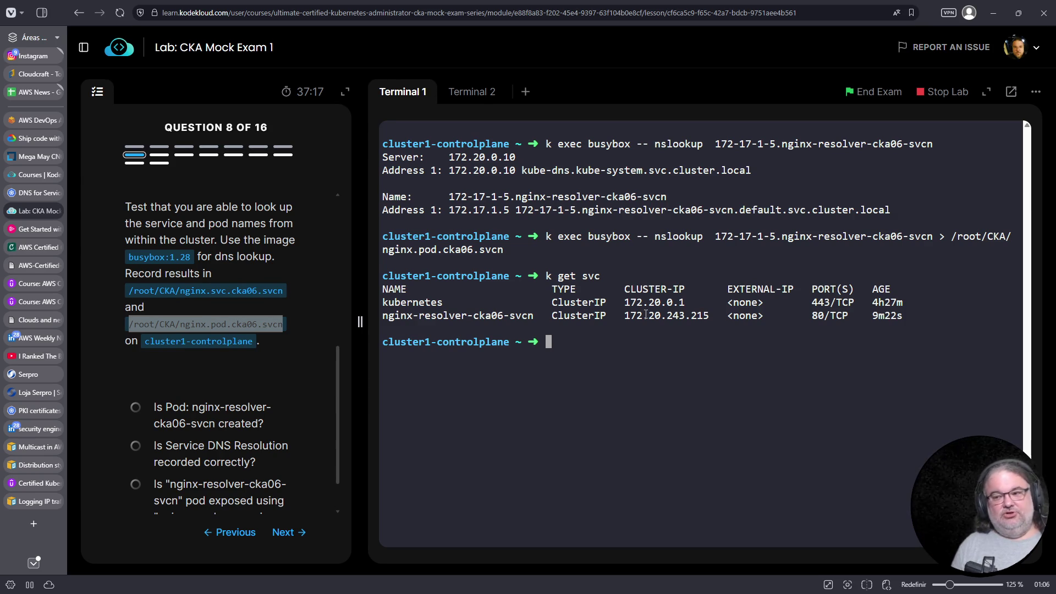
click(302, 529)
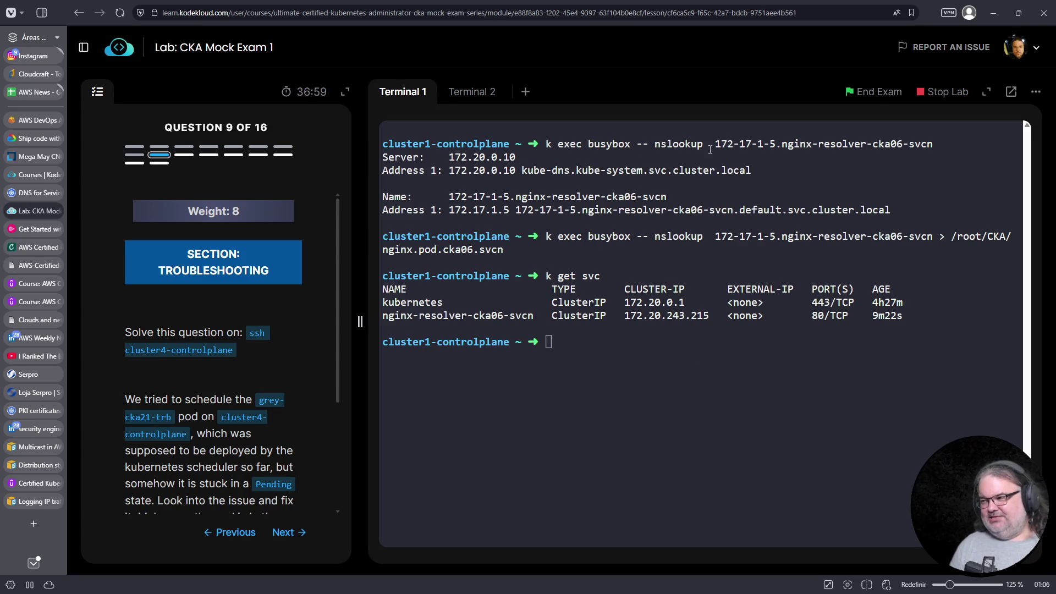
drag(714, 144, 929, 144)
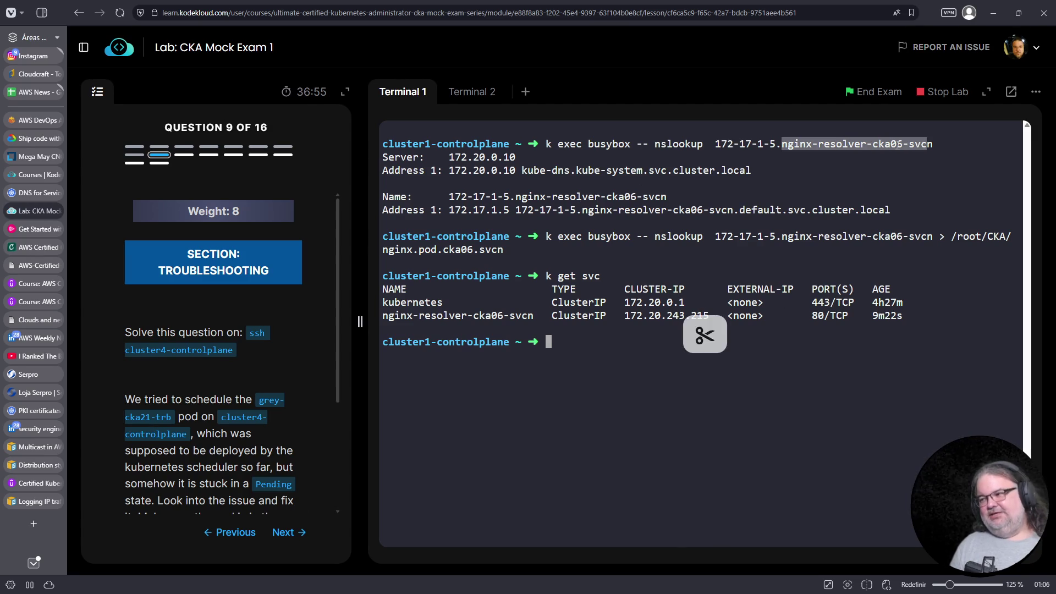
drag(449, 210, 510, 210)
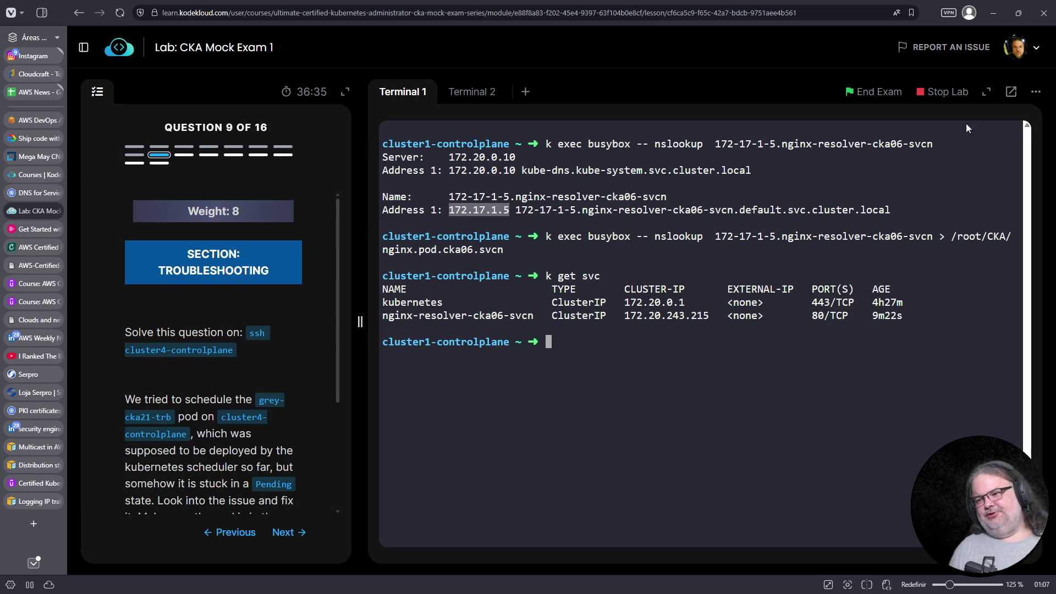
click(233, 351)
scroll(236, 346, down, 2)
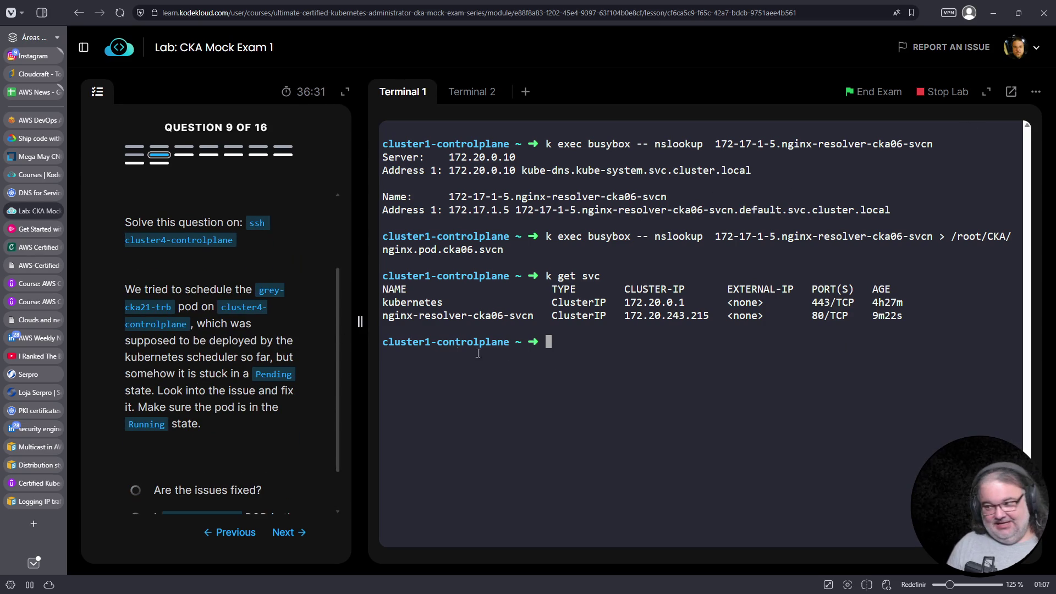
Log out of cluster1-controlplane and SSH into cluster4-controlplane
key(ctrl+c)
key(ctrl+d)
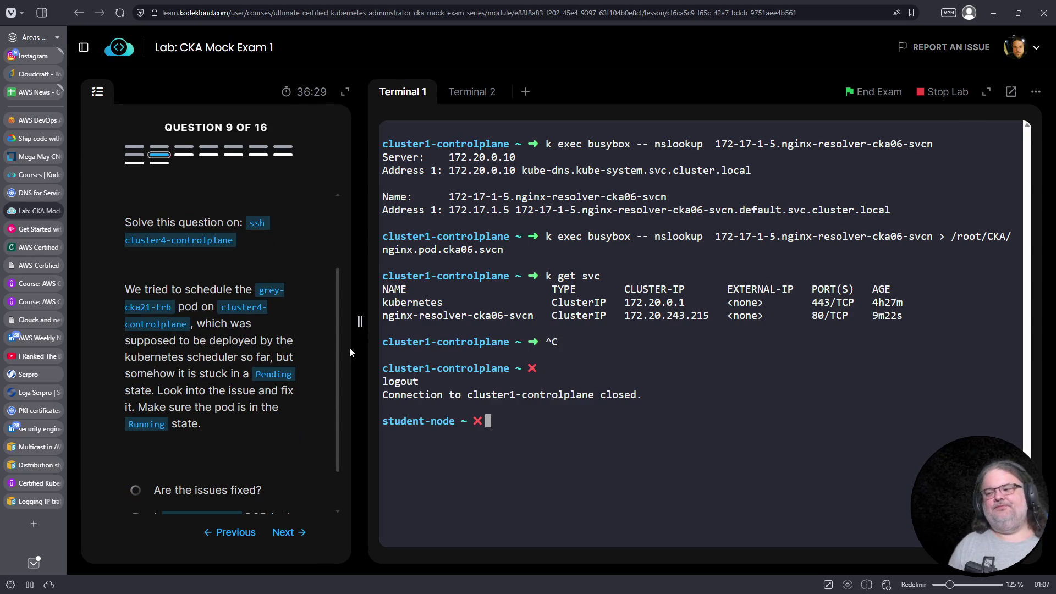
drag(249, 223, 240, 248)
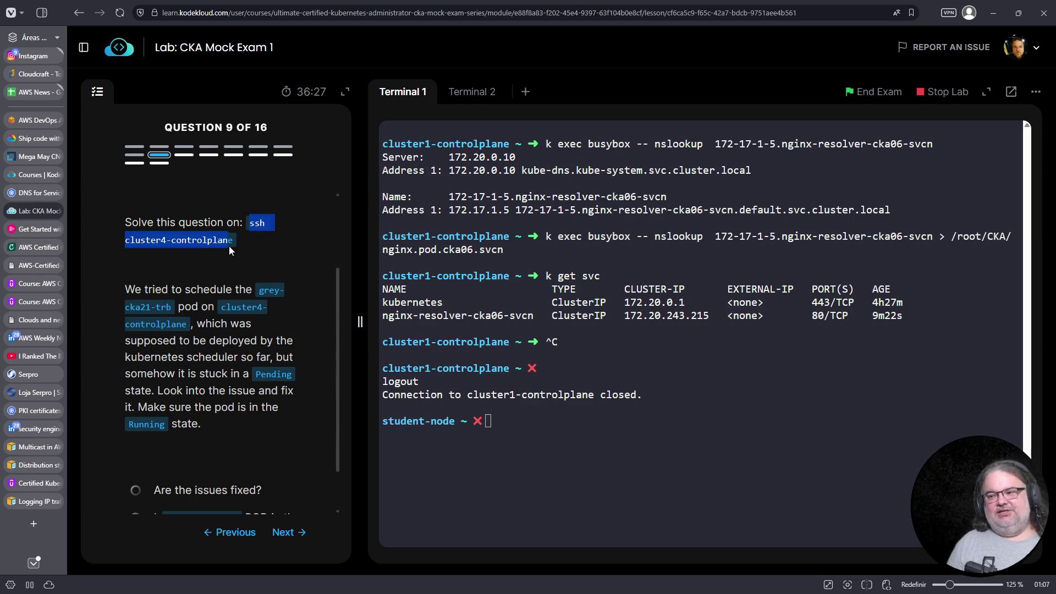
right_click(229, 250)
click(258, 249)
right_click(580, 488)
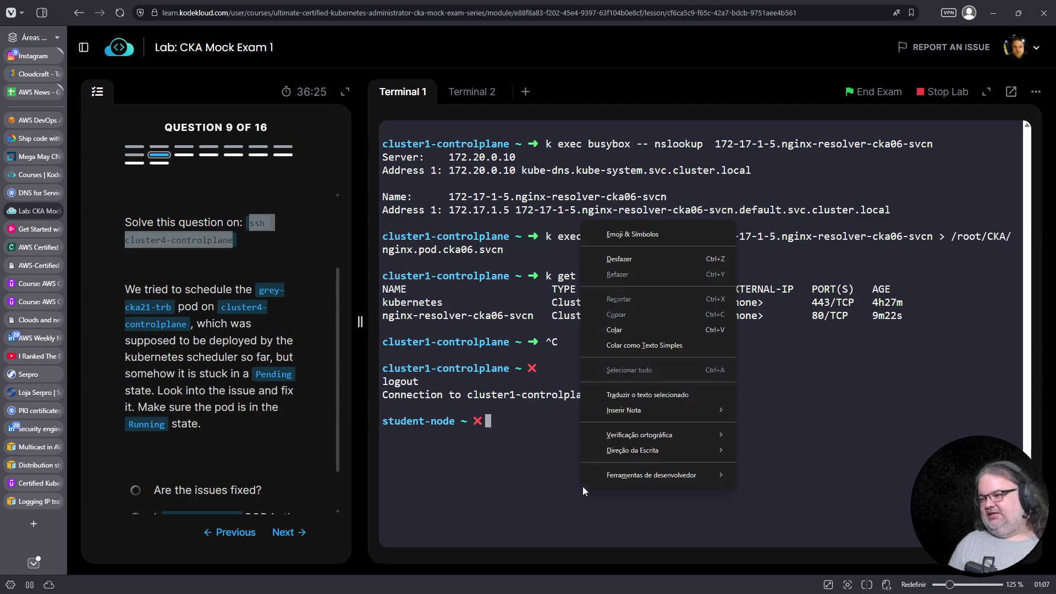
click(637, 332)
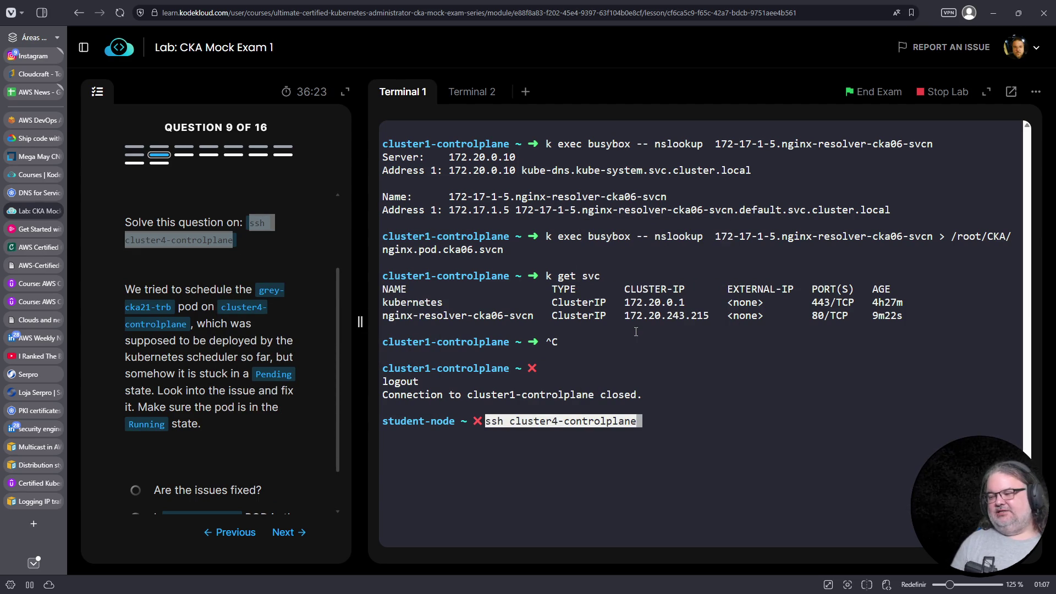
key(Return)
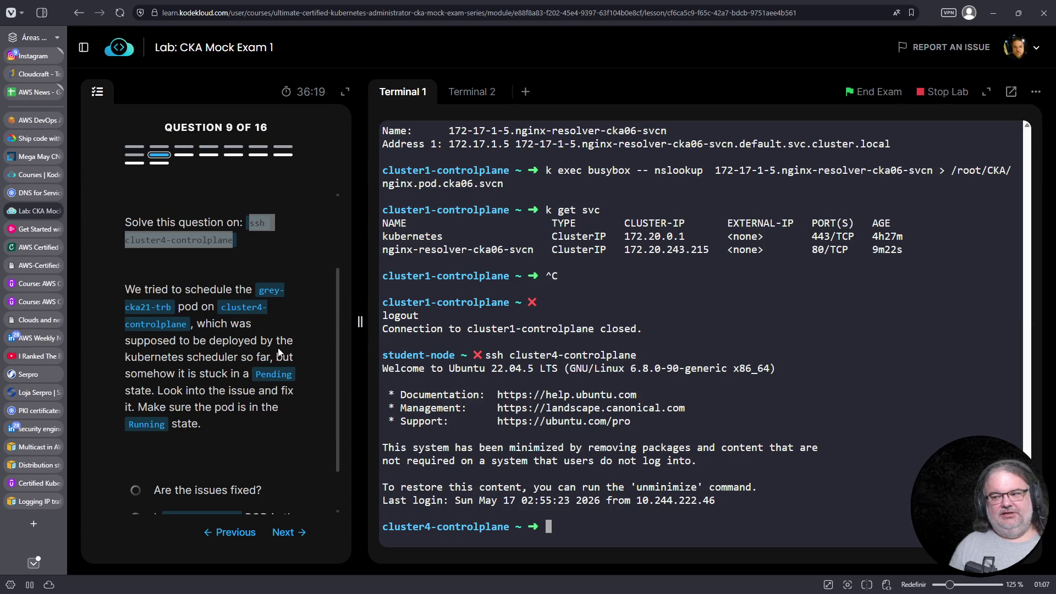
List pods and events in the default namespace, showing grey-cka21-trb Pending and no events
text(k get pods)
key(Return)
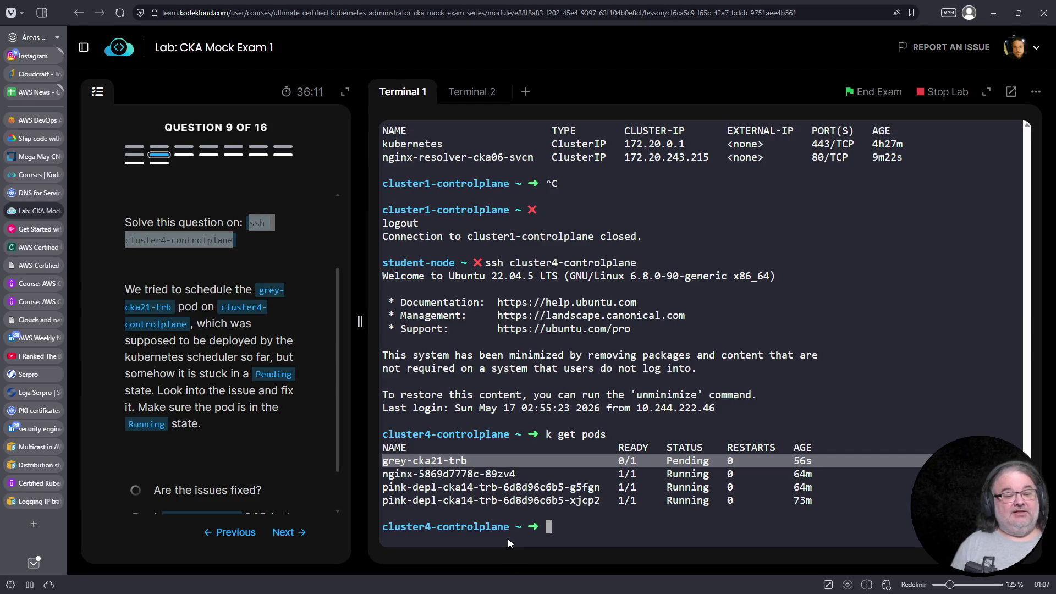
key(Up)
key(BackSpace)
key(BackSpace)
key(BackSpace)
text(events)
key(Return)
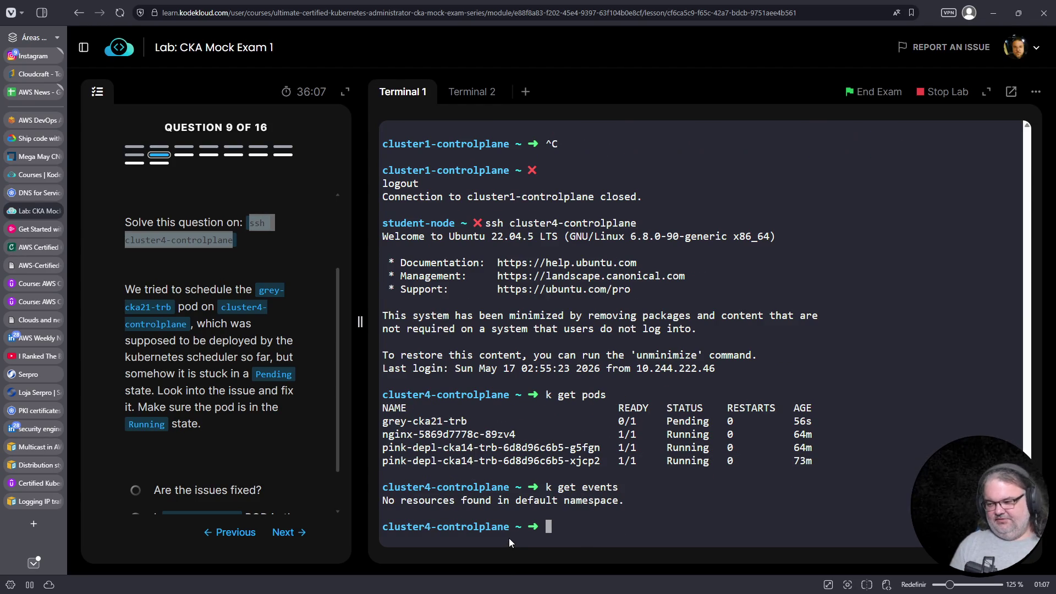
Recall 'k get pods' and append the pod name grey-cka21-trb to it
key(Up)
key(Up)
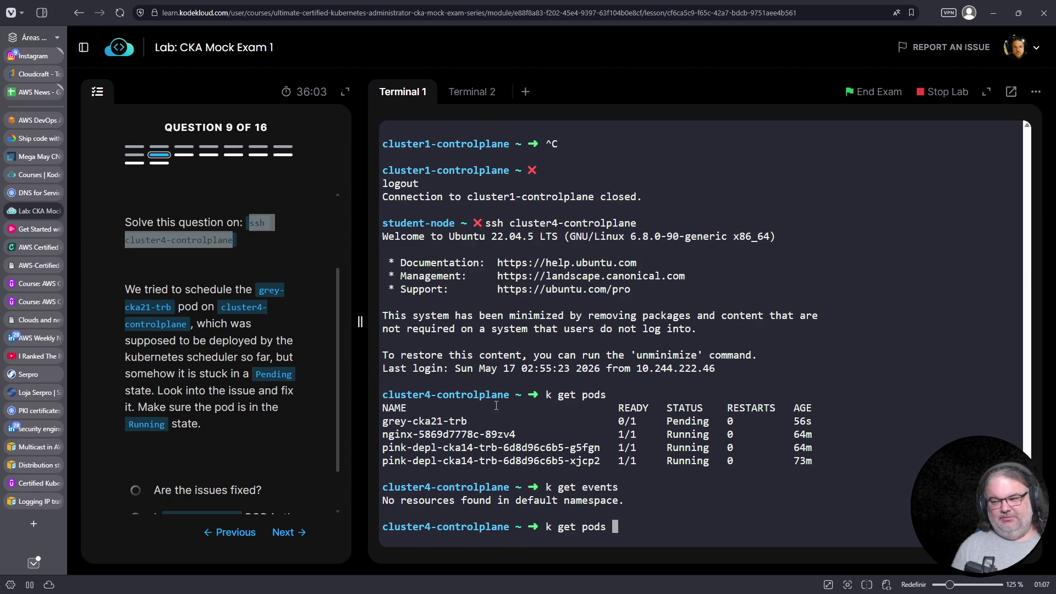
drag(472, 421, 383, 421)
right_click(394, 422)
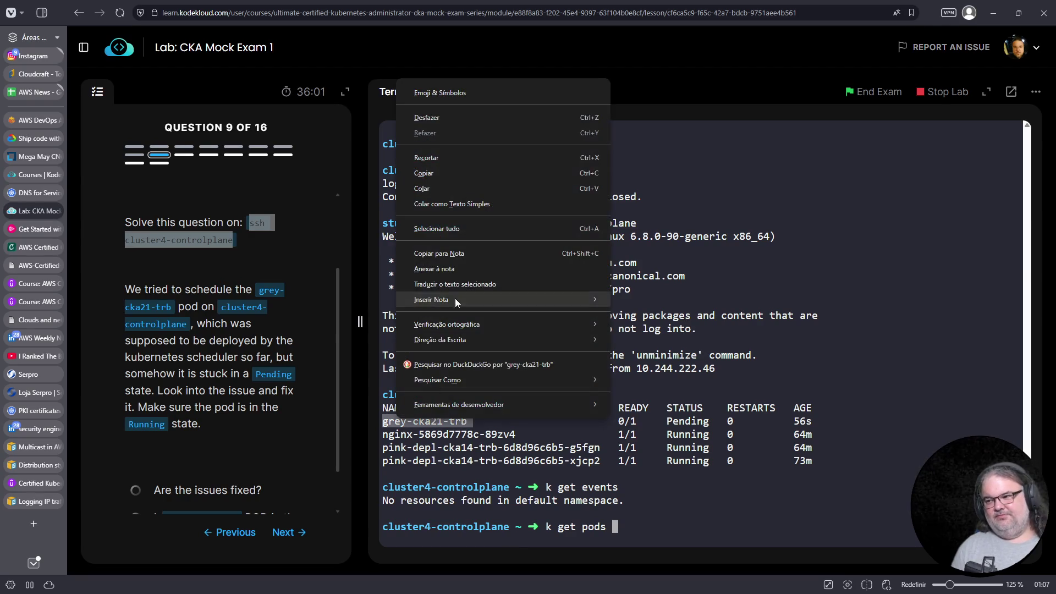
click(437, 172)
right_click(864, 302)
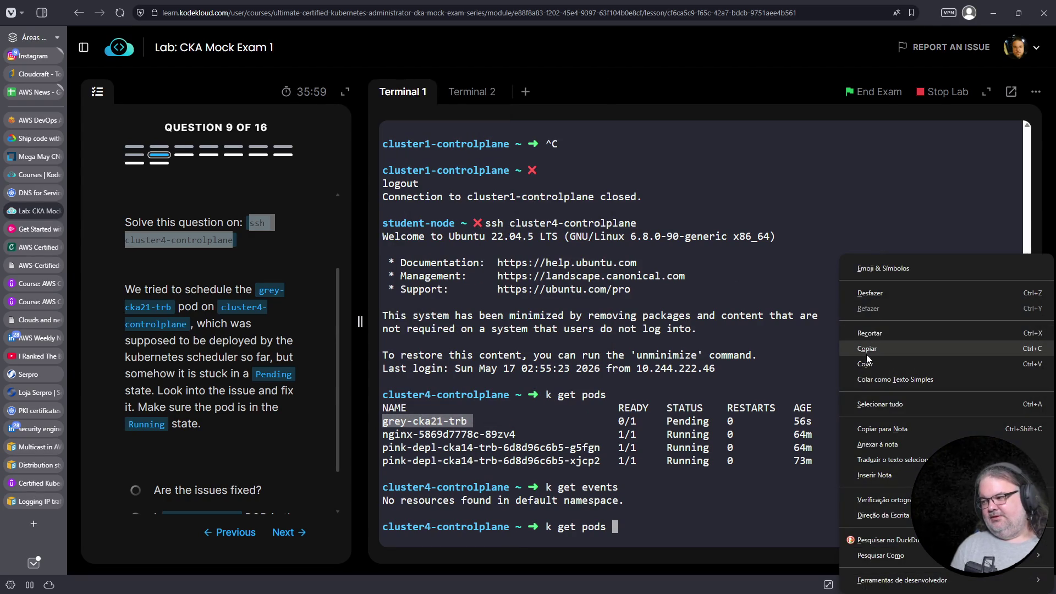
click(865, 363)
Print grey-cka21-trb with -o yaml and review its nginx:1.14.2 image, default-scheduler and Pending phase
text(-o yaml)
key(Return)
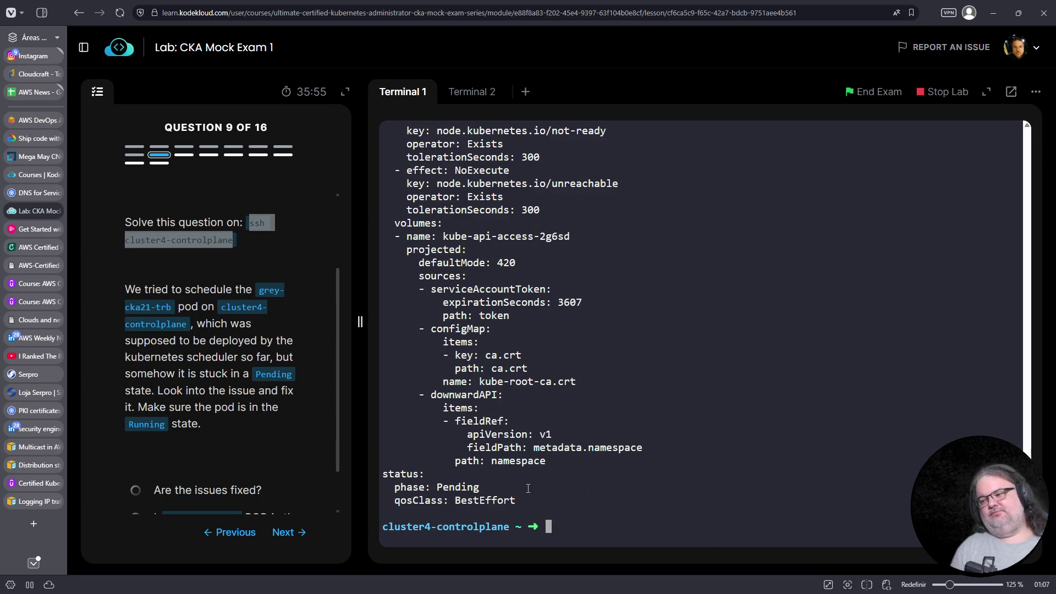
scroll(483, 491, up, 10)
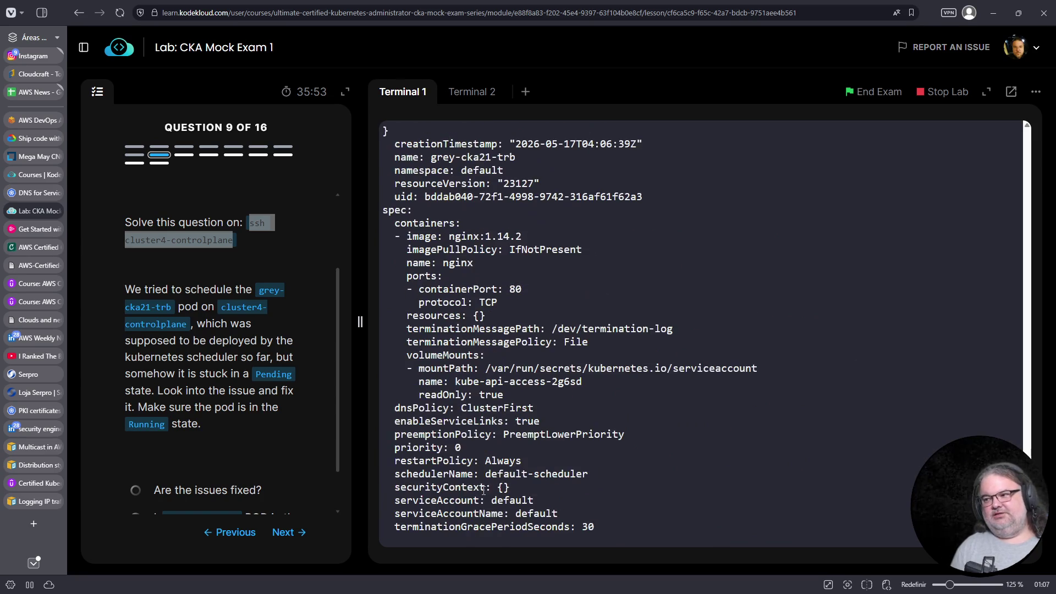
scroll(484, 491, up, 5)
scroll(494, 483, down, 15)
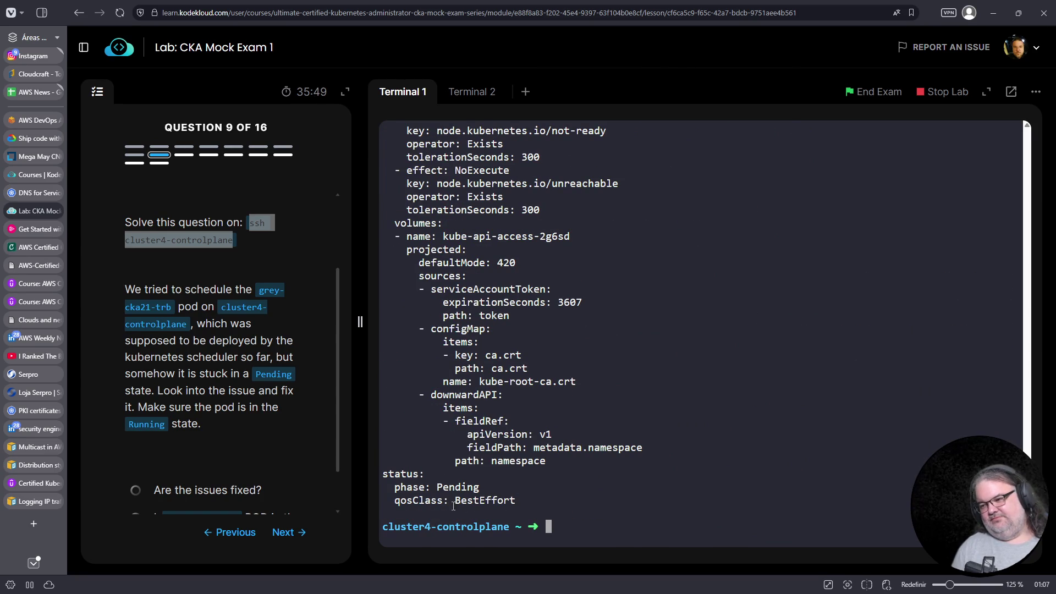
triple_click(411, 487)
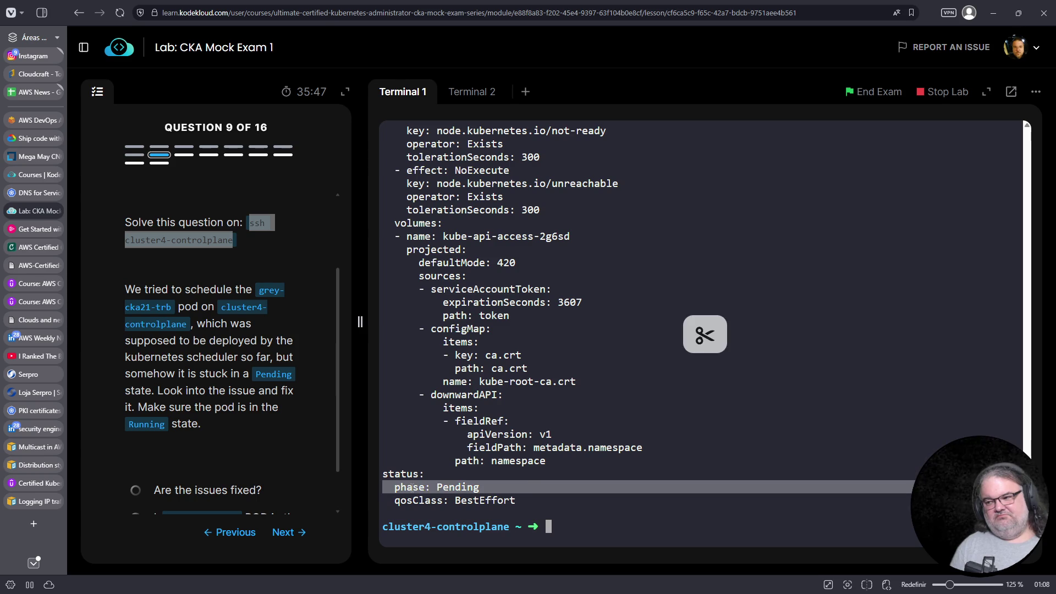
scroll(535, 471, up, 7)
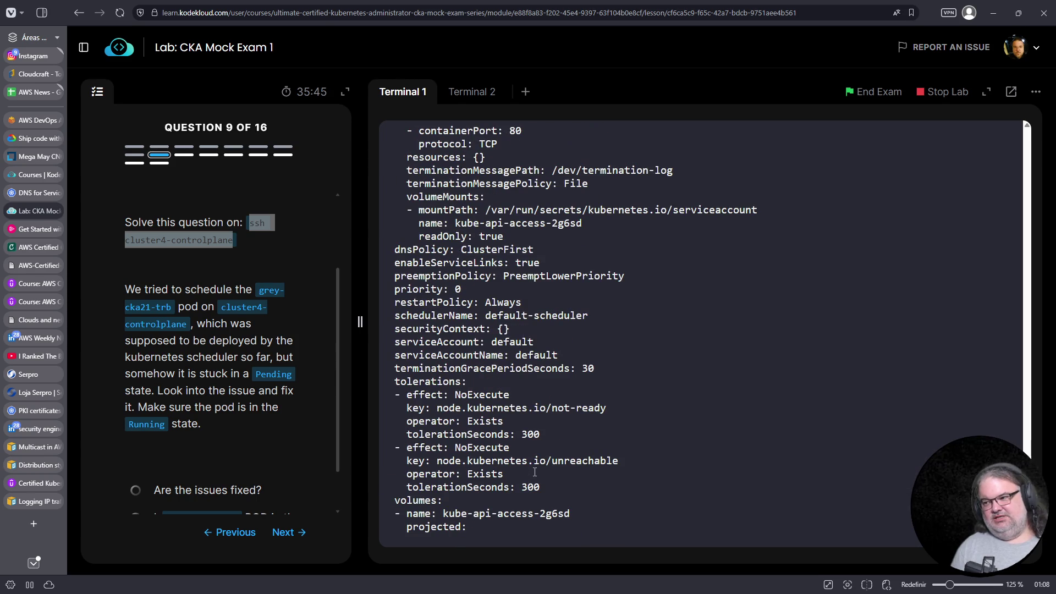
scroll(535, 472, up, 1)
scroll(398, 355, up, 6)
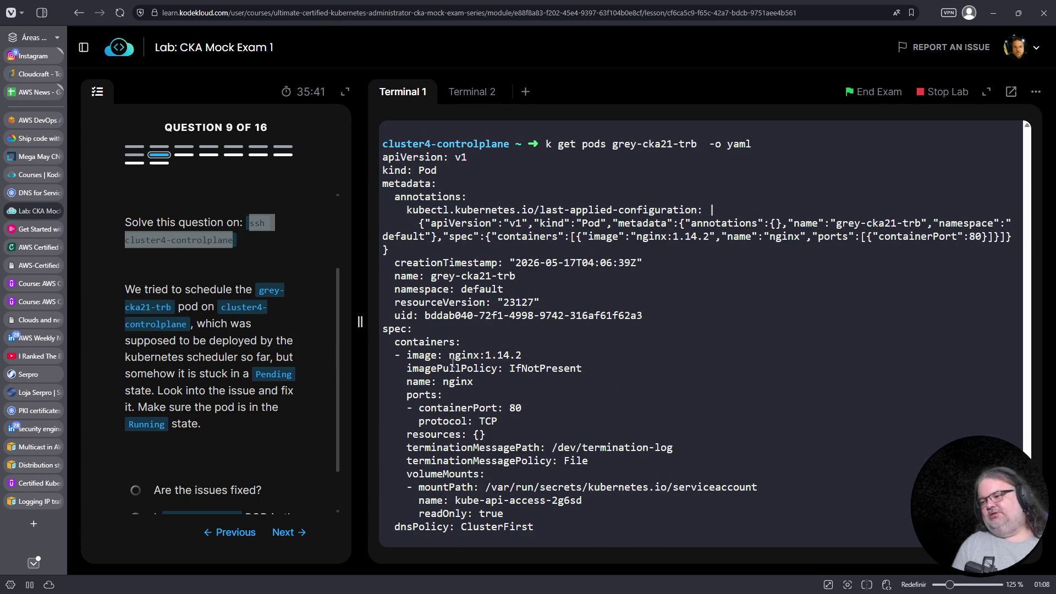
scroll(448, 360, down, 3)
scroll(445, 384, down, 3)
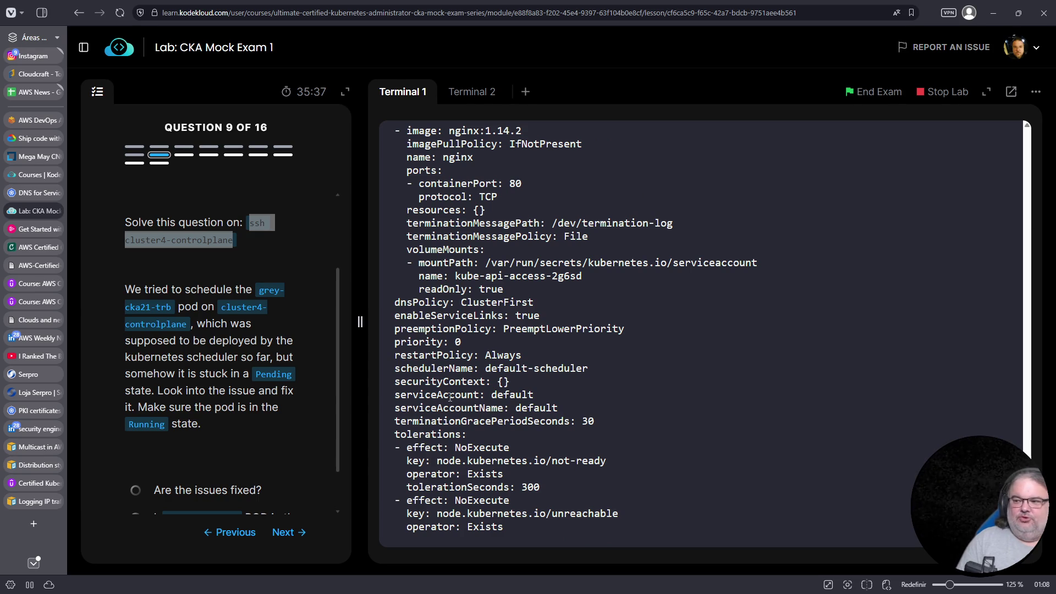
scroll(453, 397, down, 3)
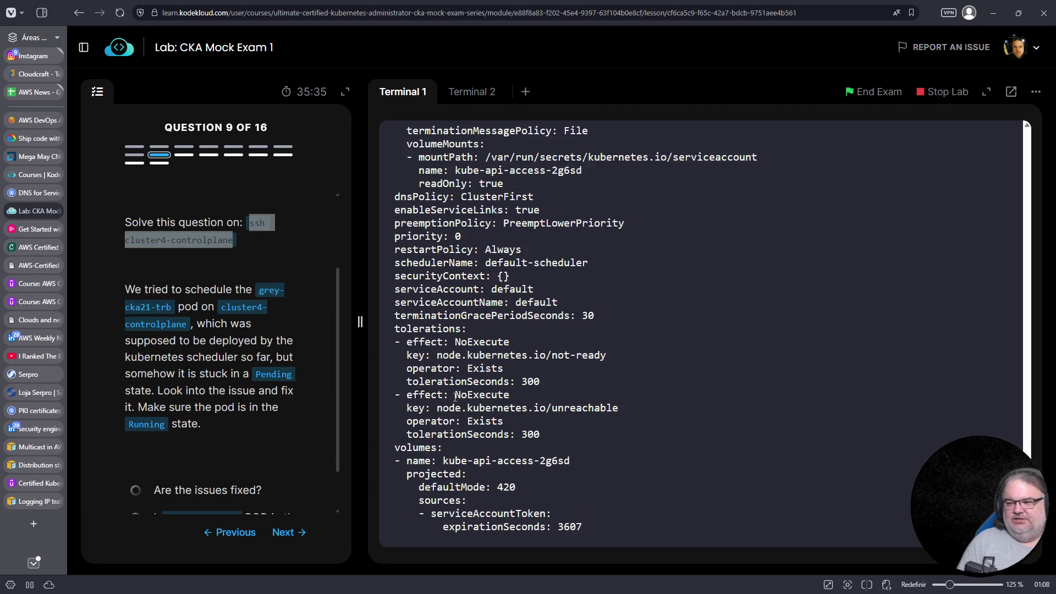
scroll(454, 396, up, 5)
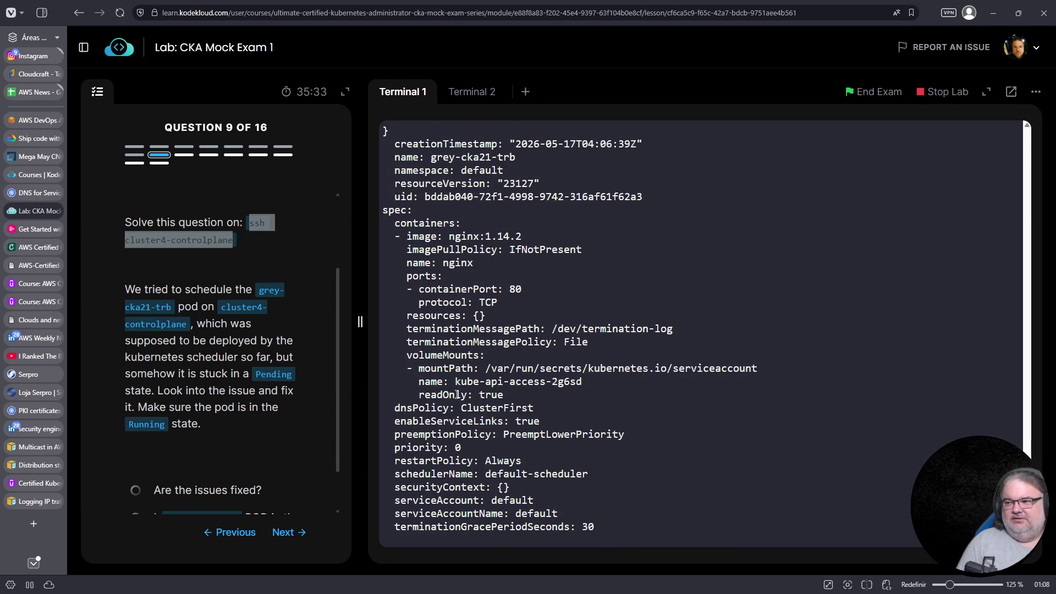
scroll(457, 395, up, 3)
scroll(456, 395, down, 15)
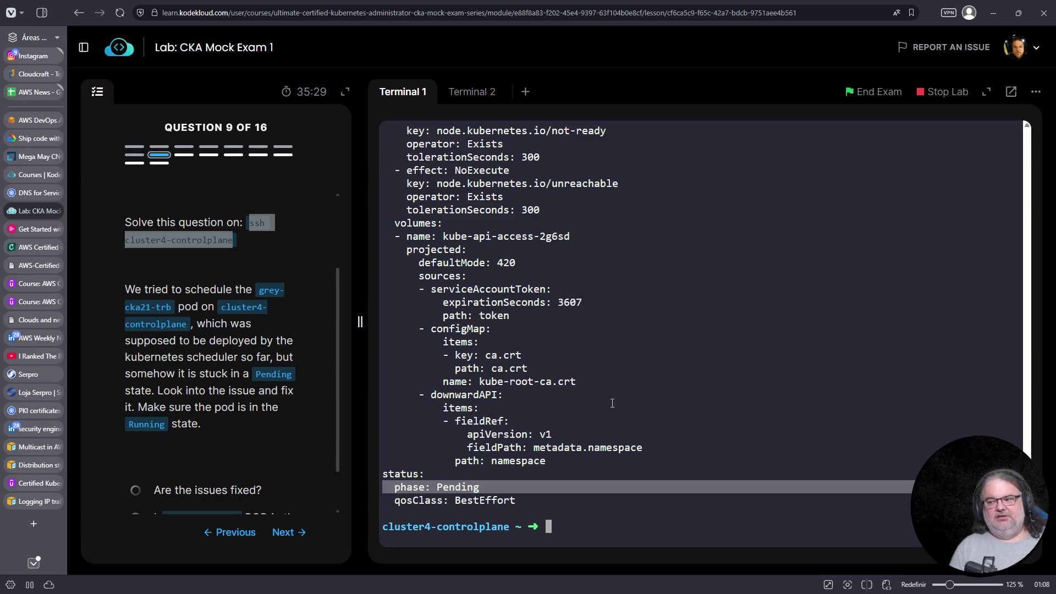
scroll(610, 406, up, 4)
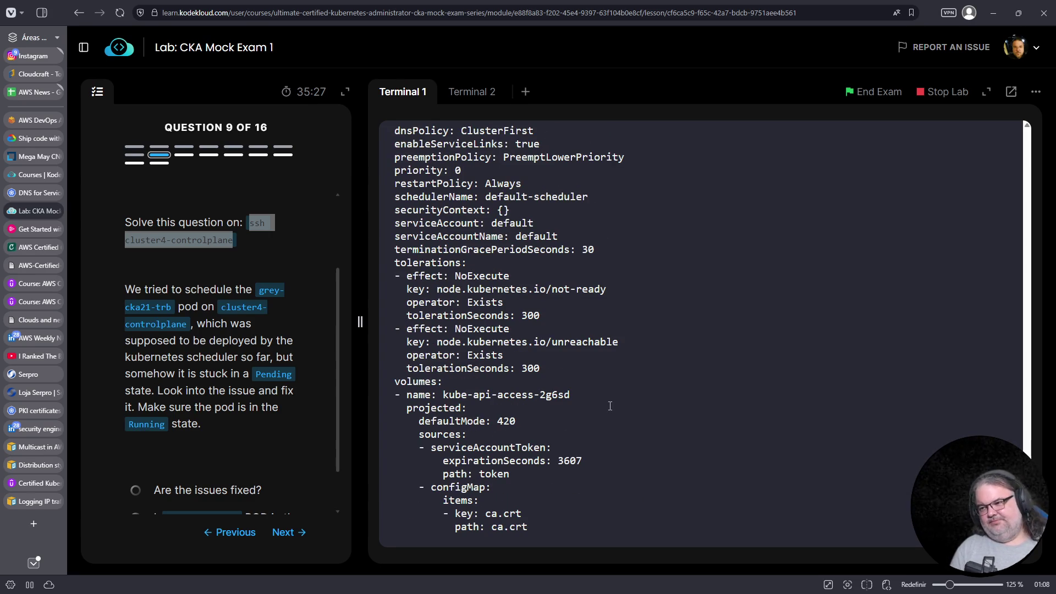
scroll(610, 406, up, 8)
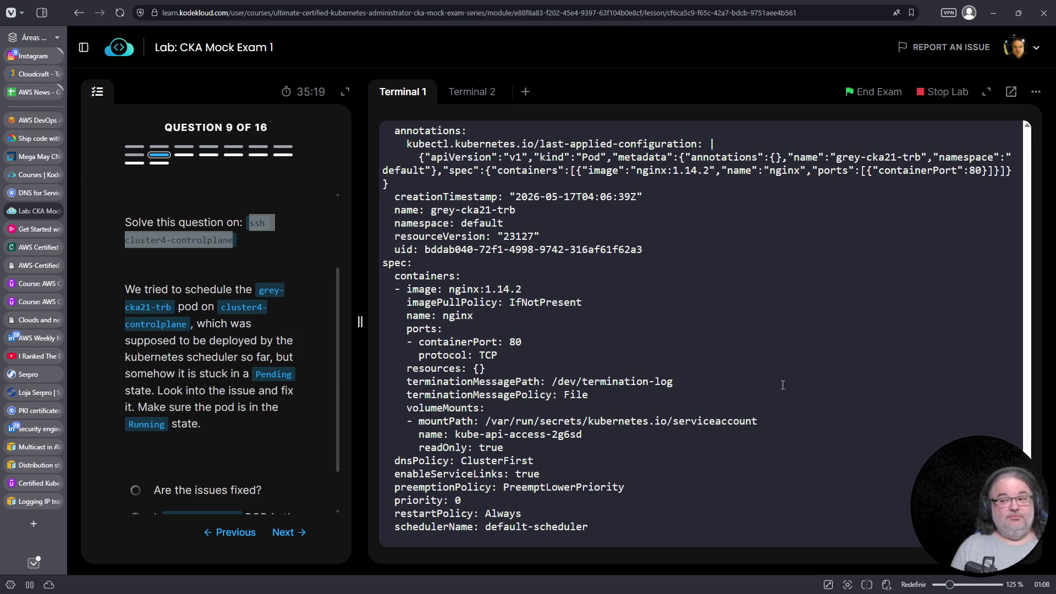
key(ctrl+c)
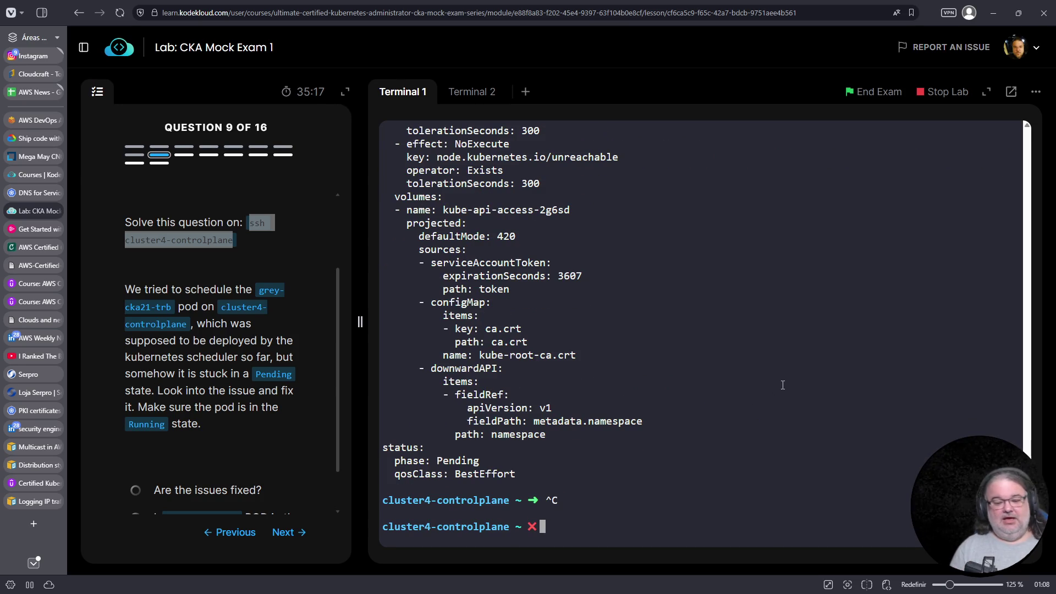
Run 'k get pods -A' and spot kube-scheduler-cluster4-controlplane in CrashLoopBackOff in kube-system
text(k get pods - A)
key(Return)
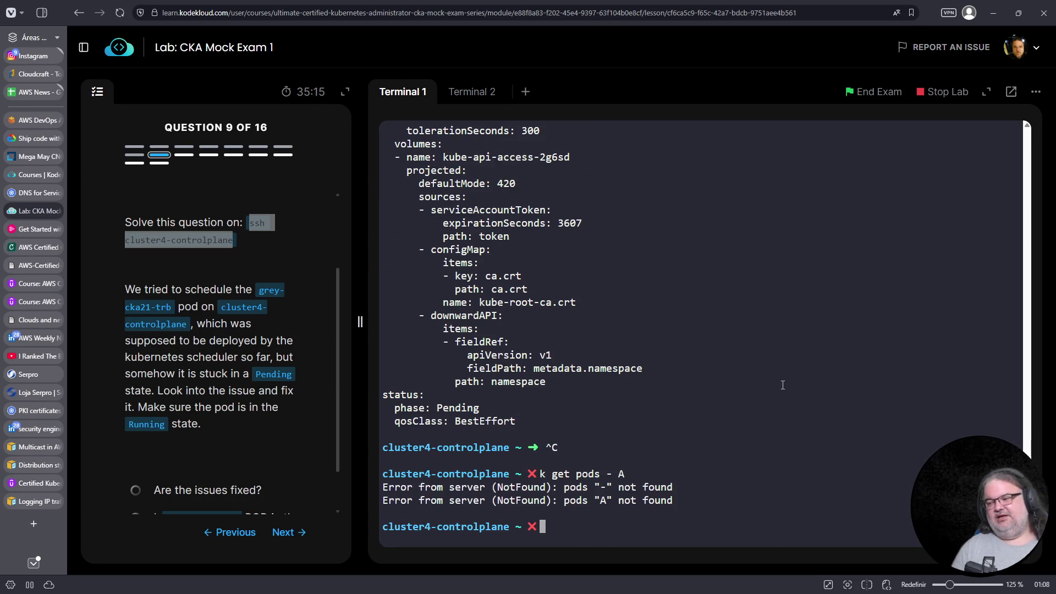
key(ctrl+c)
text(k get pods A)
key(BackSpace)
text(-A)
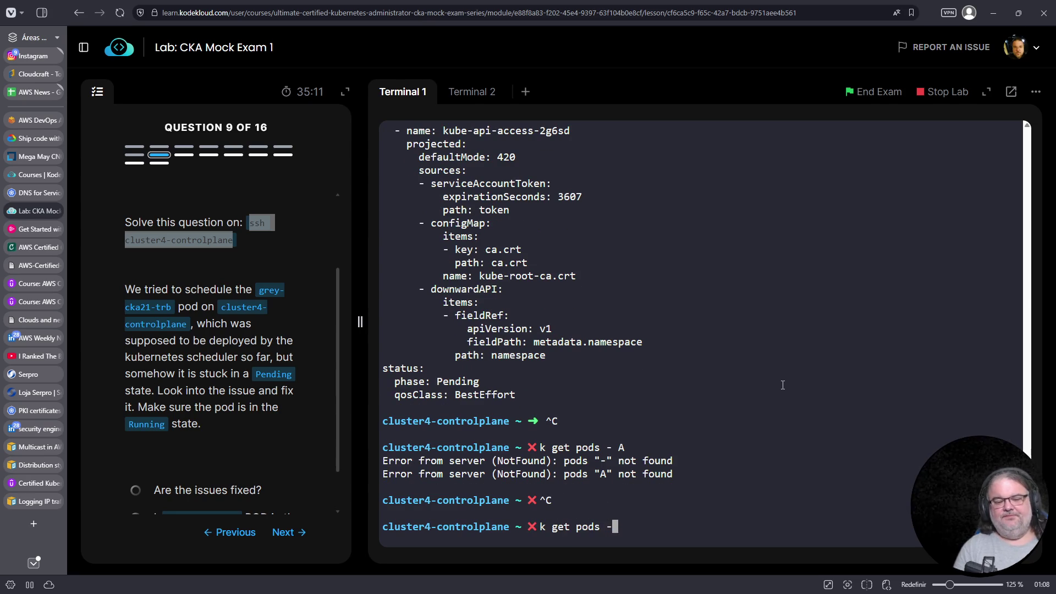
key(Return)
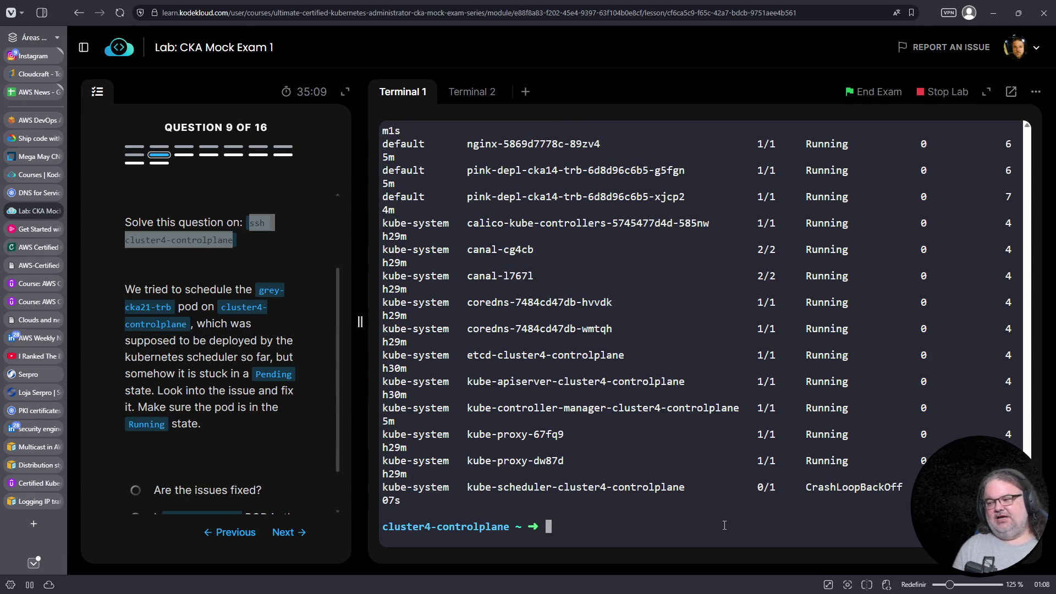
triple_click(614, 493)
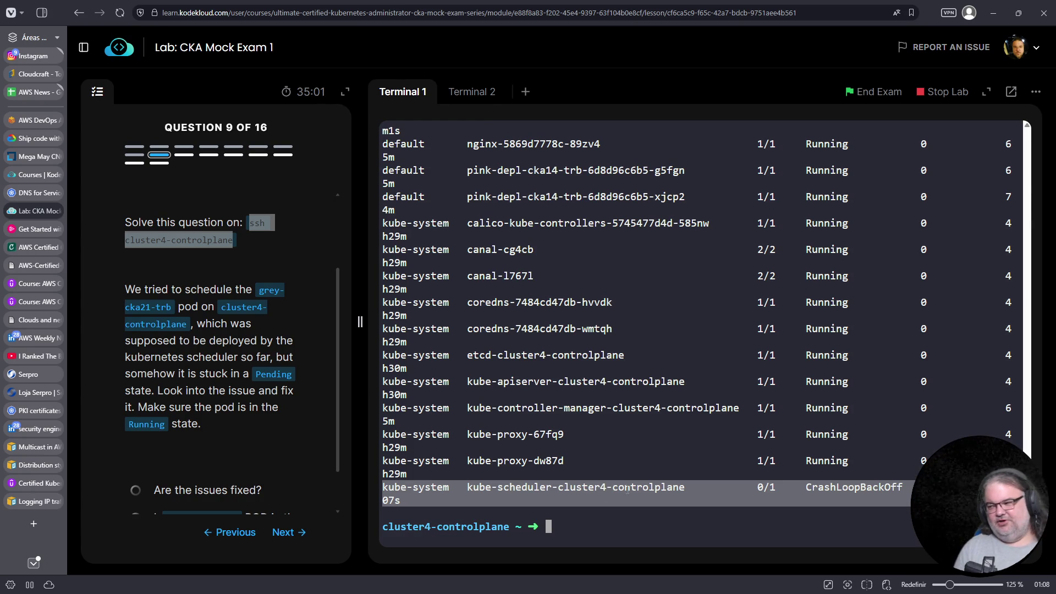
click(800, 459)
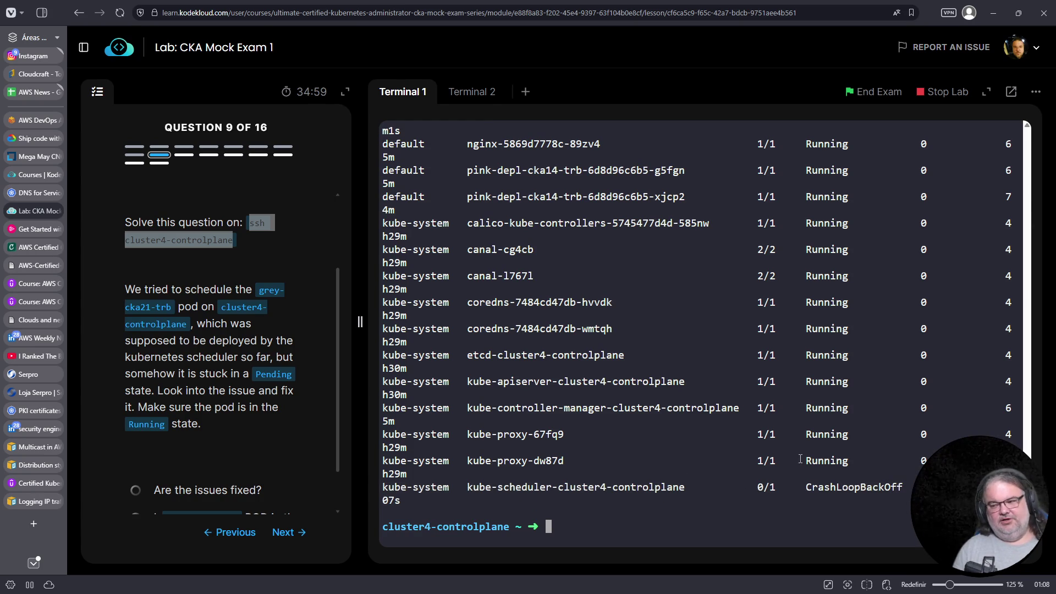
List all containers with 'crictl ps -a' and copy the exited kube-scheduler container ID
text(cr)
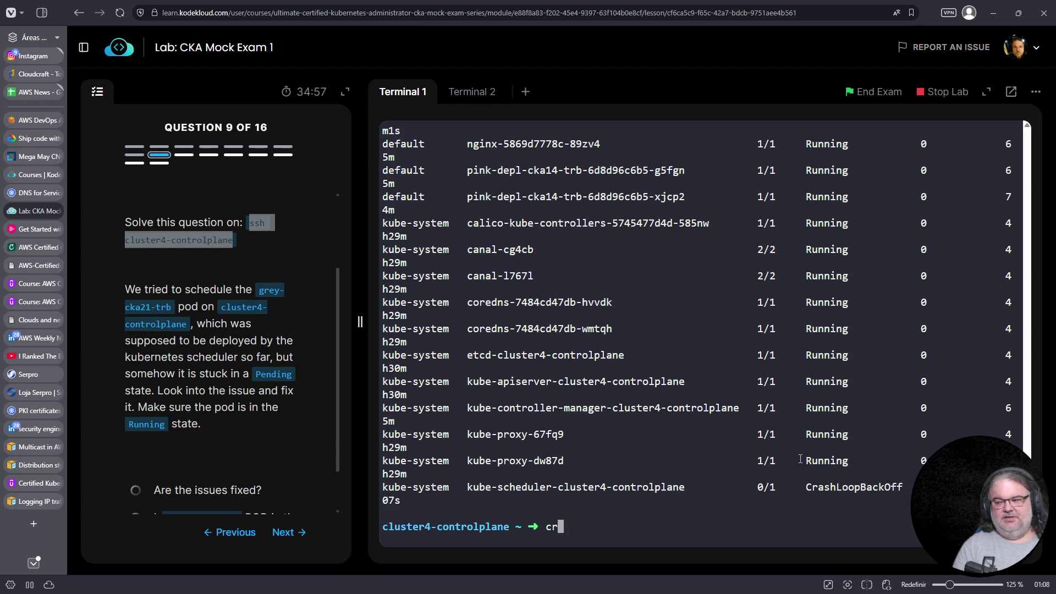
text(ictl ps -a)
key(Return)
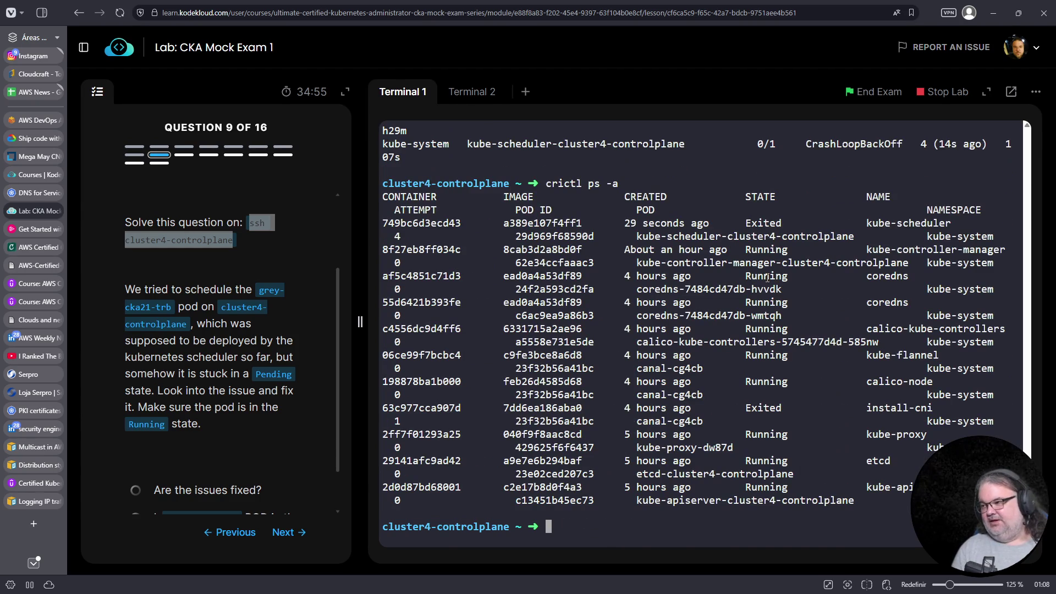
double_click(432, 226)
right_click(433, 226)
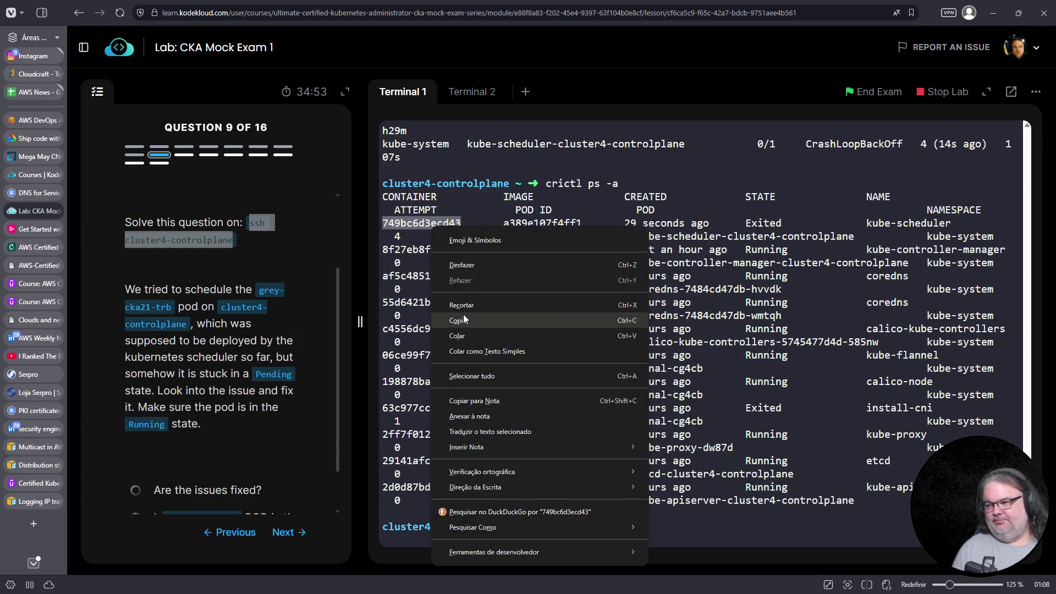
click(464, 316)
Show the kube-scheduler container's output with 'crictl logs <container ID>'
key(Up)
key(BackSpace)
key(BackSpace)
key(BackSpace)
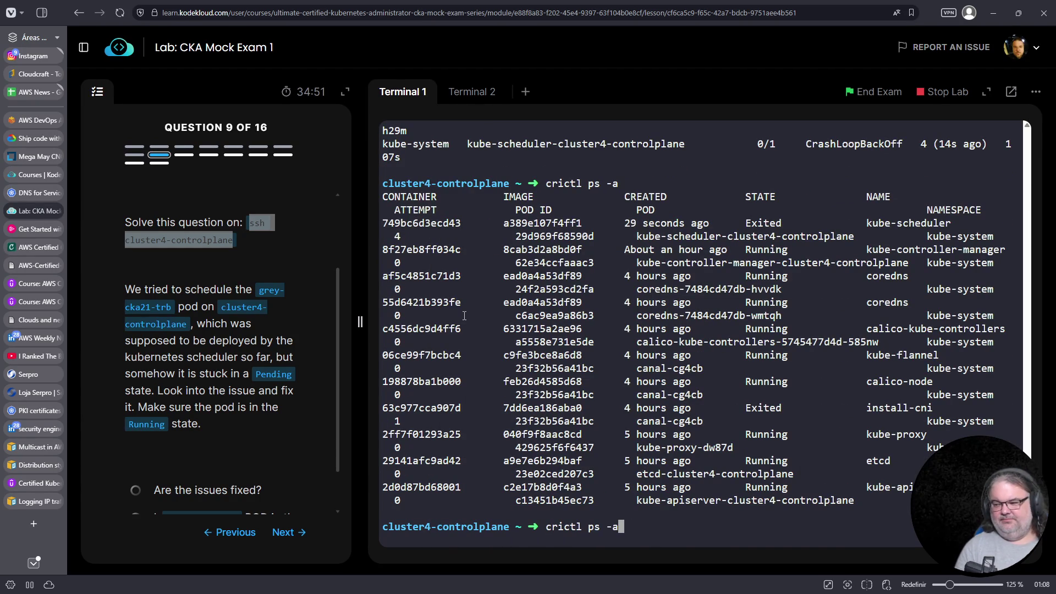
text(logs)
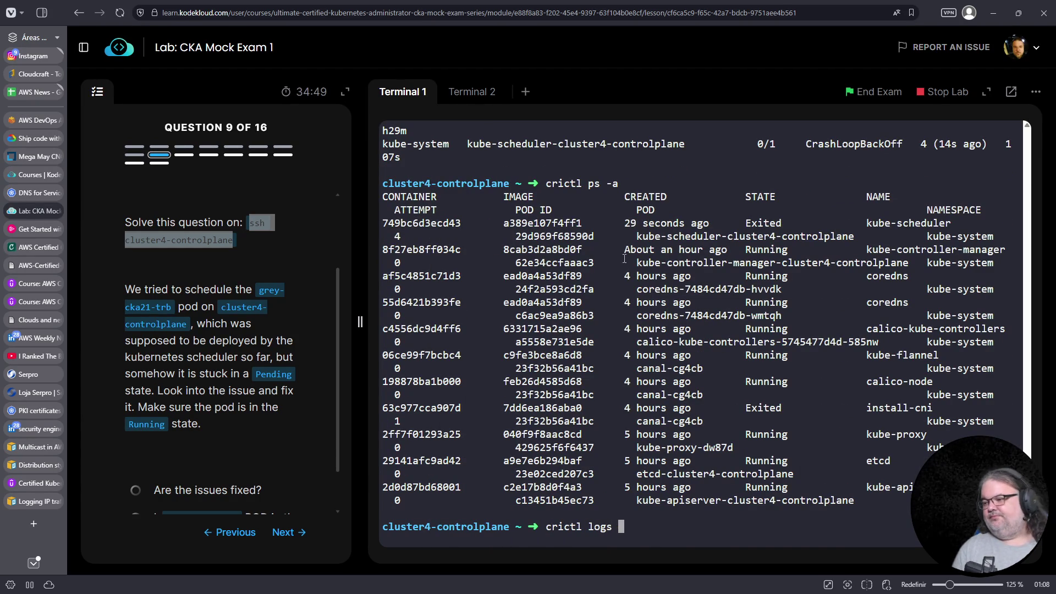
right_click(634, 266)
click(676, 371)
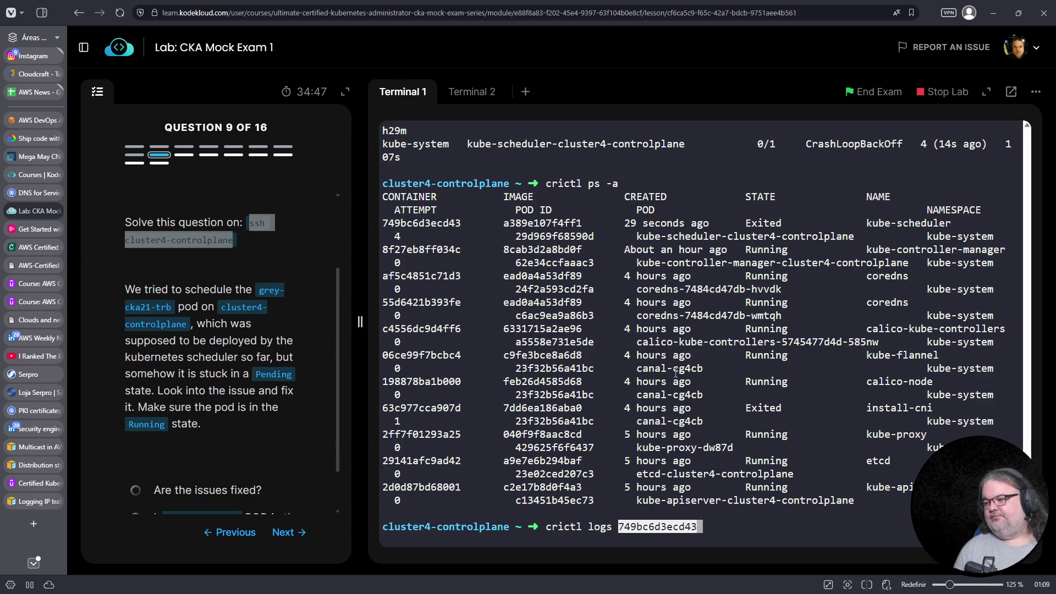
key(Return)
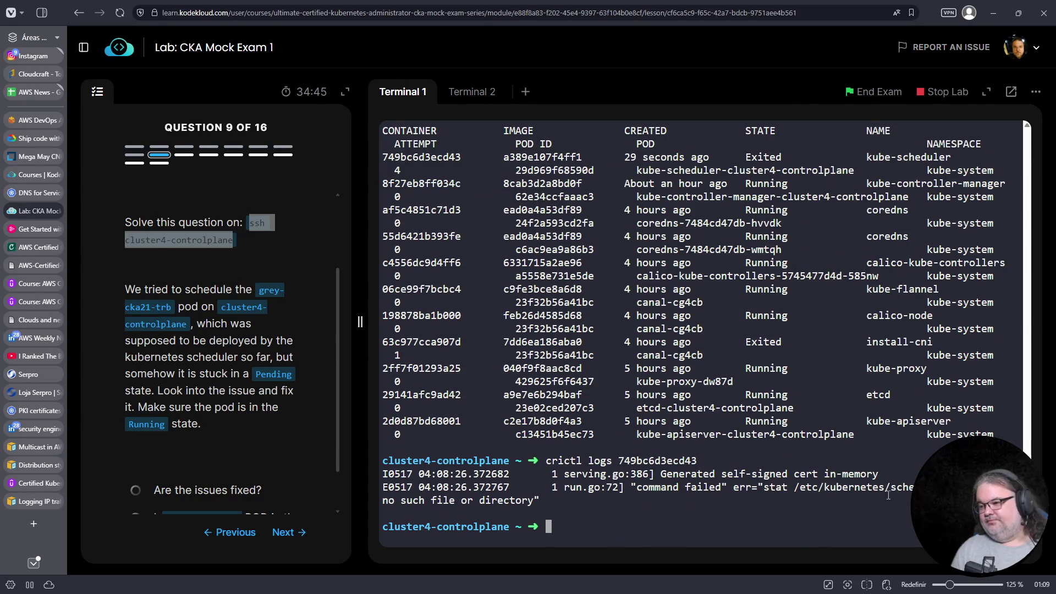
Read the error about missing /etc/kubernetes/scheduler.configig and zoom the page in
triple_click(802, 487)
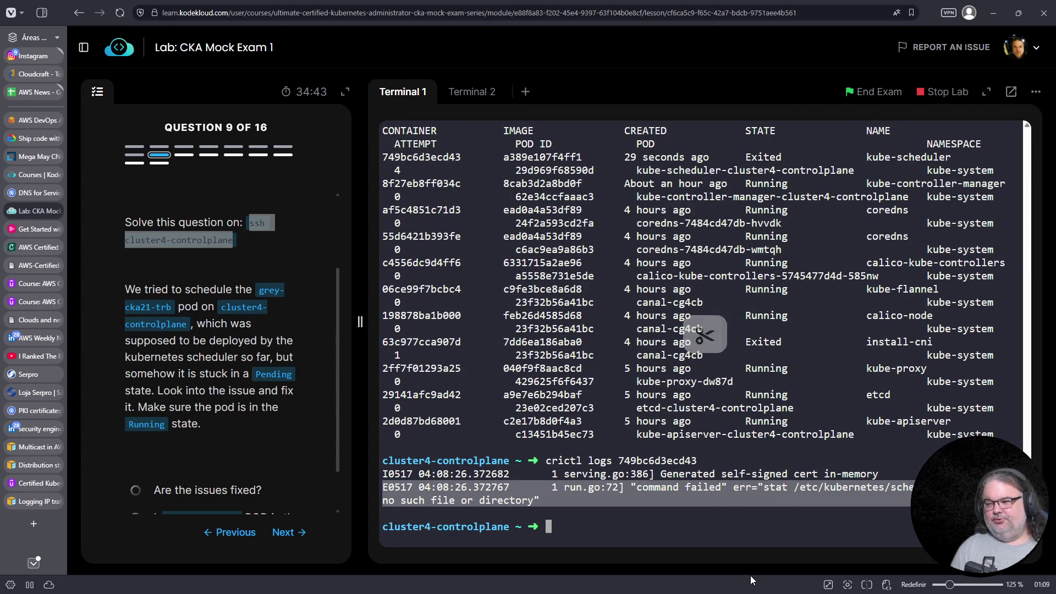
double_click(820, 487)
click(821, 487)
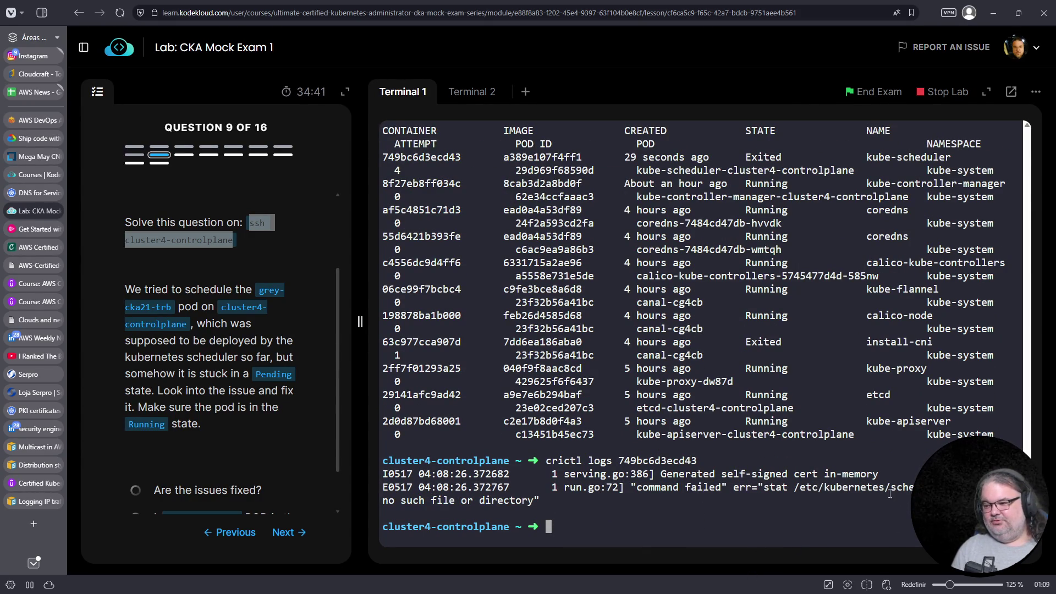
double_click(825, 487)
click(693, 509)
double_click(674, 488)
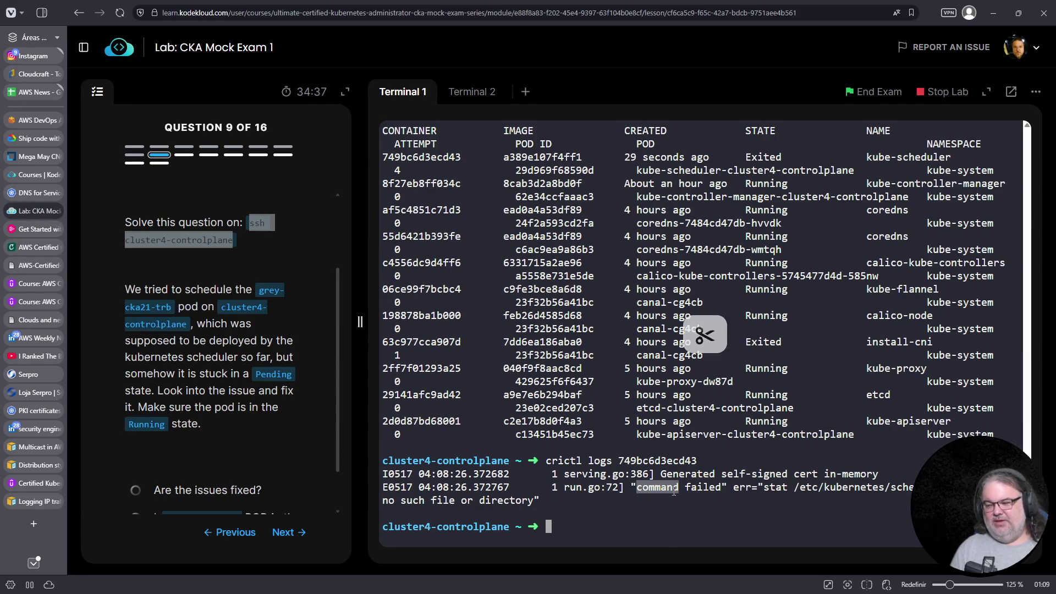
key(ctrl+plus)
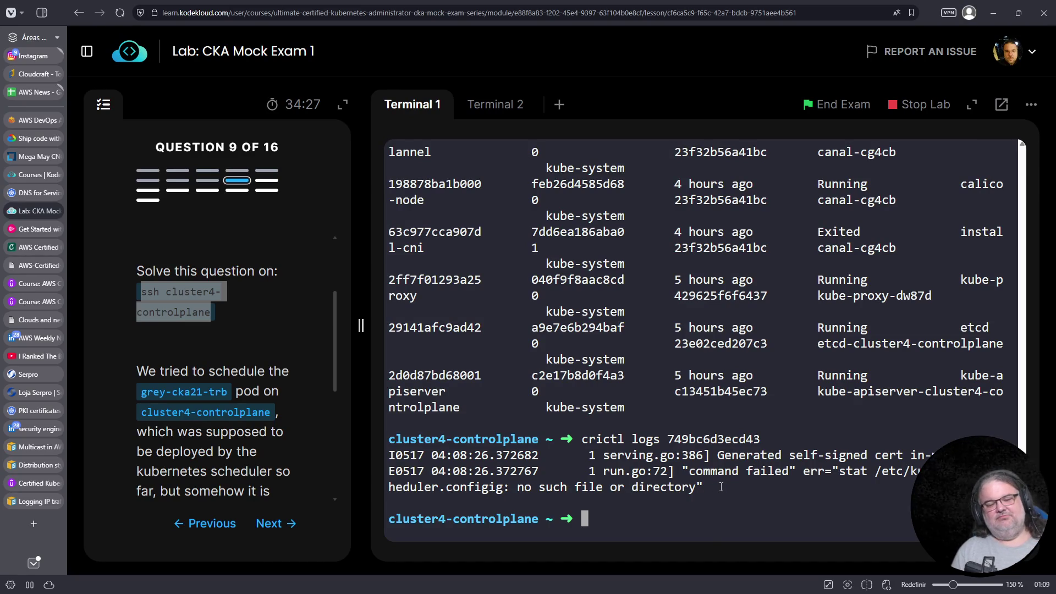
Display /etc/kubernetes/manifests/kube-scheduler.yaml with cat
text(cat /etc/ku)
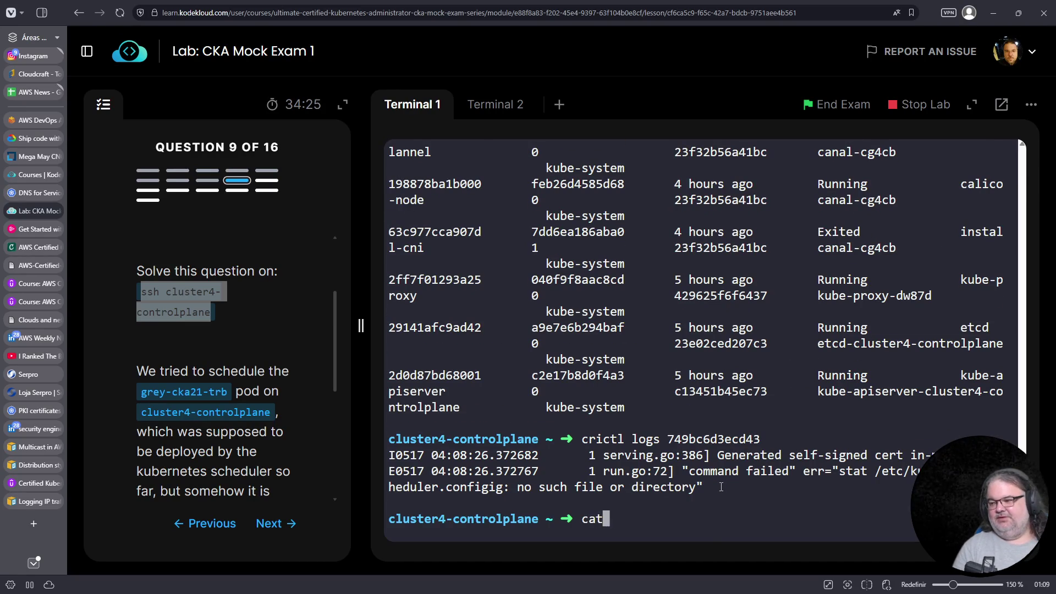
key(BackSpace)
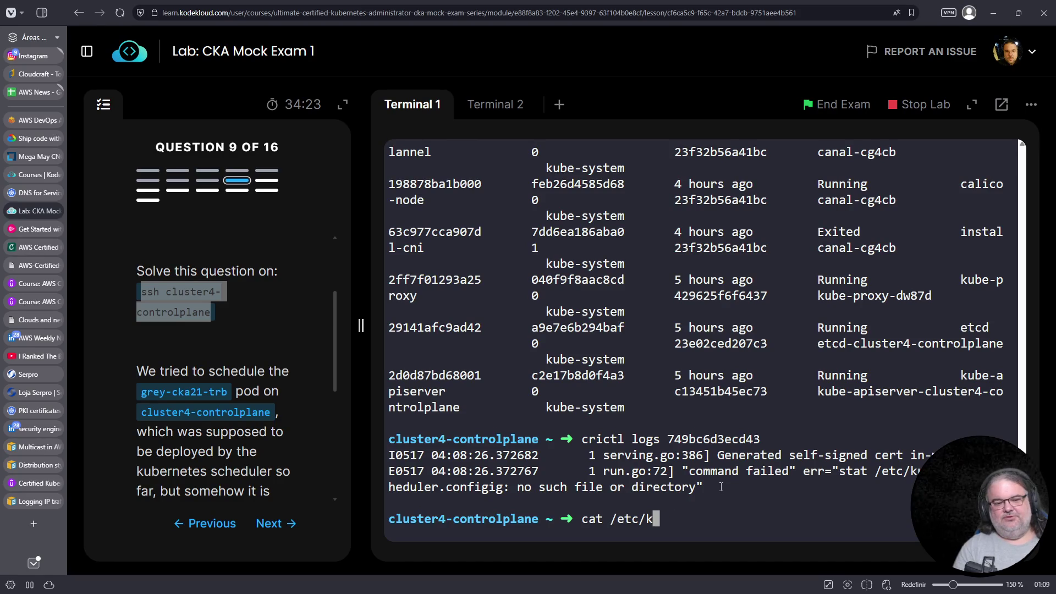
text(uib)
key(BackSpace)
key(BackSpace)
text(ber)
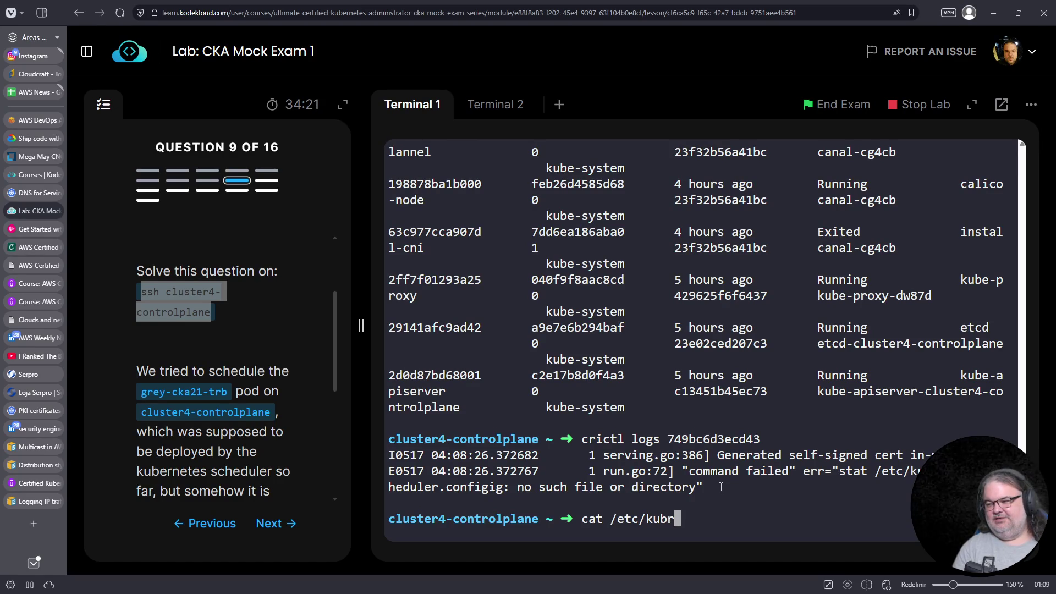
text(netes/manifests/)
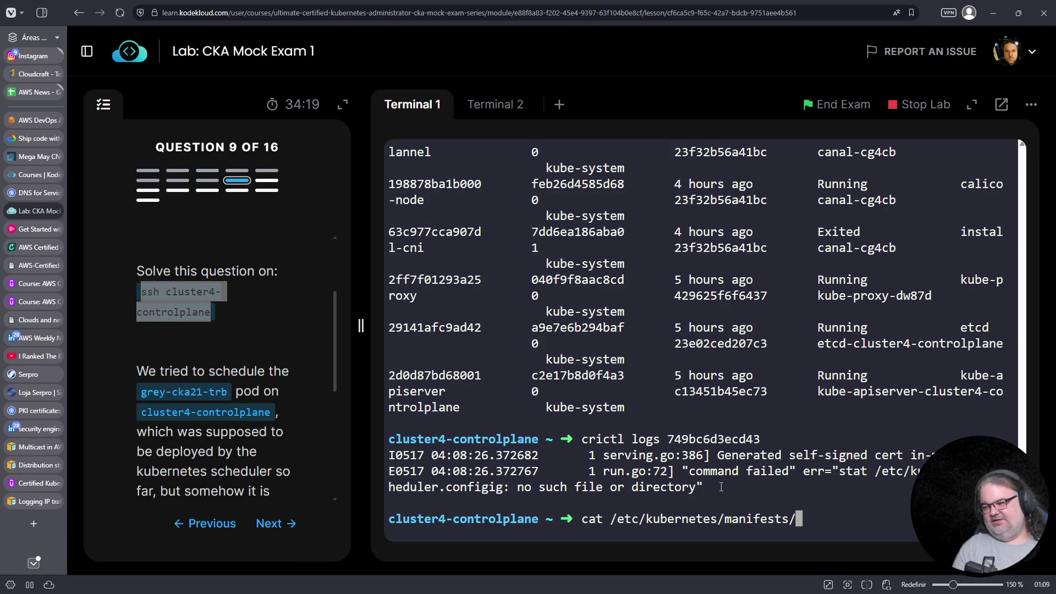
text(kube-scheduler.yaml)
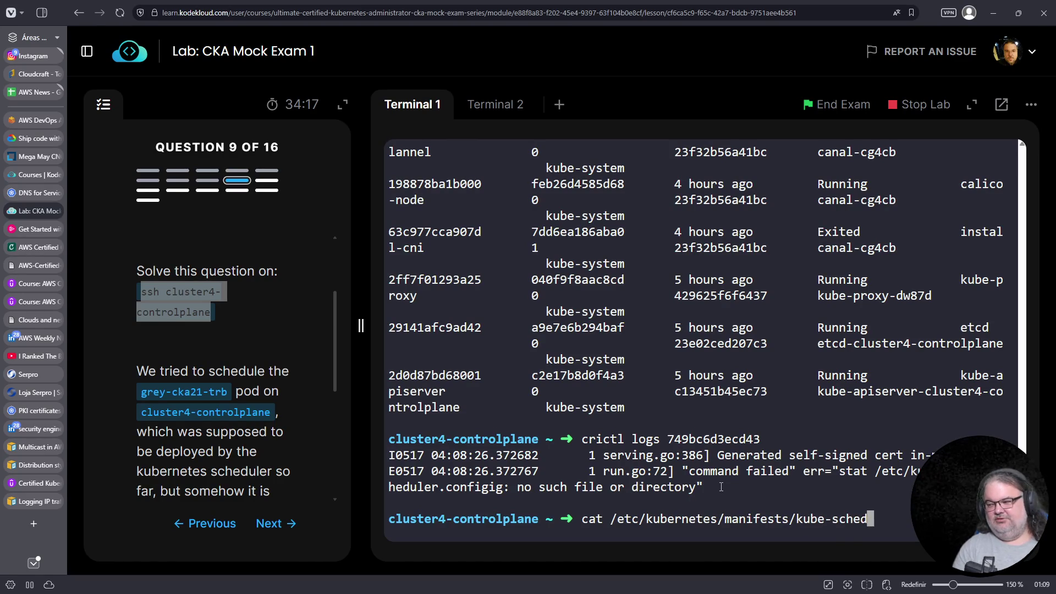
key(Return)
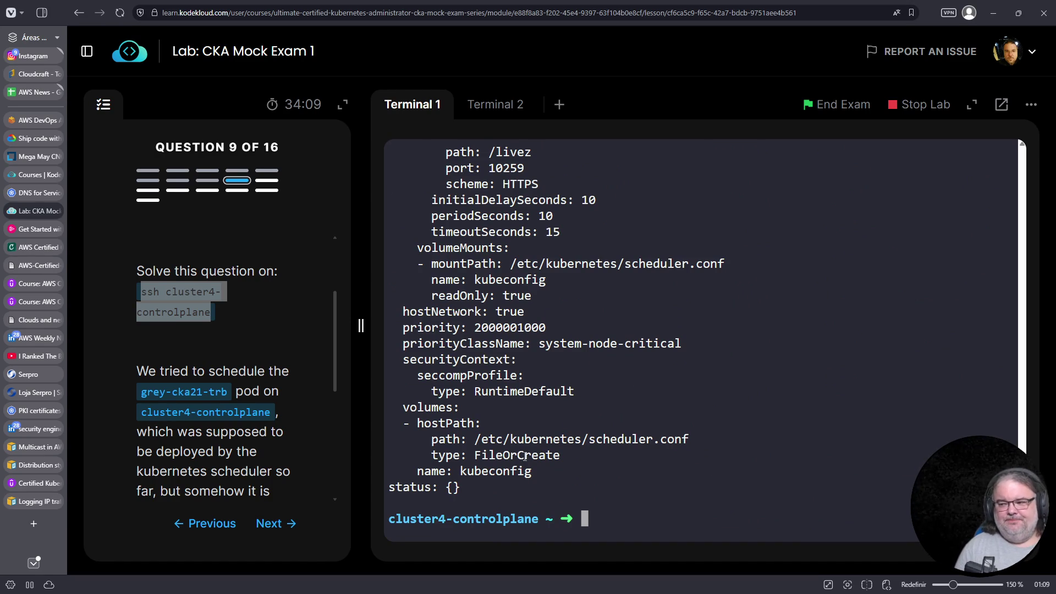
Inspect the manifest and copy the misspelled /etc/kubernetes/scheduler.configig kubeconfig path
drag(578, 439, 688, 443)
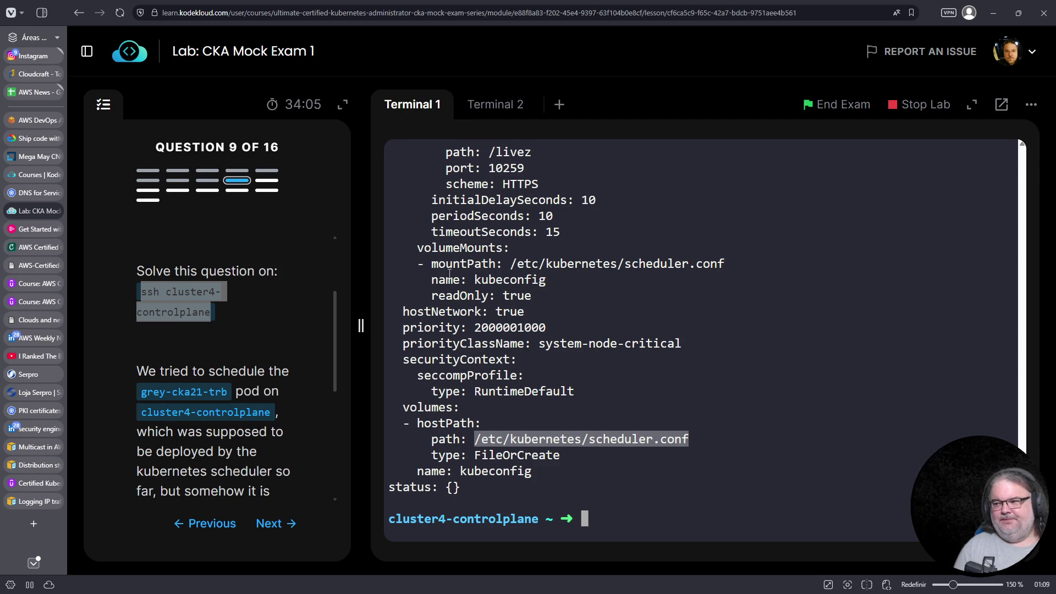
drag(550, 296, 390, 263)
scroll(520, 325, up, 8)
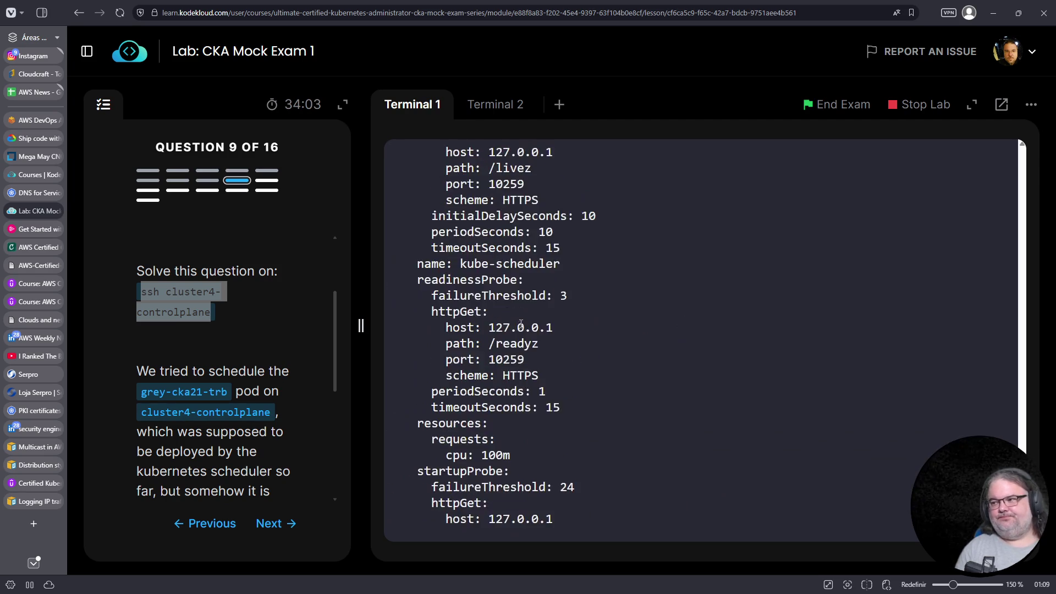
scroll(520, 326, up, 6)
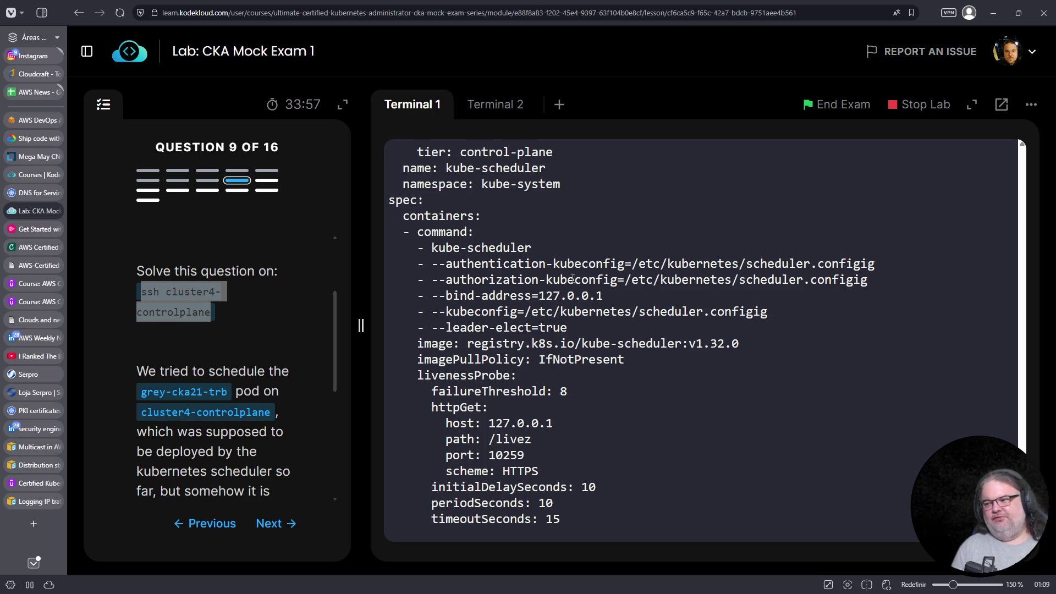
mouse_move(631, 263)
mouse_down()
mouse_move(884, 265)
mouse_move(748, 265)
mouse_move(874, 265)
mouse_up()
right_click(850, 265)
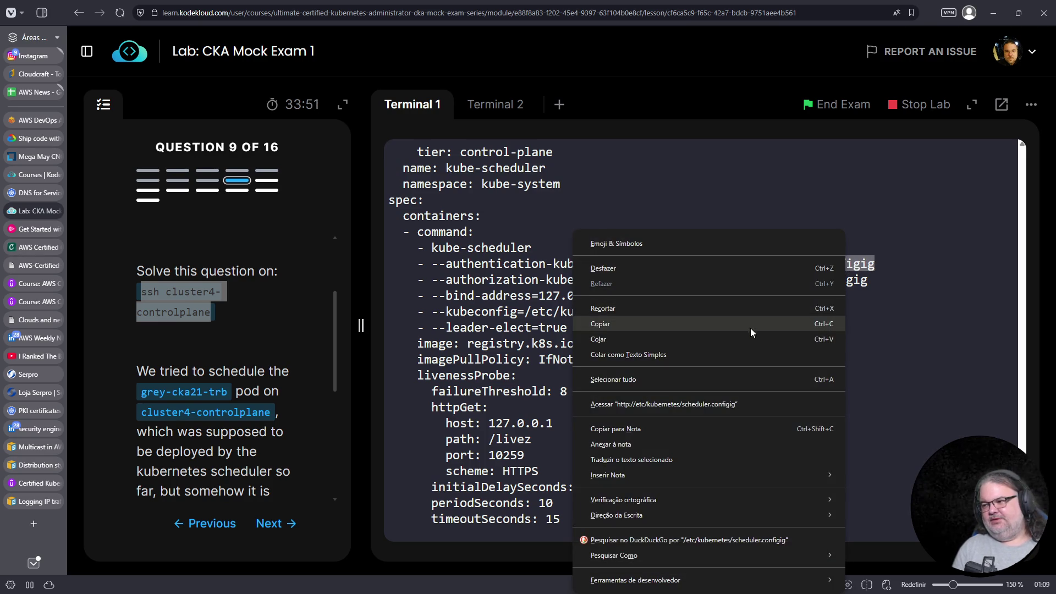
click(751, 331)
scroll(724, 375, down, 10)
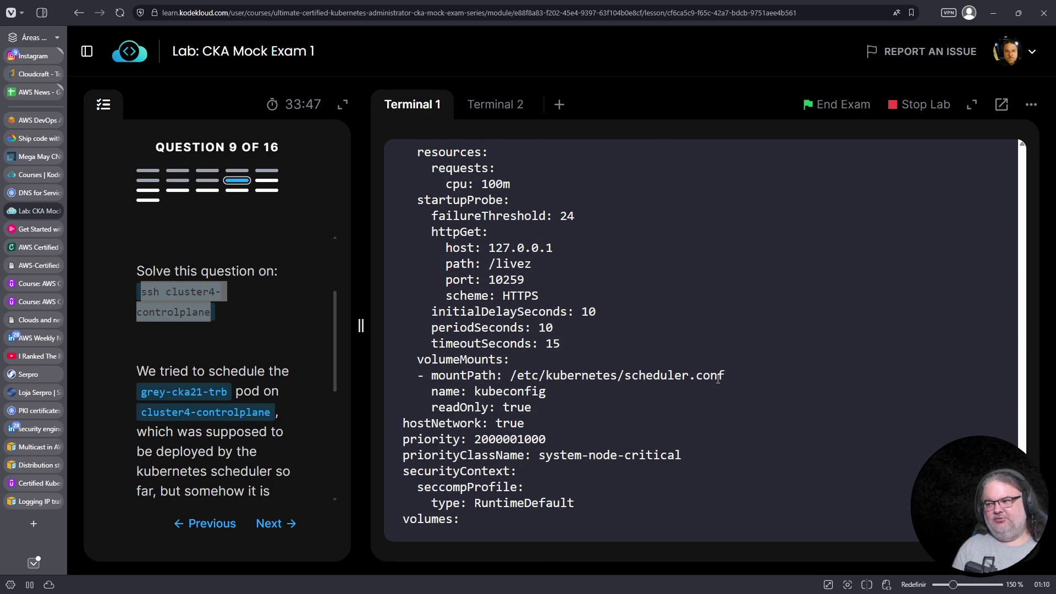
scroll(598, 377, up, 10)
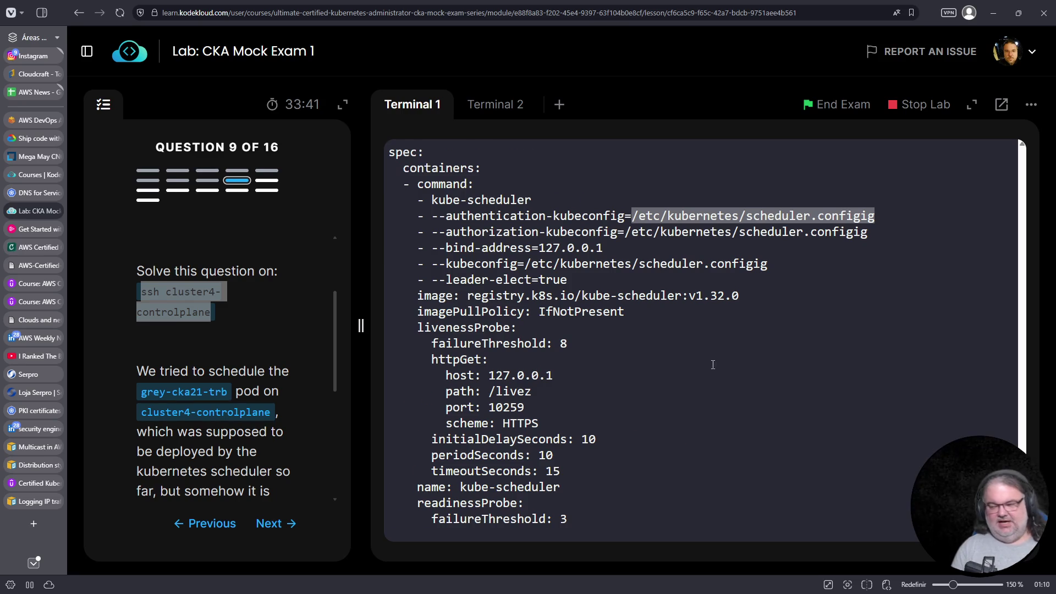
Check with ls whether scheduler.configig or scheduler.config exists under /etc/kubernetes
key(ctrl+c)
right_click(701, 394)
click(729, 239)
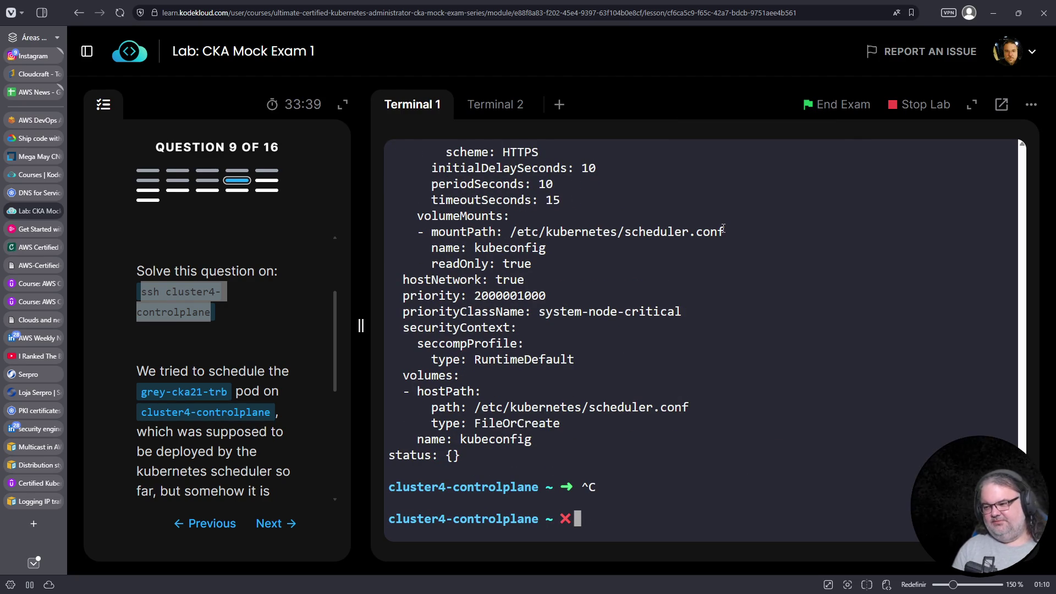
key(Home)
text(ls)
key(Return)
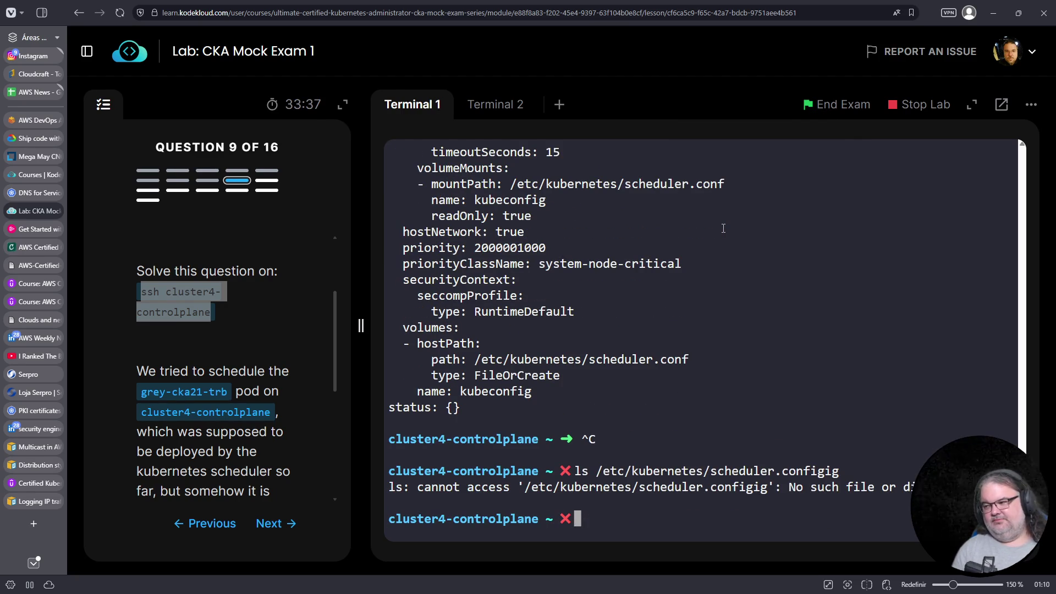
key(Up)
key(BackSpace)
key(BackSpace)
key(Return)
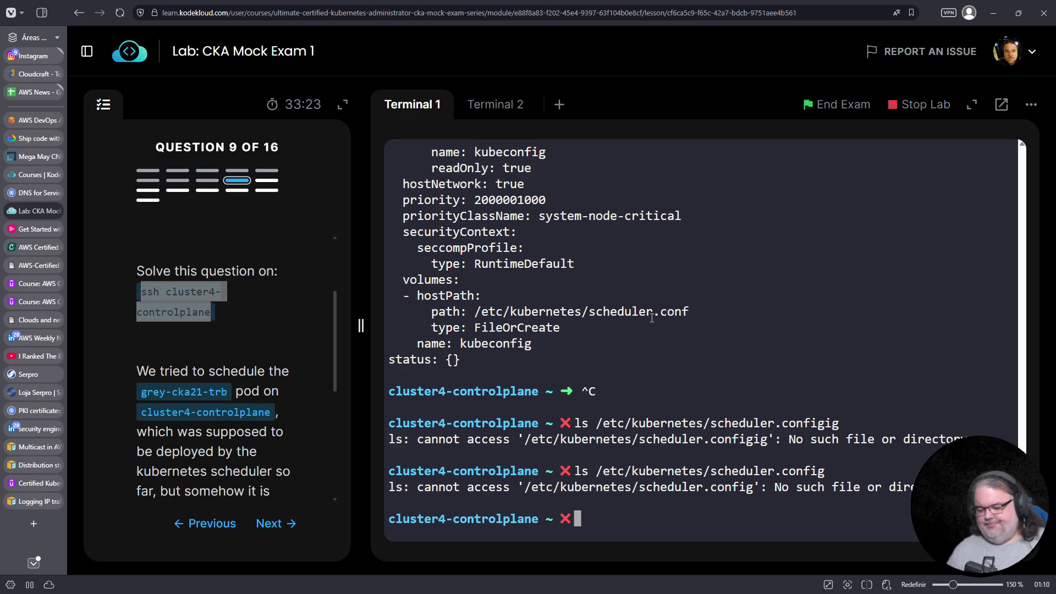
Display the contents of the existing /etc/kubernetes/scheduler.conf kubeconfig
key(Up)
key(BackSpace)
key(BackSpace)
key(BackSpace)
key(Tab)
key(Tab)
key(Tab)
key(Home)
key(Delete)
key(Delete)
text(cat)
key(Return)
scroll(635, 311, up, 10)
scroll(571, 357, up, 6)
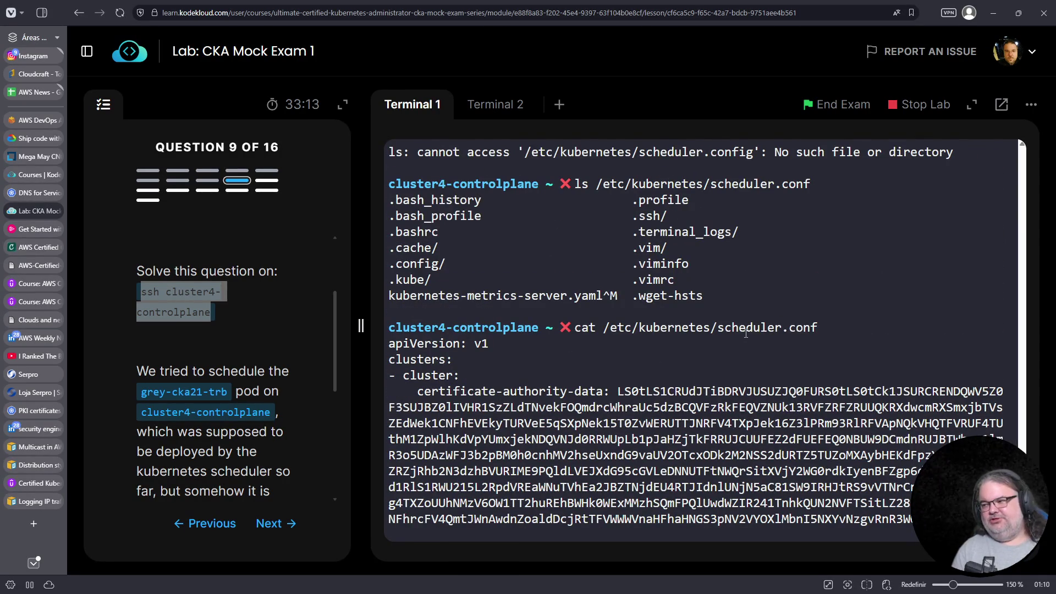
Reopen /etc/kubernetes/manifests/kube-scheduler.yaml in vi for editing
key(ctrl+c)
key(Up)
key(Up)
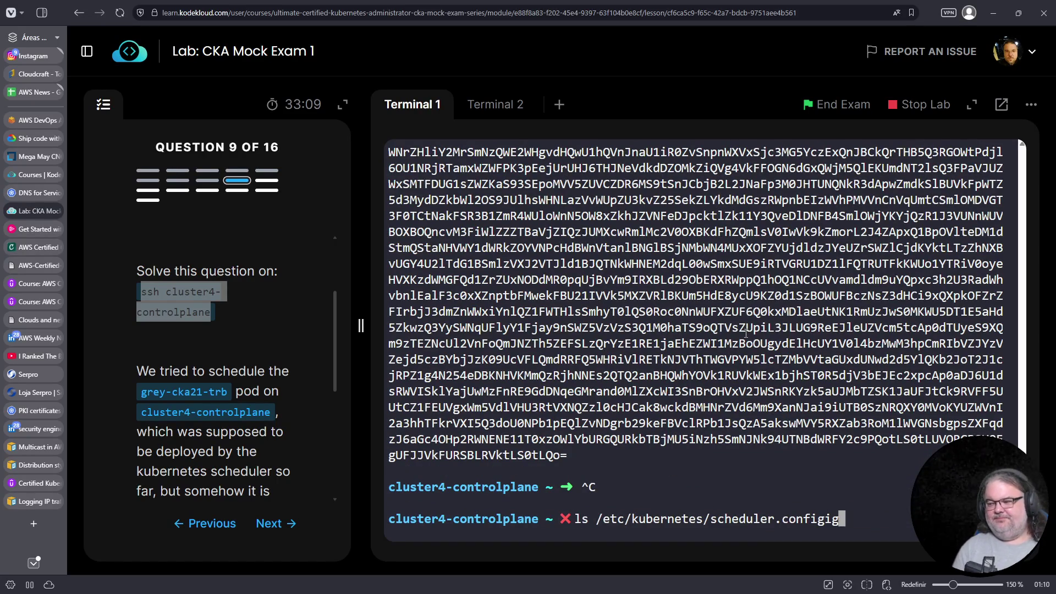
key(Up)
key(ctrl+a)
key(Delete)
key(Delete)
key(Delete)
text(vi)
key(Return)
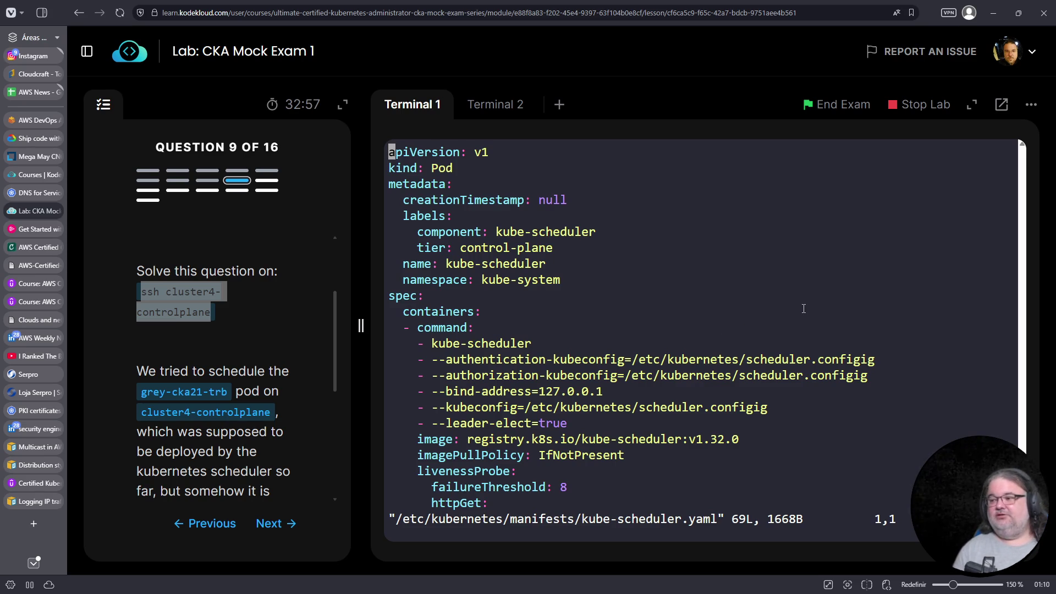
Replace every configig with conf via :%s#configig#conf#, then save and quit with :wq
key(j)
key(j)
key(j)
key(j)
key(j)
key(j)
key(j)
key(j)
key(j)
key(k)
key(k)
key(k)
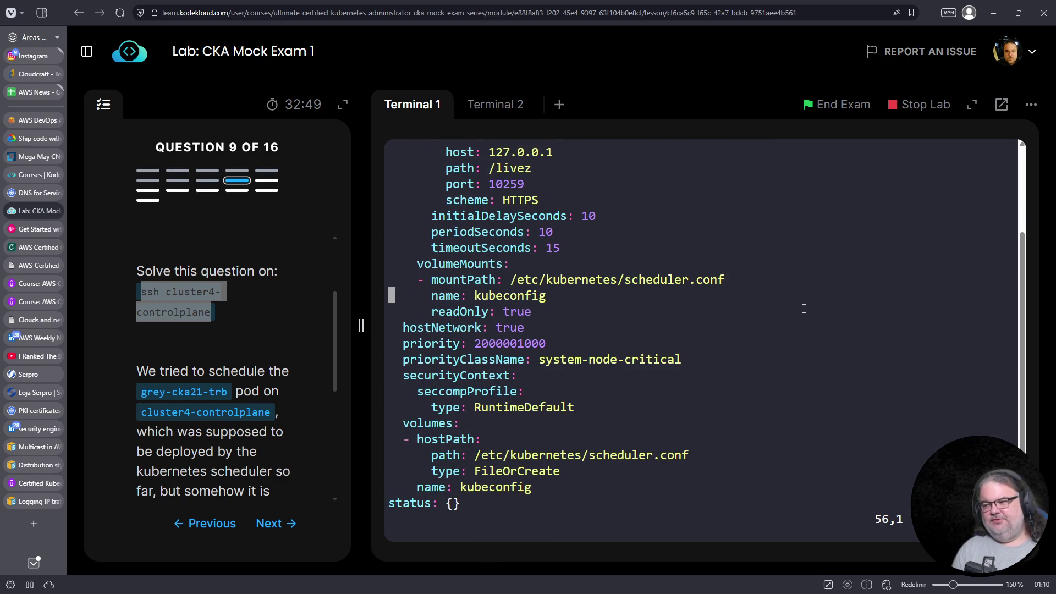
scroll(803, 308, up, 14)
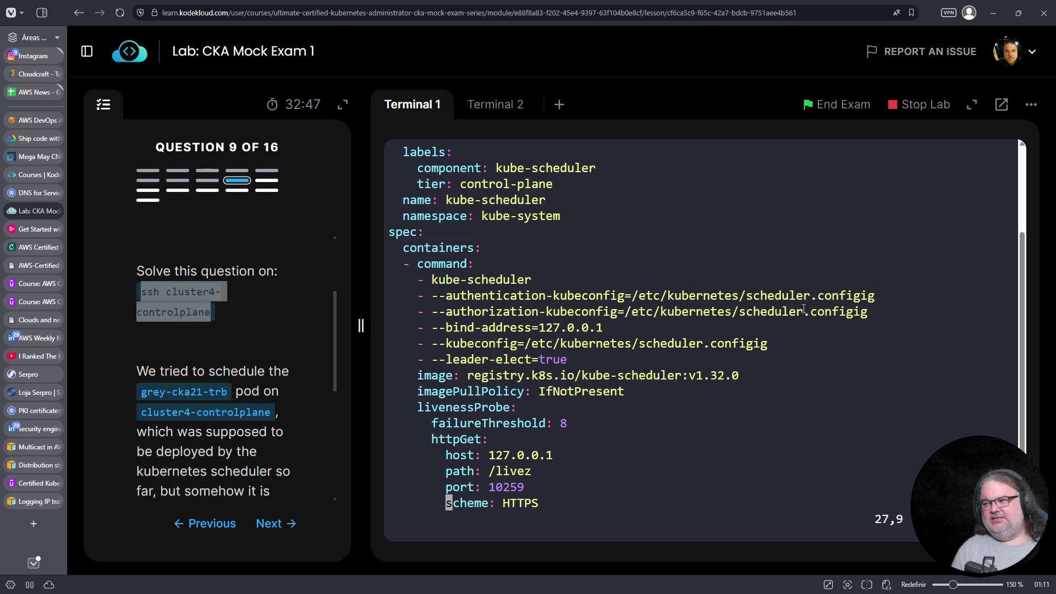
text(:%s###)
key(Left)
key(Left)
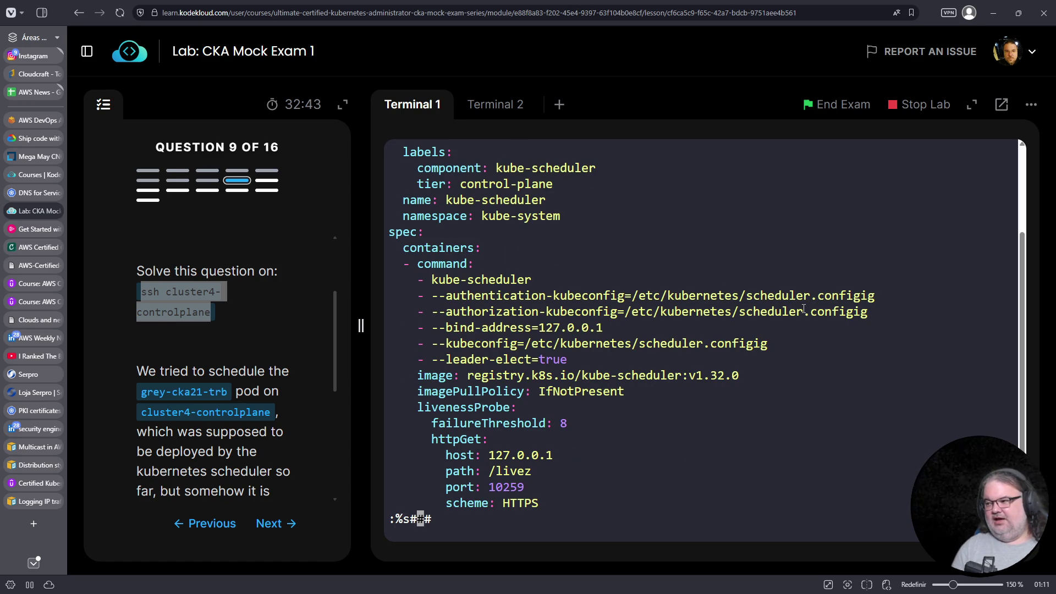
text(configig)
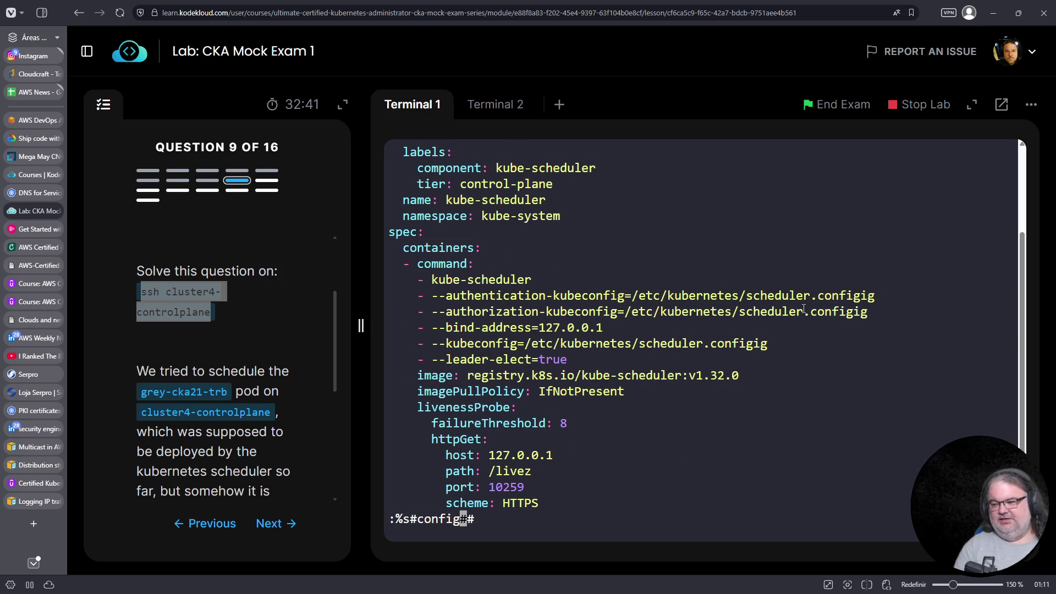
key(Right)
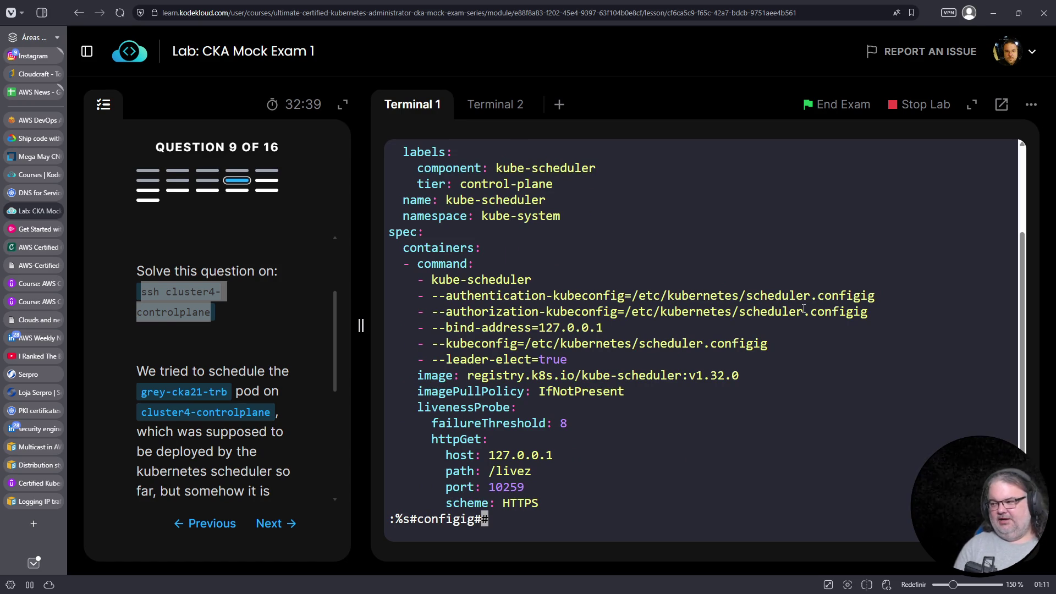
text(conf#g)
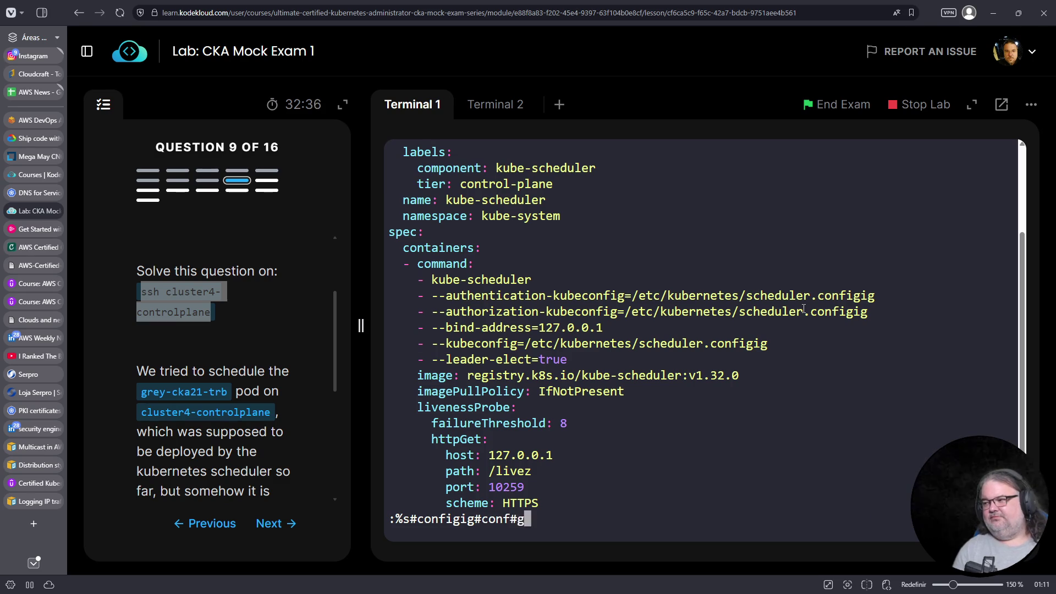
key(Return)
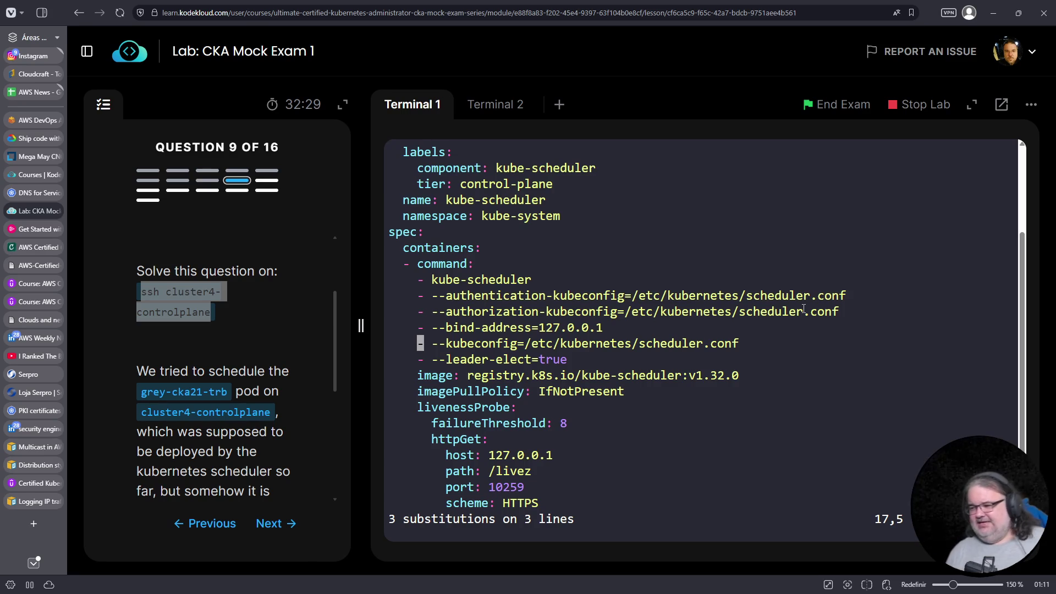
text(:wq)
key(Return)
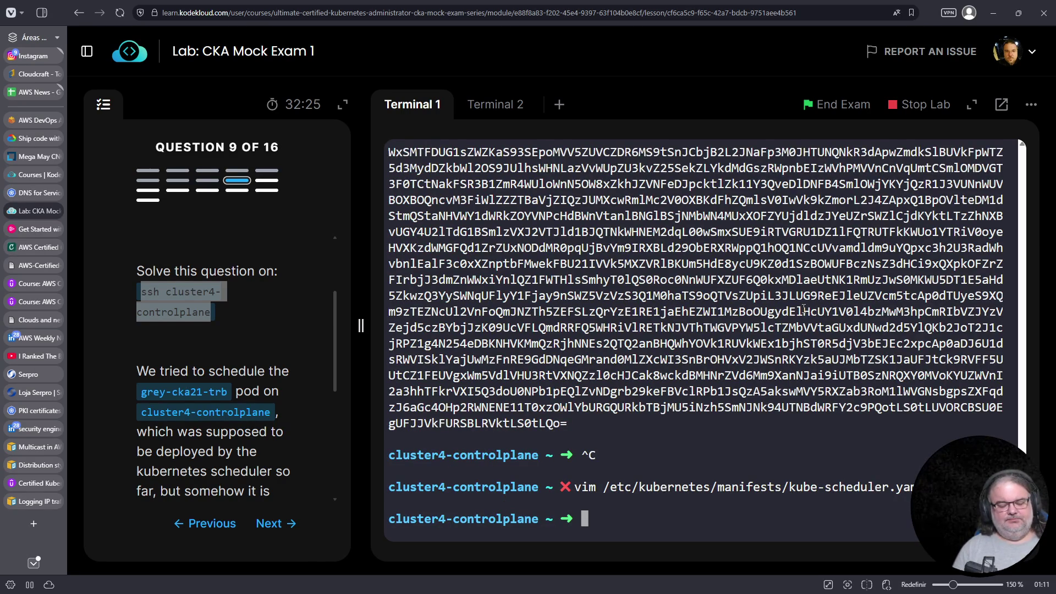
Find the new kube-scheduler container with 'crictl ps -a' and check its logs
text(crictl ps -)
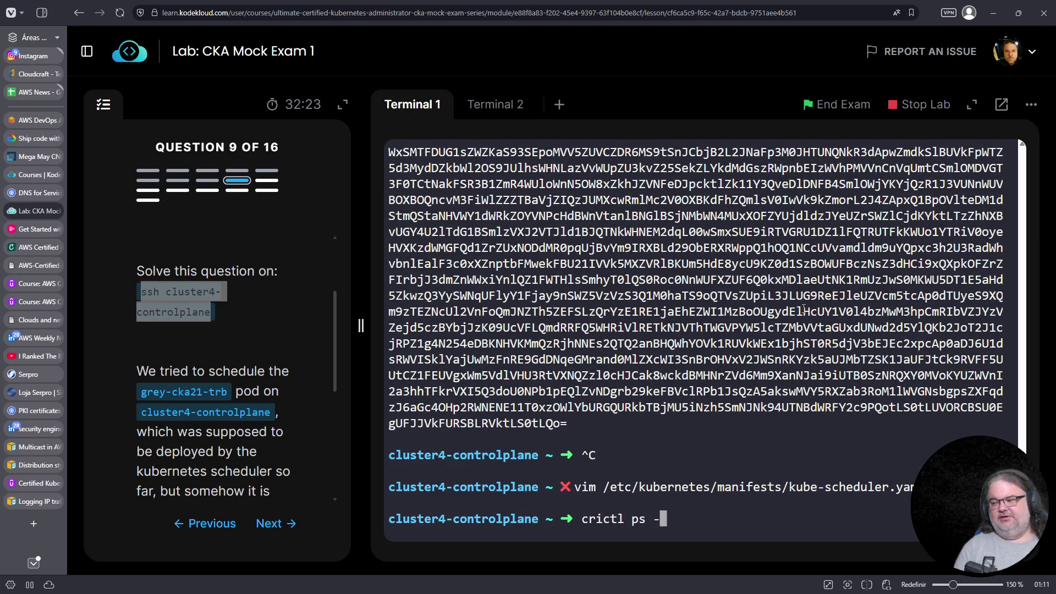
text(a)
key(Return)
scroll(777, 376, up, 7)
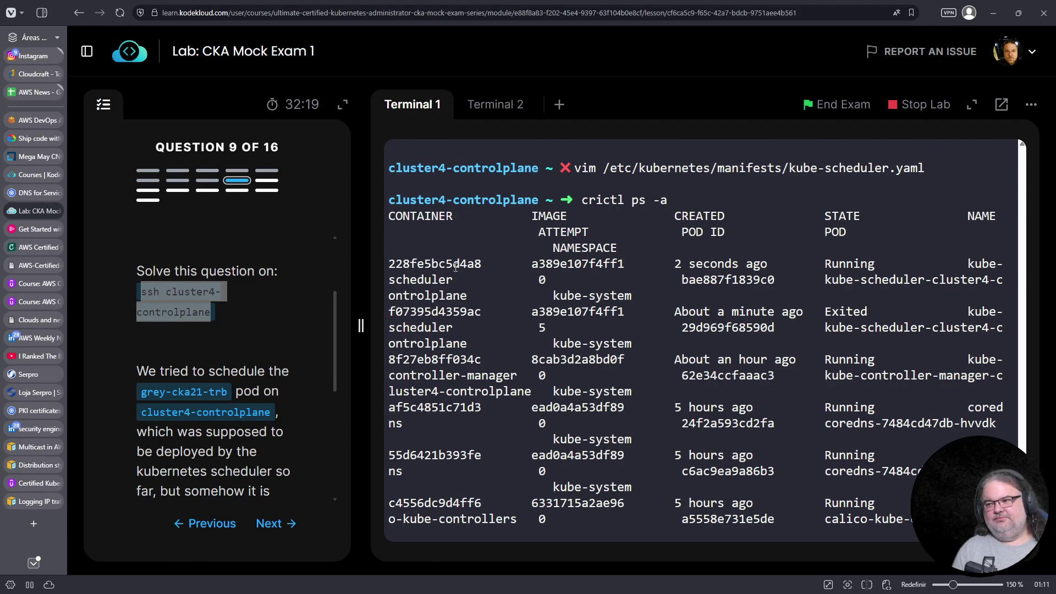
double_click(461, 264)
right_click(448, 255)
click(480, 348)
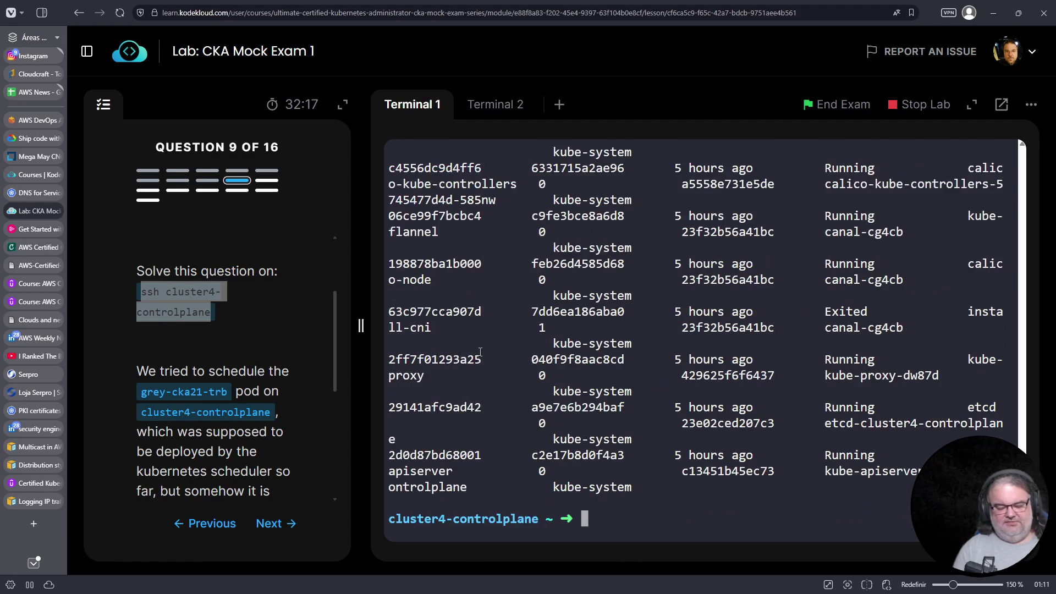
key(ctrl+c)
text(crictl logs)
right_click(550, 377)
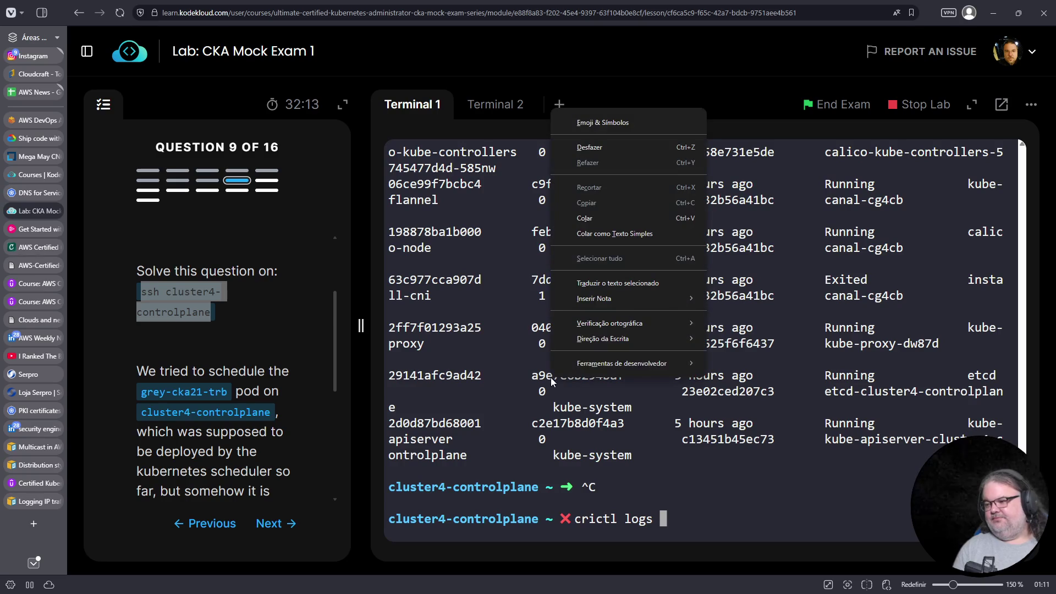
click(663, 221)
key(Return)
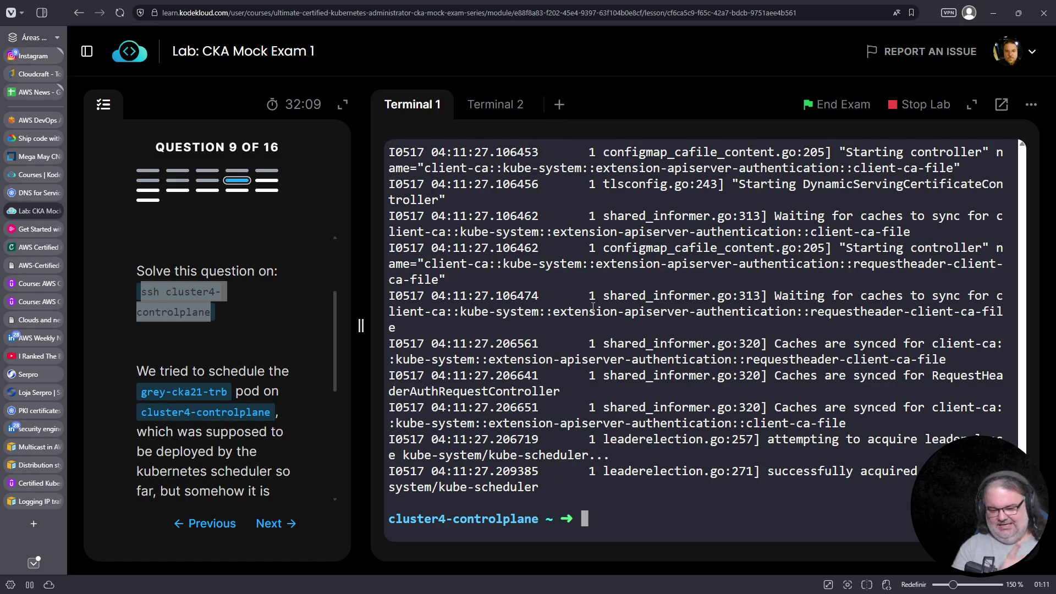
Confirm with 'k get pods' that grey-cka21-trb is now 1/1 Running
key(ctrl+c)
text(k get pods)
key(Return)
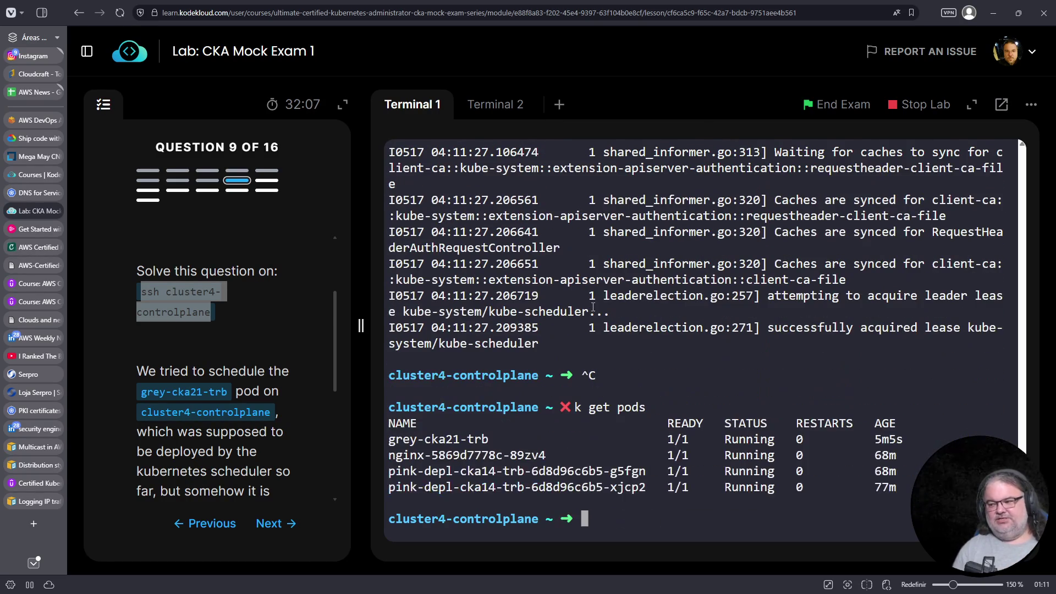
triple_click(606, 438)
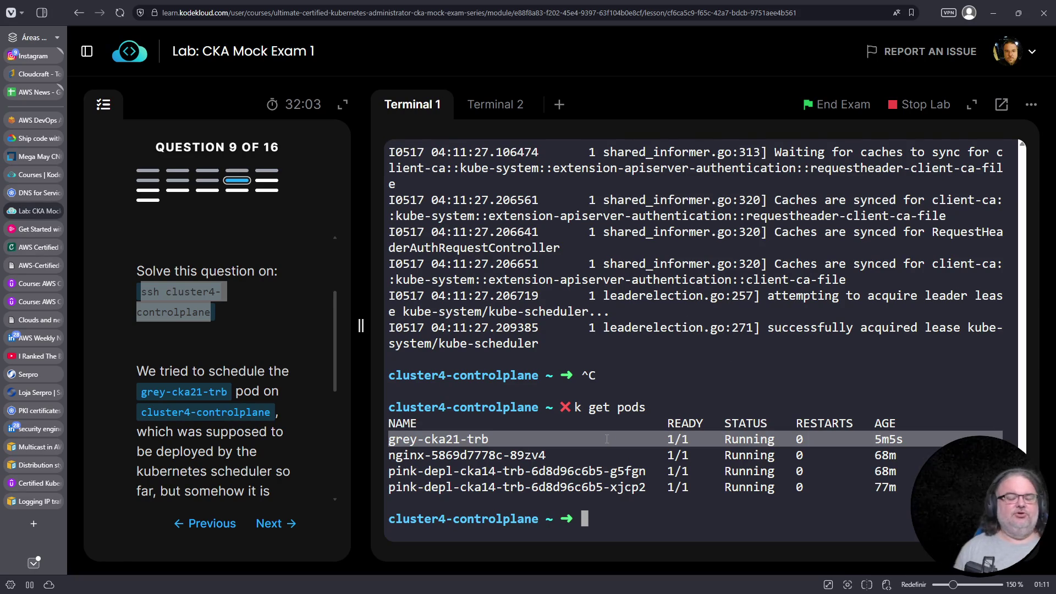
click(724, 379)
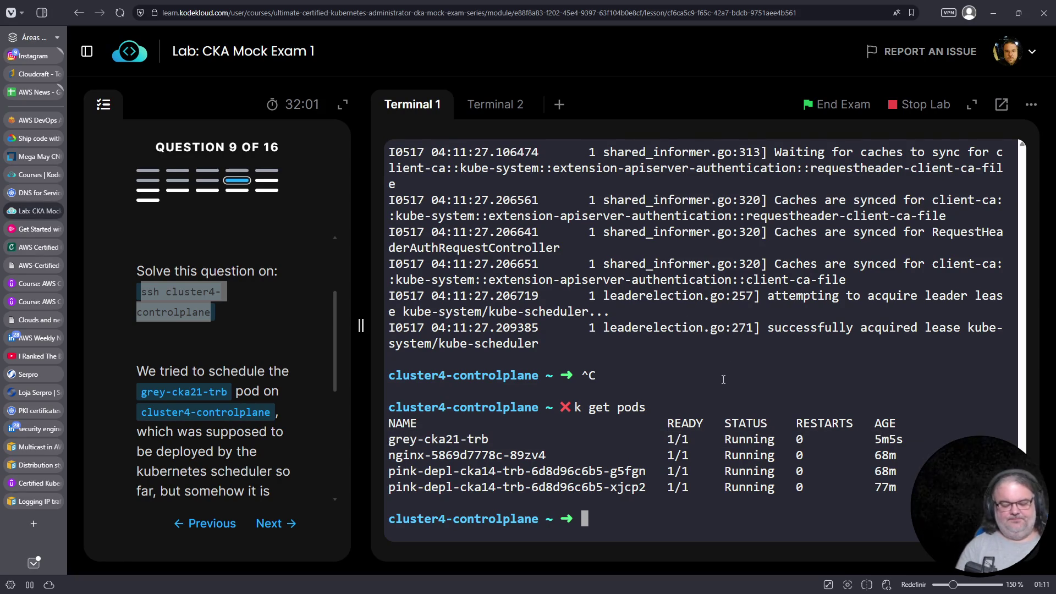
Clear the terminal, log out of cluster4-controlplane, and advance to question 10
key(ctrl+l)
key(ctrl+c)
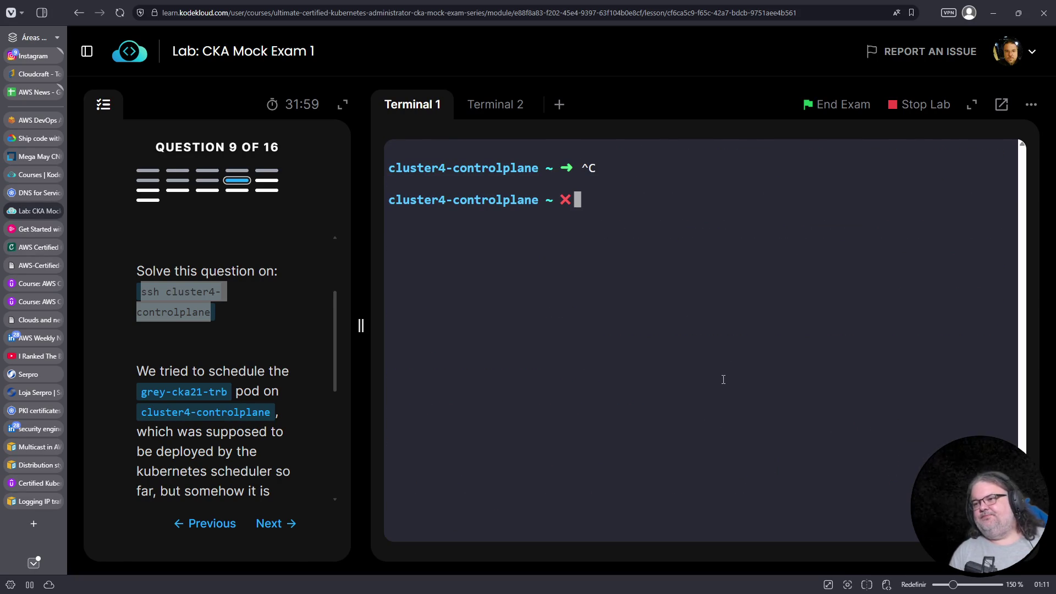
key(ctrl+d)
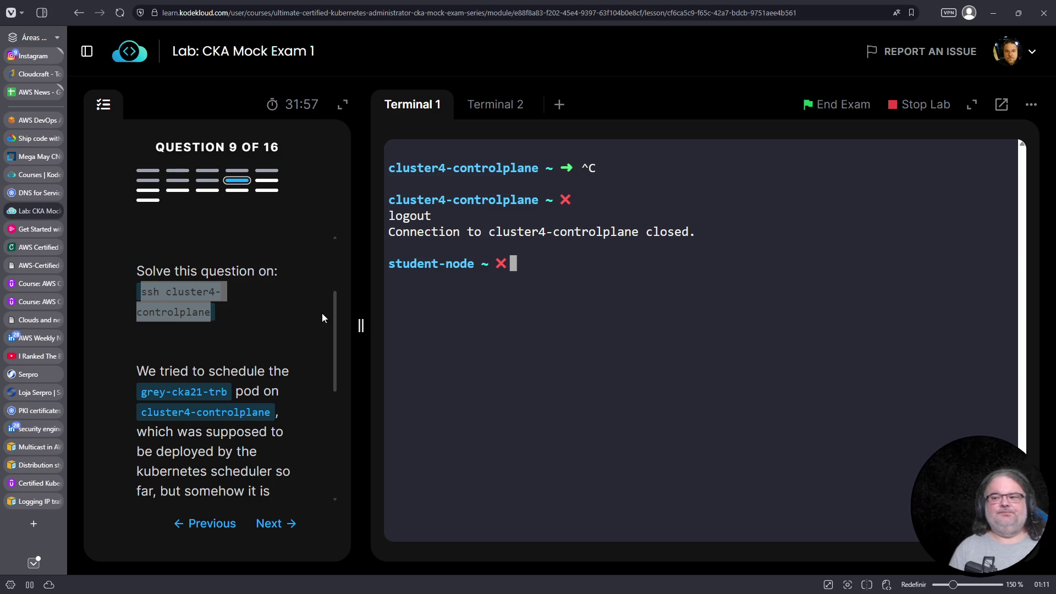
click(275, 527)
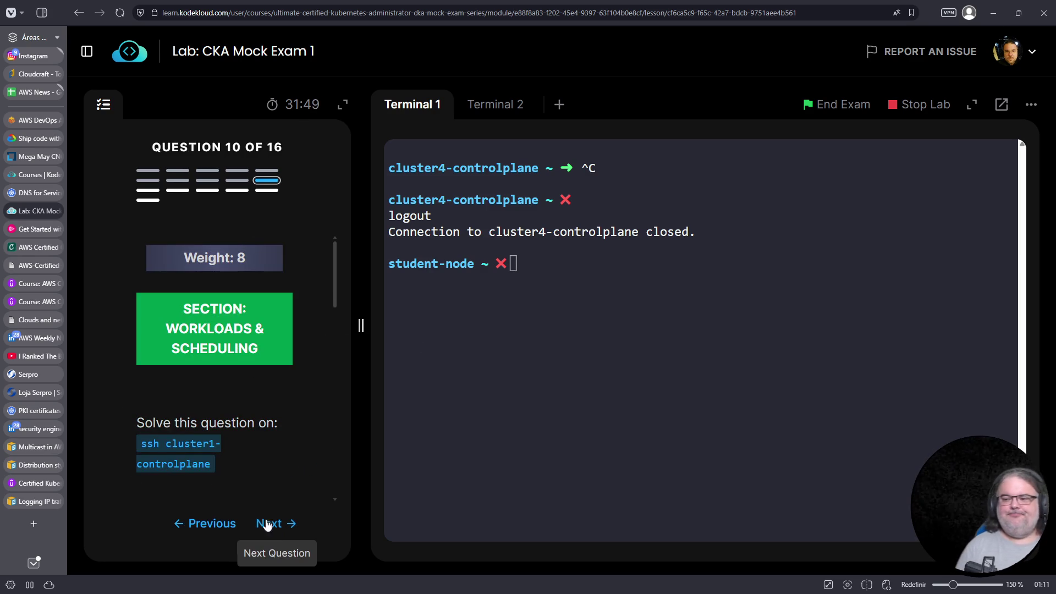
Copy the question's ssh cluster1-controlplane command into the terminal and connect to cluster1-controlplane
scroll(220, 385, down, 3)
drag(140, 280, 212, 299)
right_click(209, 300)
click(209, 311)
right_click(564, 374)
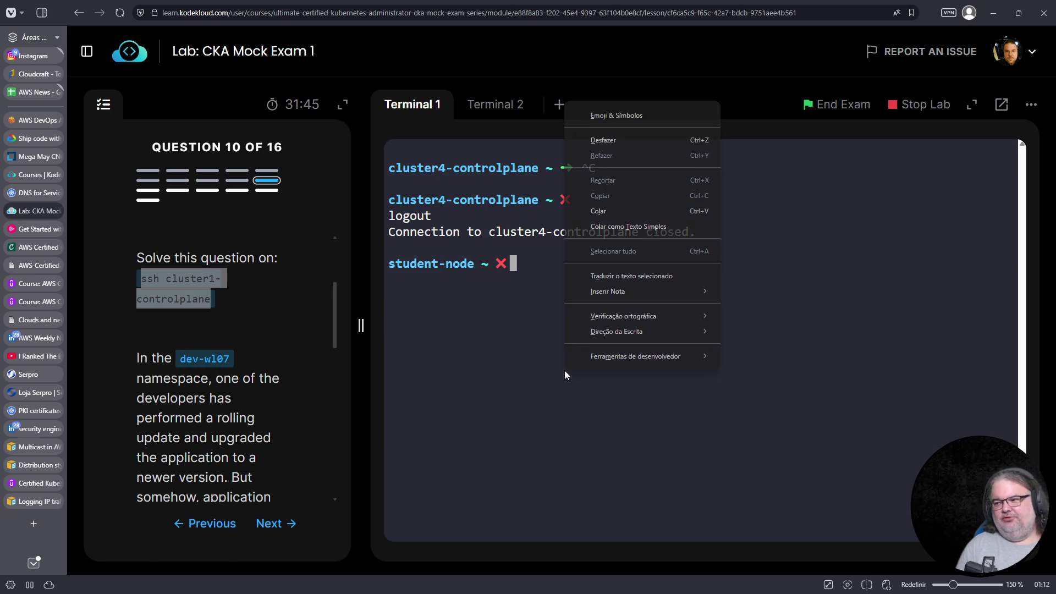
click(605, 212)
key(Return)
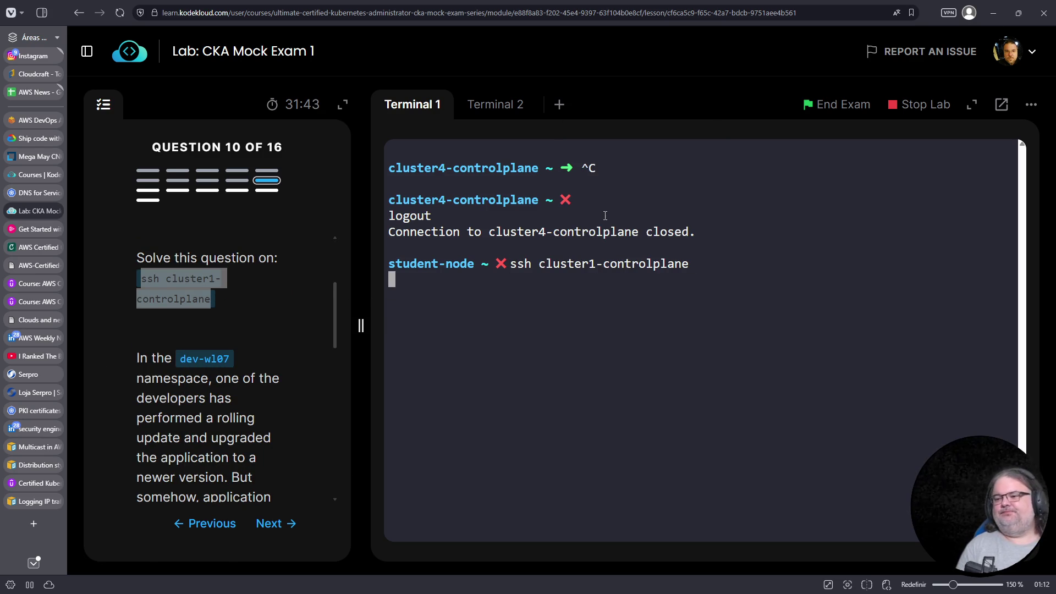
Copy the dev-wl07 namespace name from the question onto the cluster1-controlplane prompt
scroll(247, 348, down, 1)
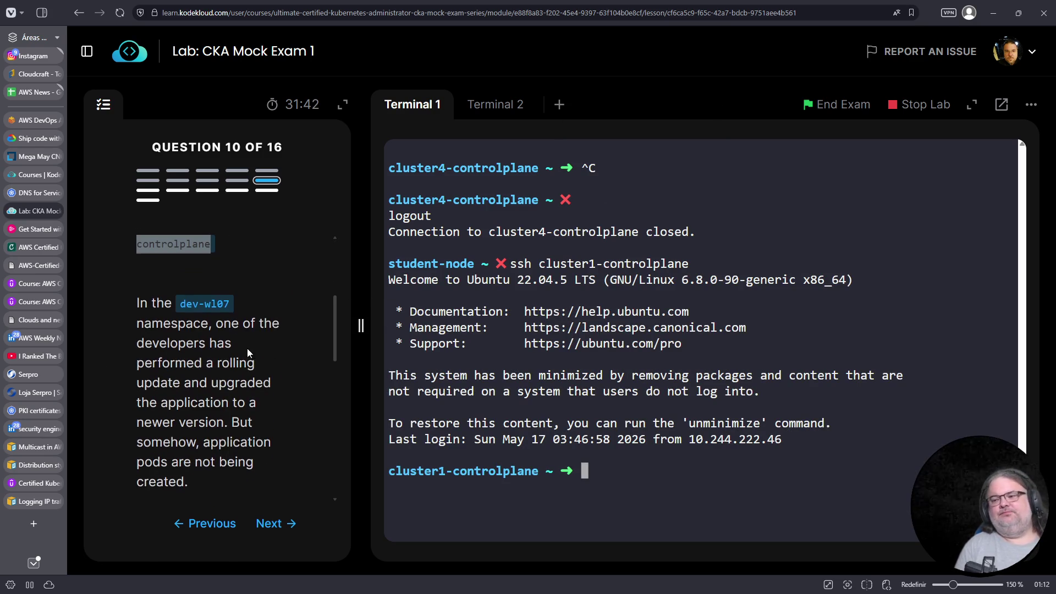
triple_click(201, 307)
click(192, 307)
double_click(180, 306)
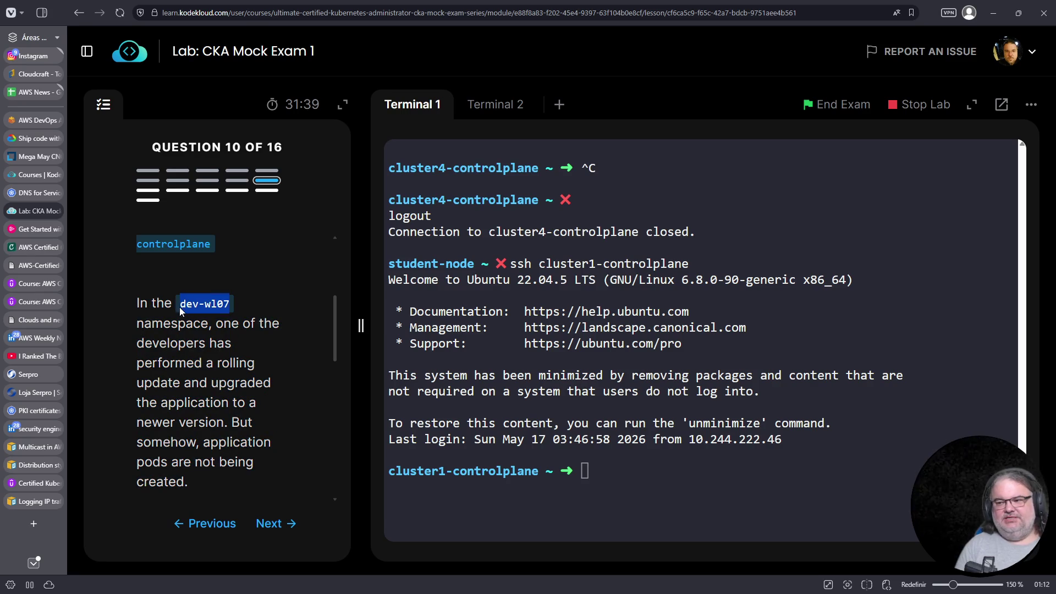
right_click(754, 474)
click(790, 314)
Run kubectl -n dev-wl07 get pods, revealing one webapp-wl07 pod in ImagePullBackOff
key(Home)
text(kubectl -n)
key(End)
text(get pods)
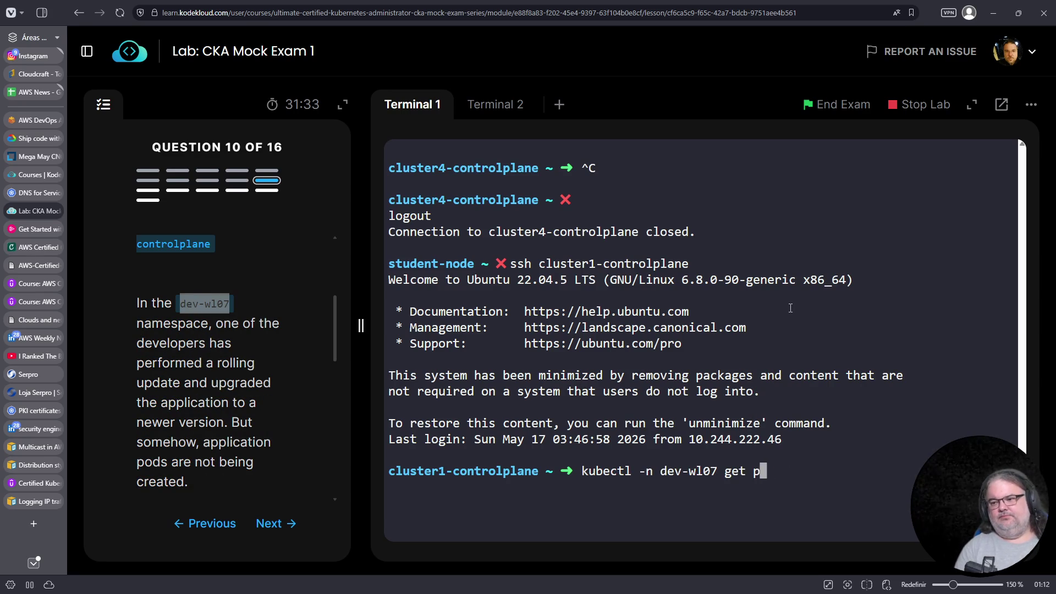
key(Return)
scroll(283, 331, down, 2)
scroll(282, 332, up, 1)
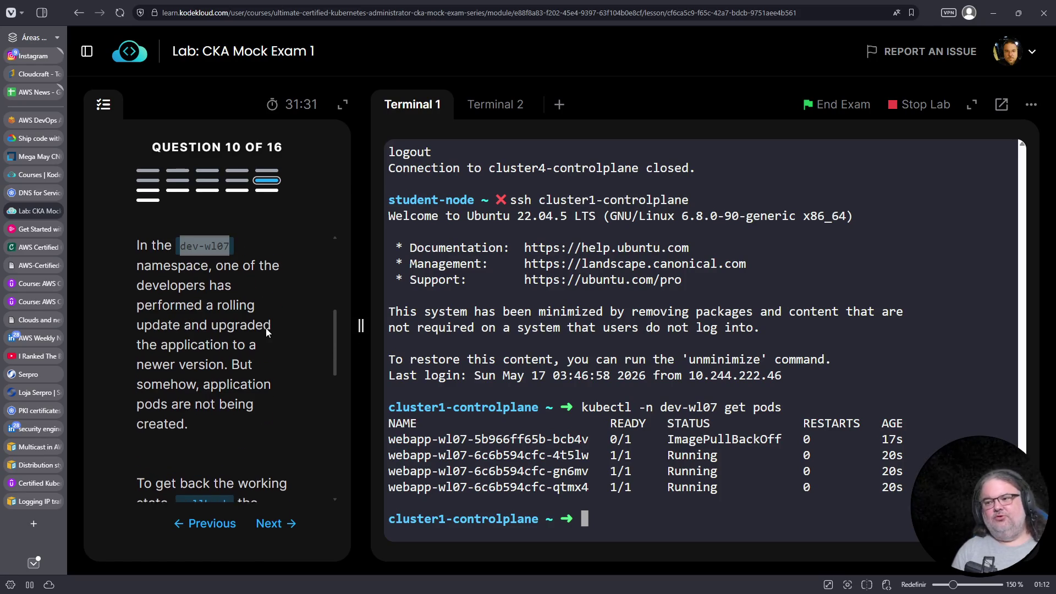
scroll(231, 368, down, 2)
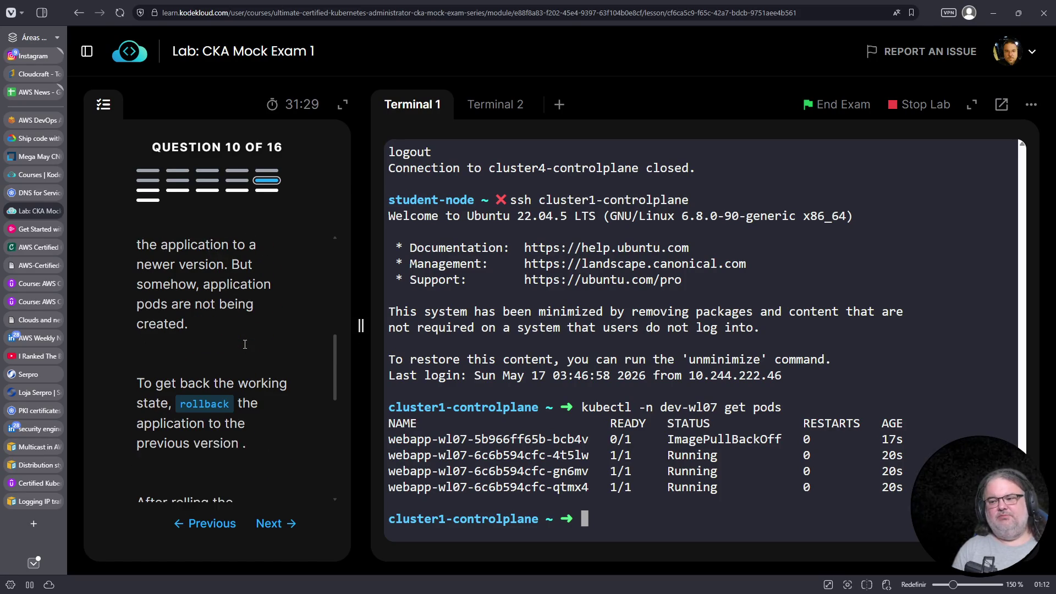
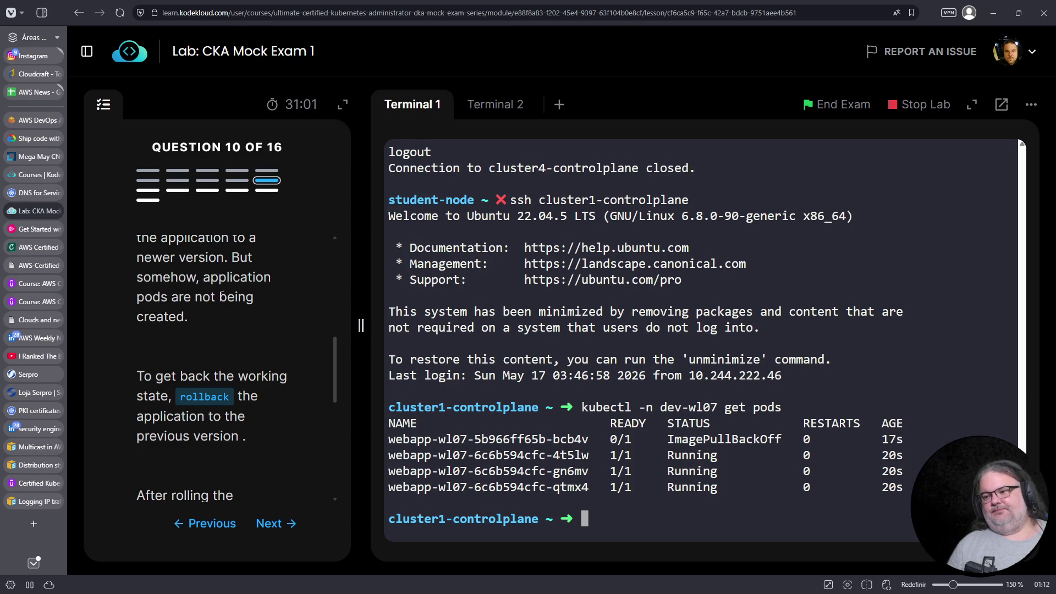
List the rollout history of deploy/webapp-wl07 in dev-wl07, showing revisions 1 and 2
scroll(219, 330, down, 1)
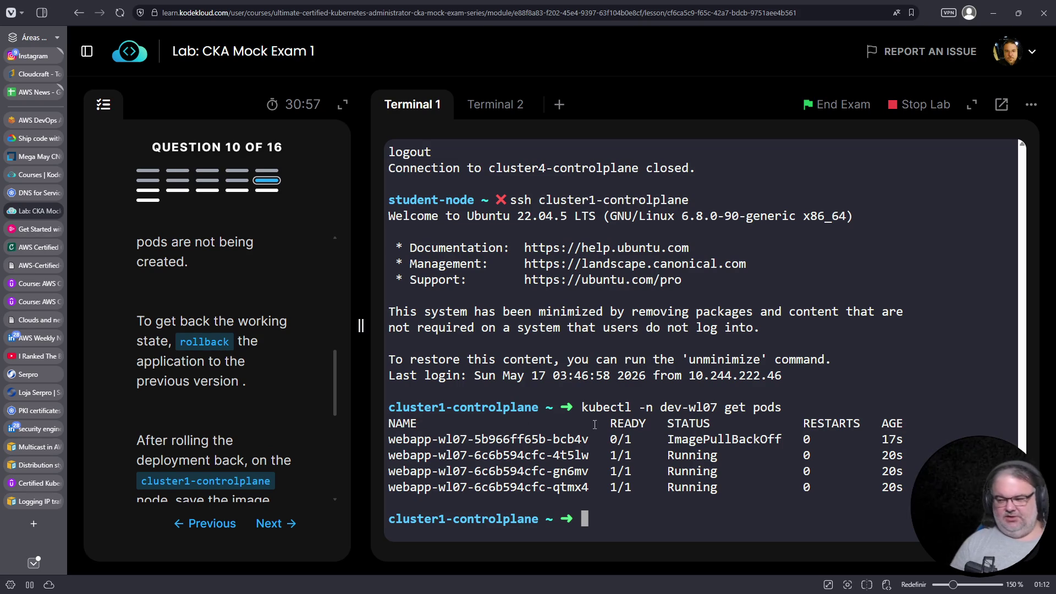
key(Up)
key(BackSpace)
key(BackSpace)
key(BackSpace)
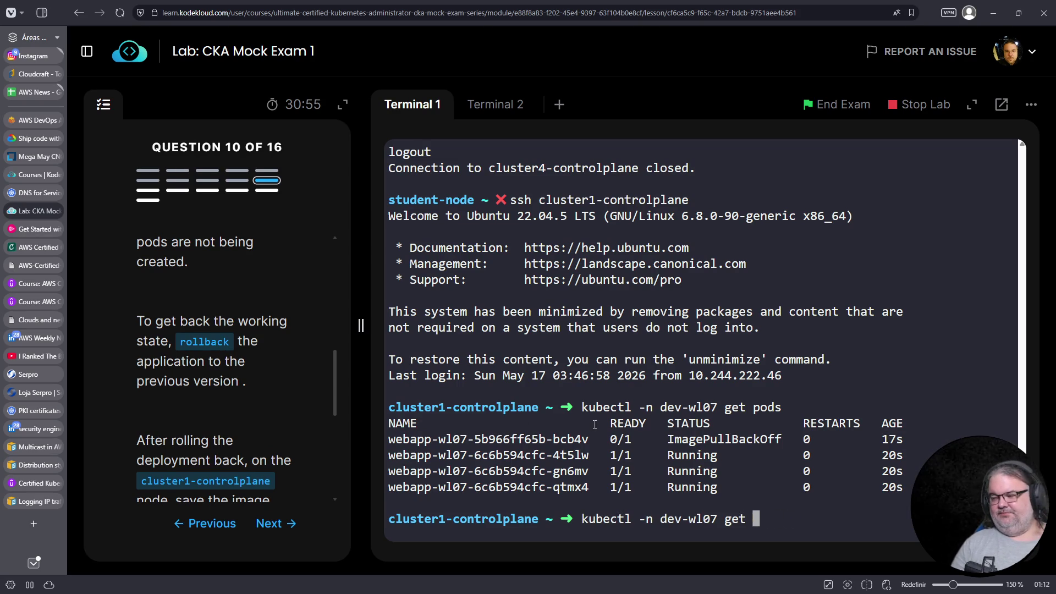
text(rollout history)
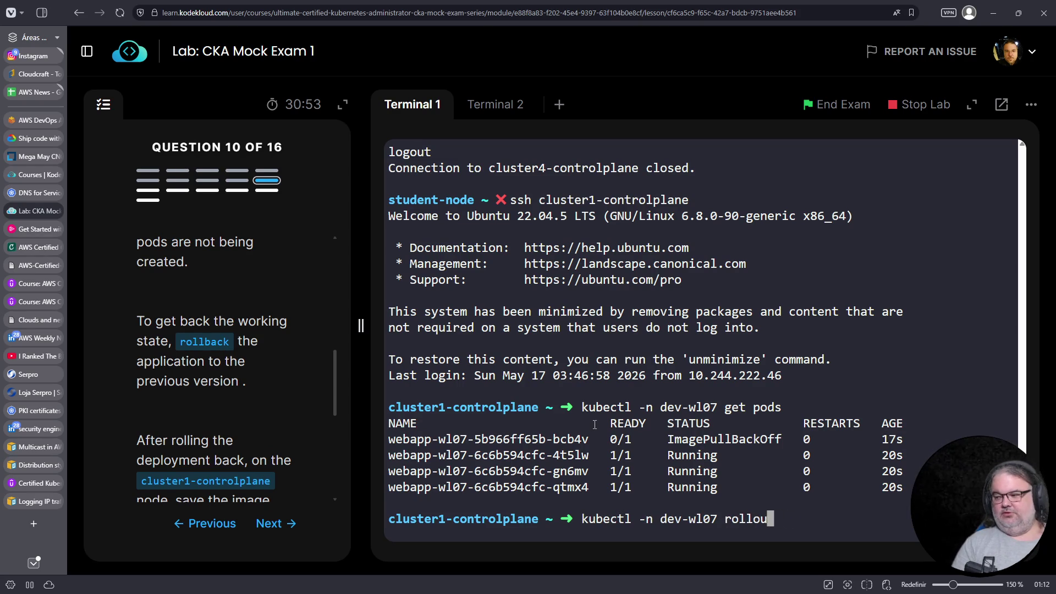
key(Return)
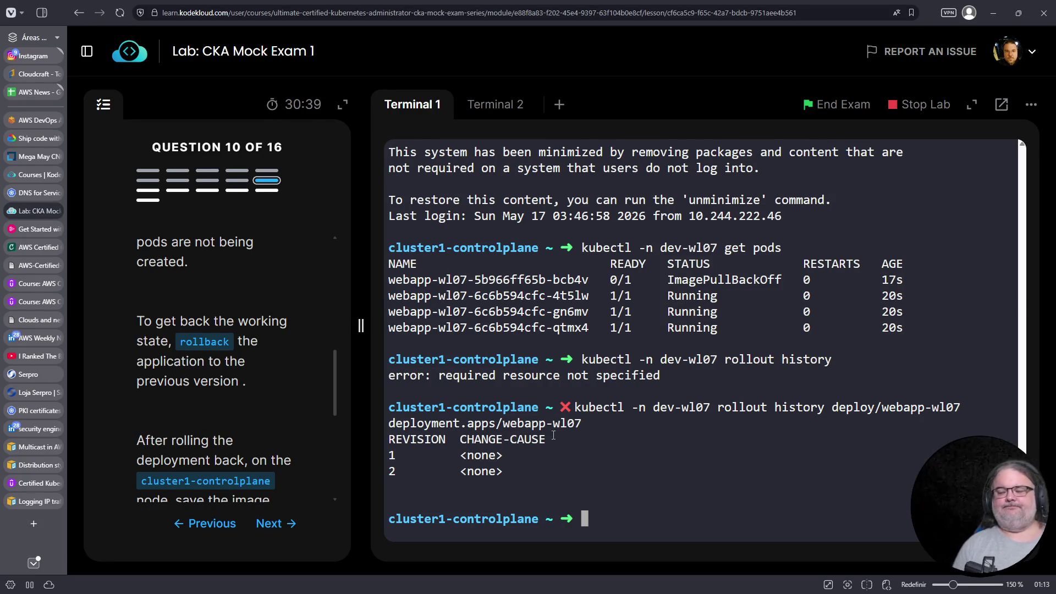
scroll(255, 364, down, 2)
scroll(255, 364, down, 2)
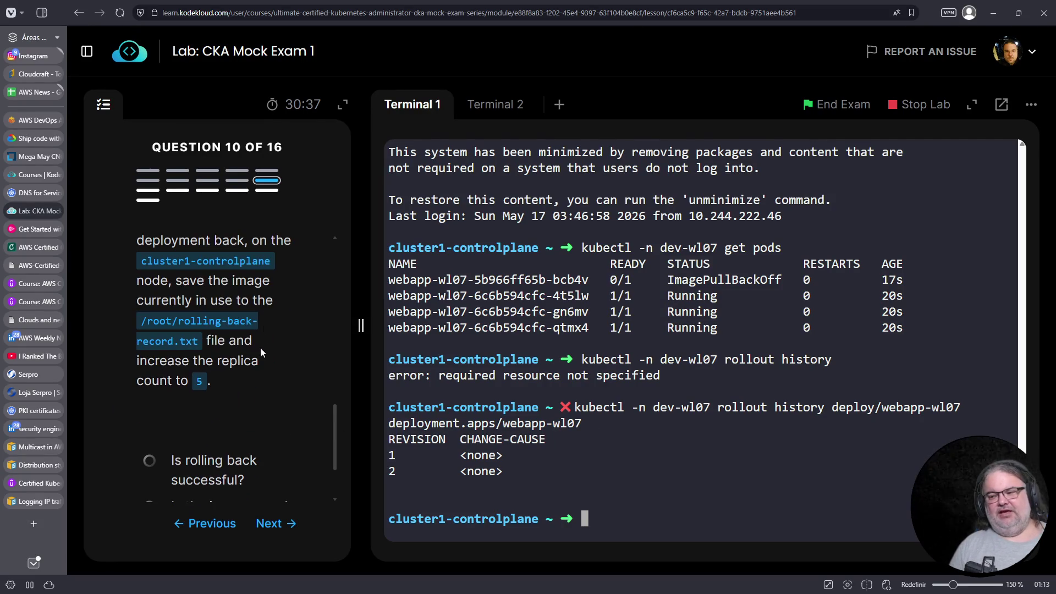
scroll(208, 357, up, 2)
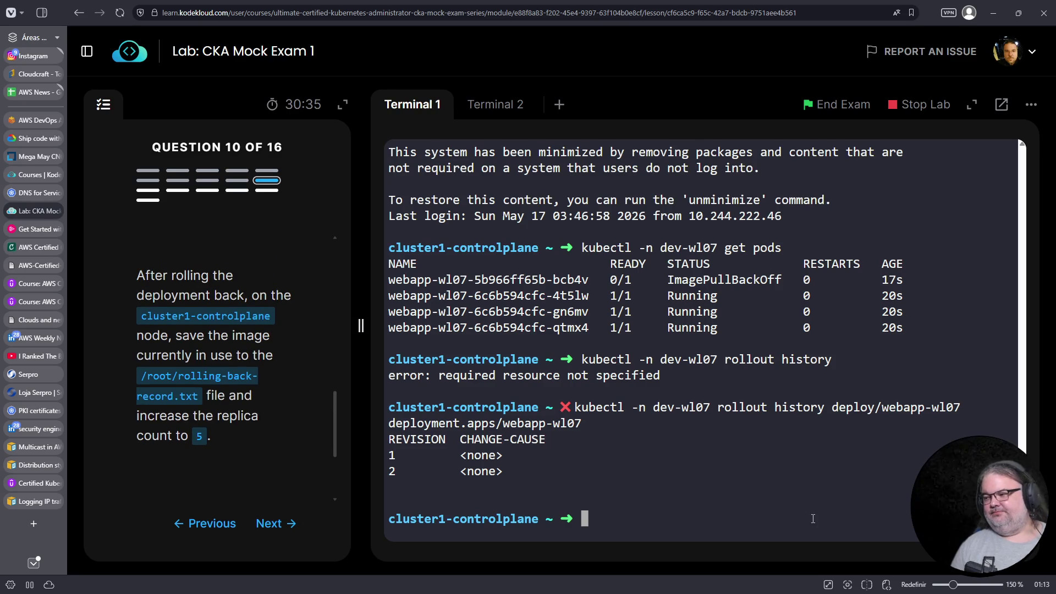
key(Up)
Run kubectl -n dev-wl07 rollout undo deploy/webapp-wl07 to revert to the previous revision
key(Left)
key(Left)
key(Left)
key(Left)
key(Left)
key(Left)
text(undo)
key(Delete)
key(Delete)
key(Delete)
key(Return)
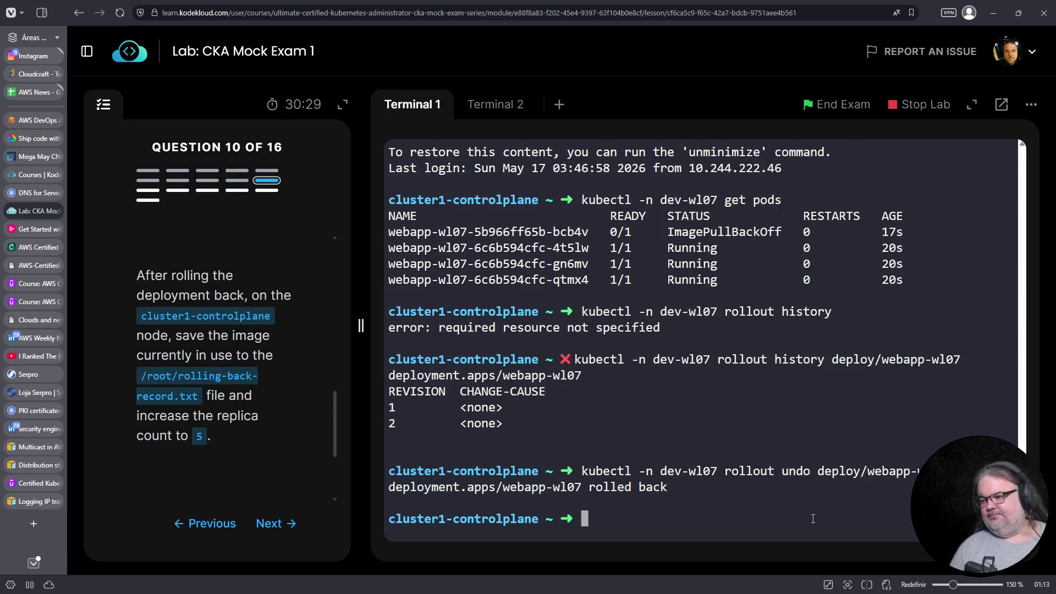
List pods in the default namespace, then in dev-wl07 to check the rollback
text(k get pods)
key(Return)
key(Up)
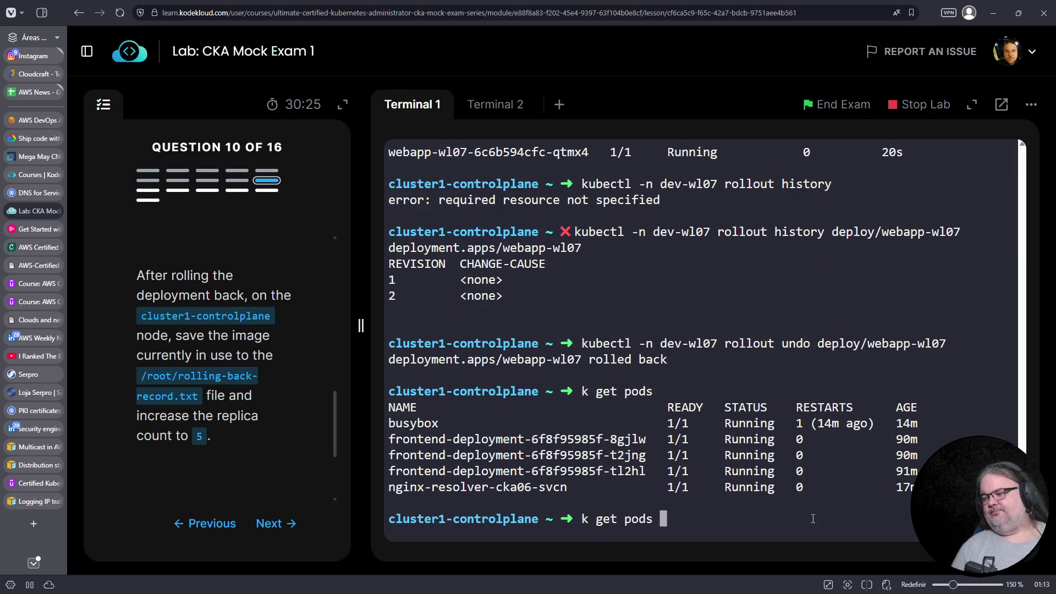
key(Up)
key(Up)
key(Up)
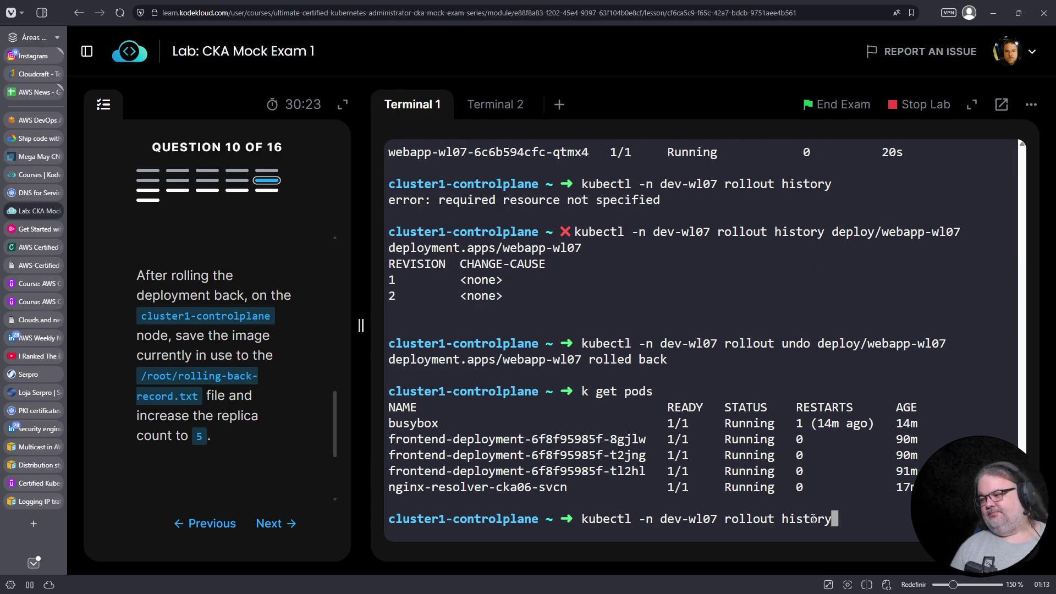
key(Up)
key(Return)
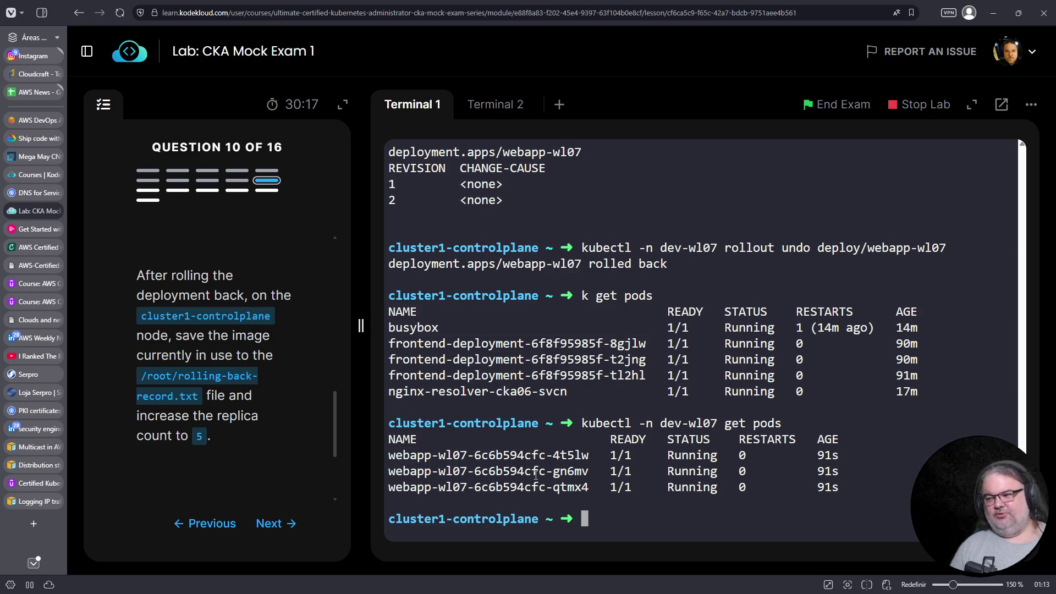
Review the dev-wl07 pod list, selecting the failing pod's template hash
scroll(493, 290, up, 5)
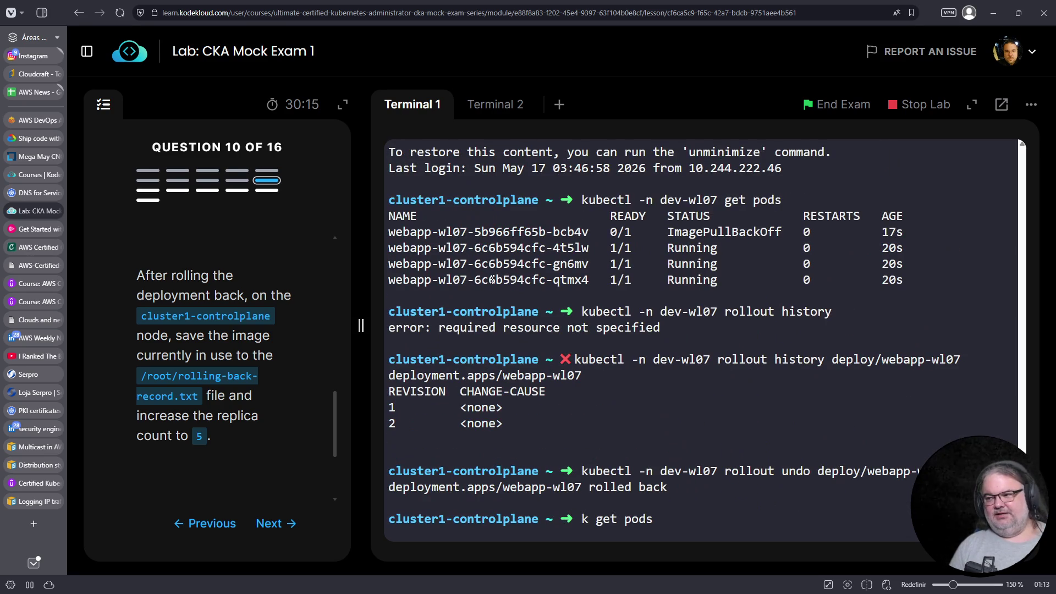
drag(474, 232, 589, 233)
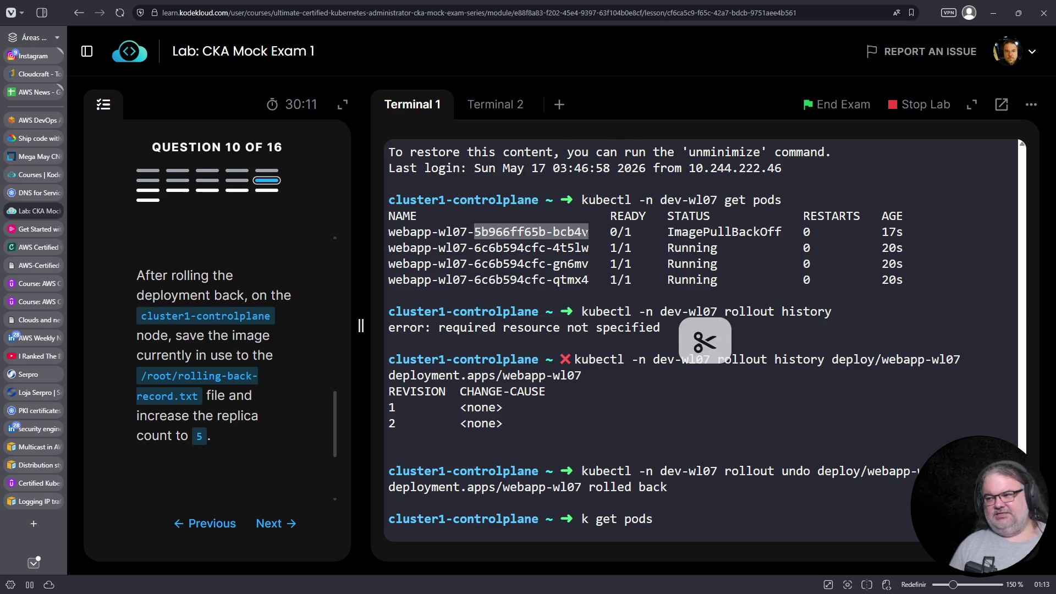
scroll(566, 394, down, 5)
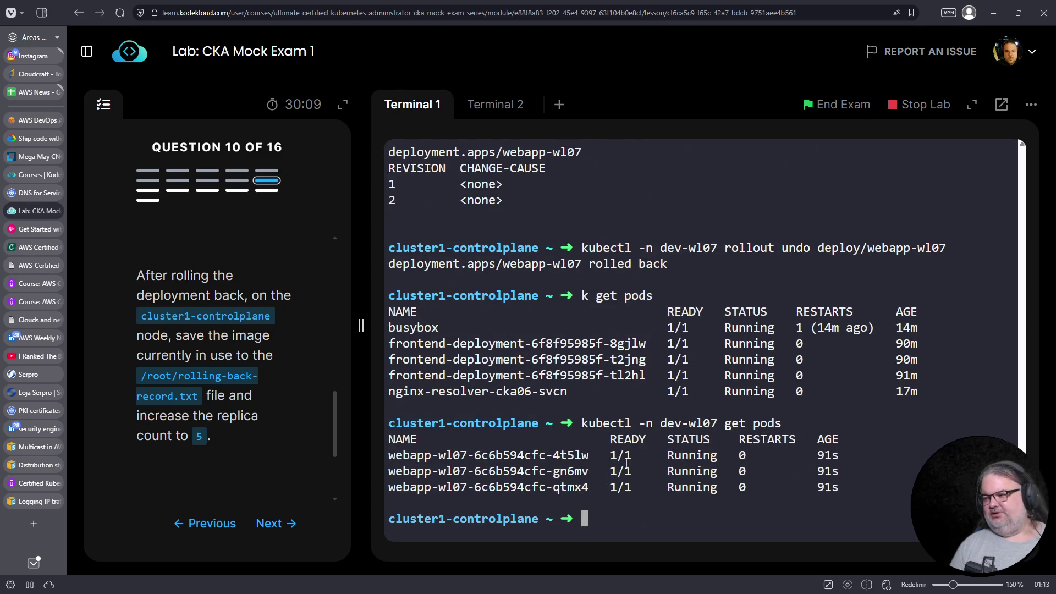
scroll(627, 465, up, 3)
scroll(684, 471, down, 1)
scroll(684, 471, down, 2)
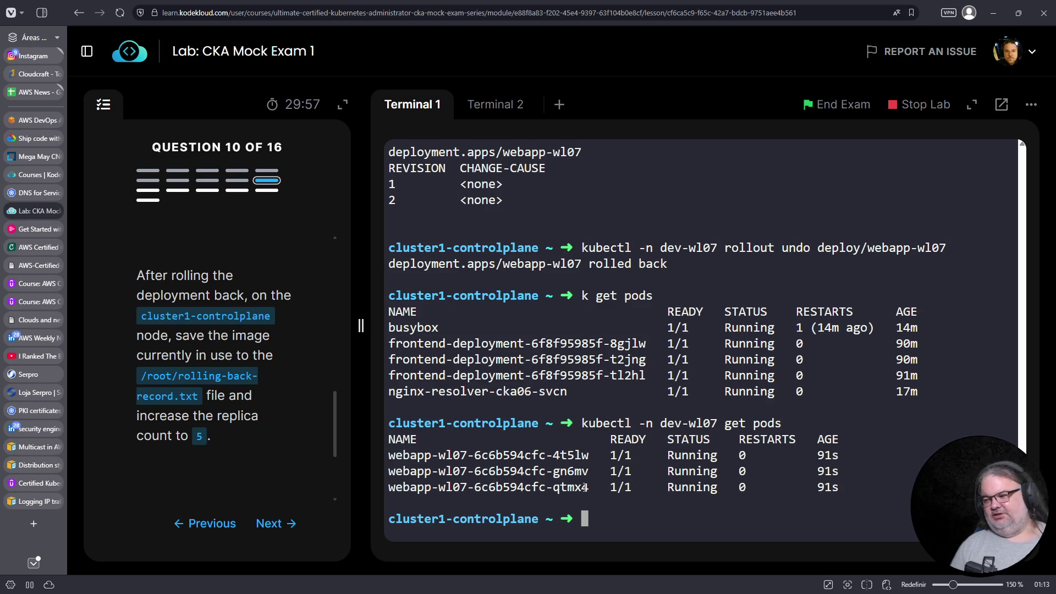
key(Up)
Scale deploy/webapp-wl07 in dev-wl07 to 5 replicas, correcting the resource reference
key(BackSpace)
key(BackSpace)
key(BackSpace)
key(BackSpace)
key(BackSpace)
text(scale webapl)
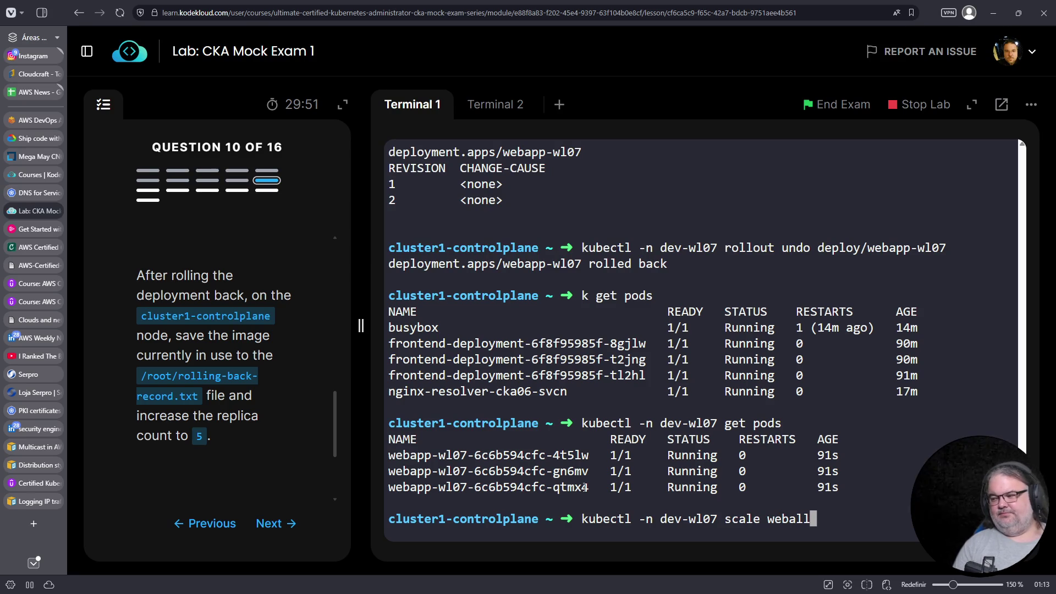
key(BackSpace)
key(BackSpace)
text(pp-wl07 --replic)
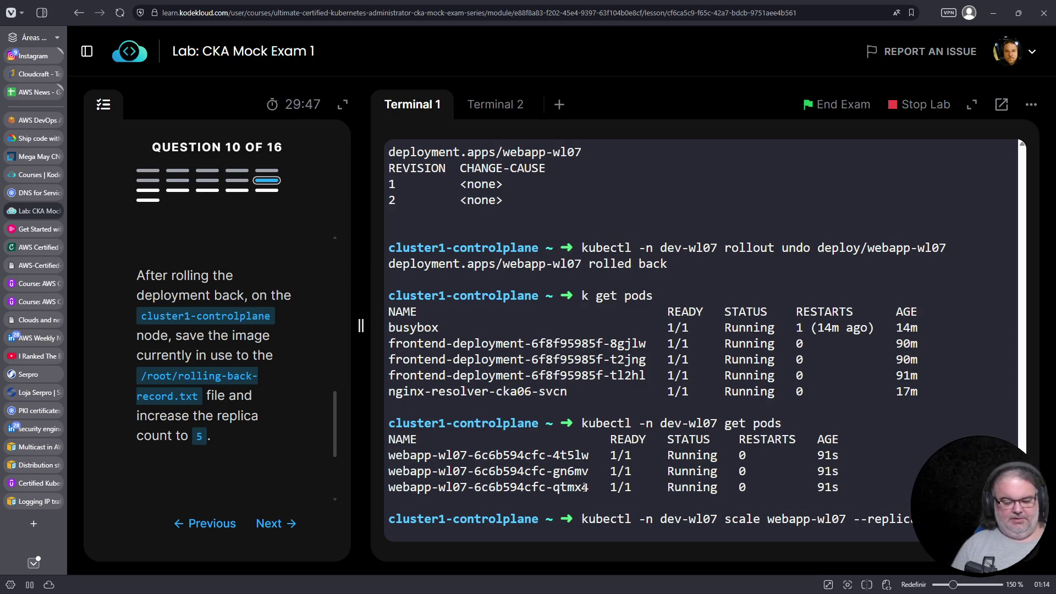
key(Return)
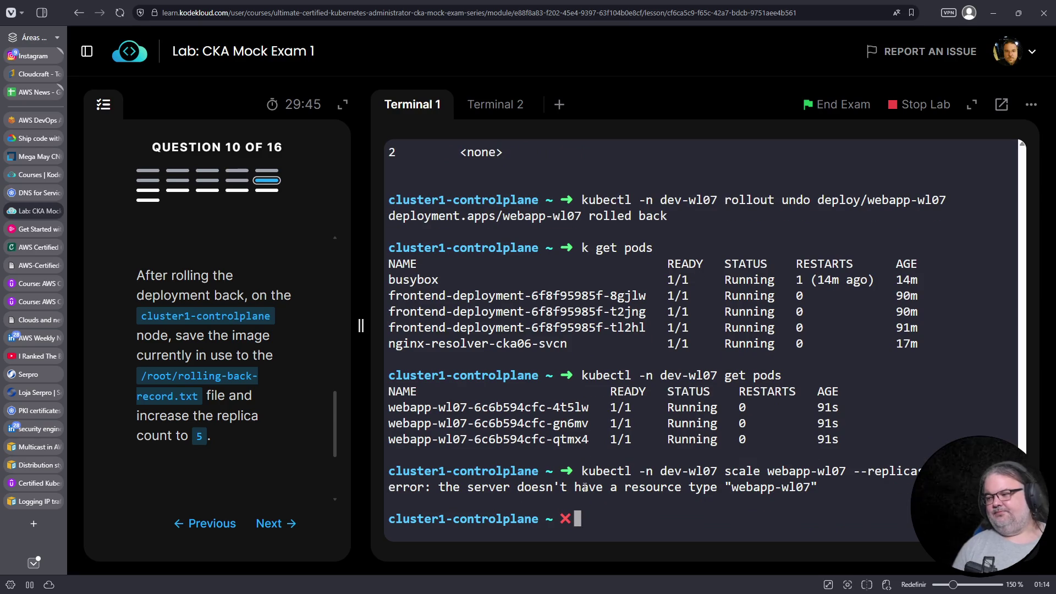
key(Up)
key(Left)
key(Left)
key(Left)
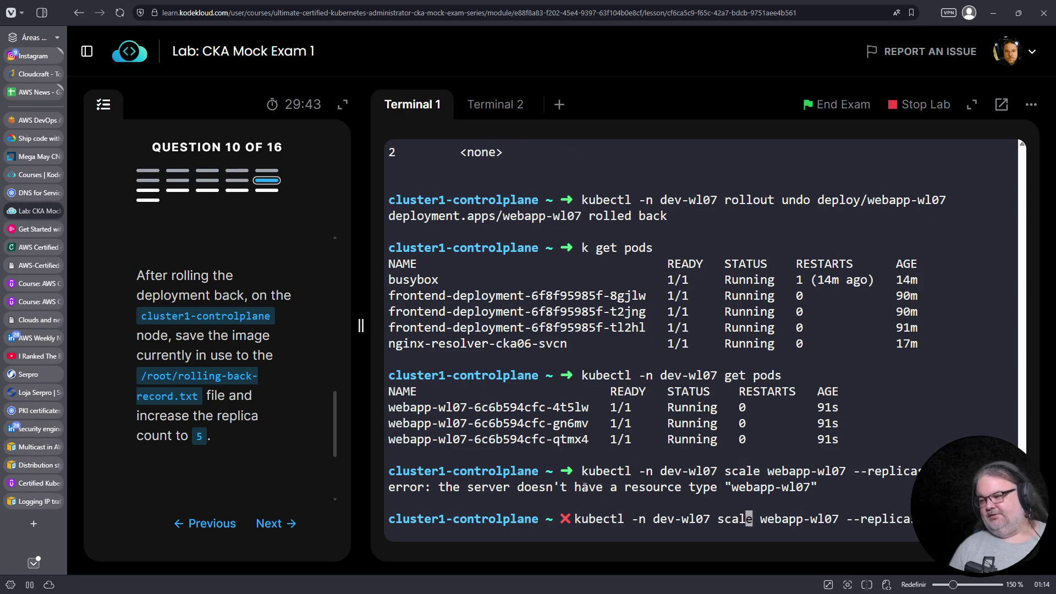
key(Right)
key(Right)
text(deploy/)
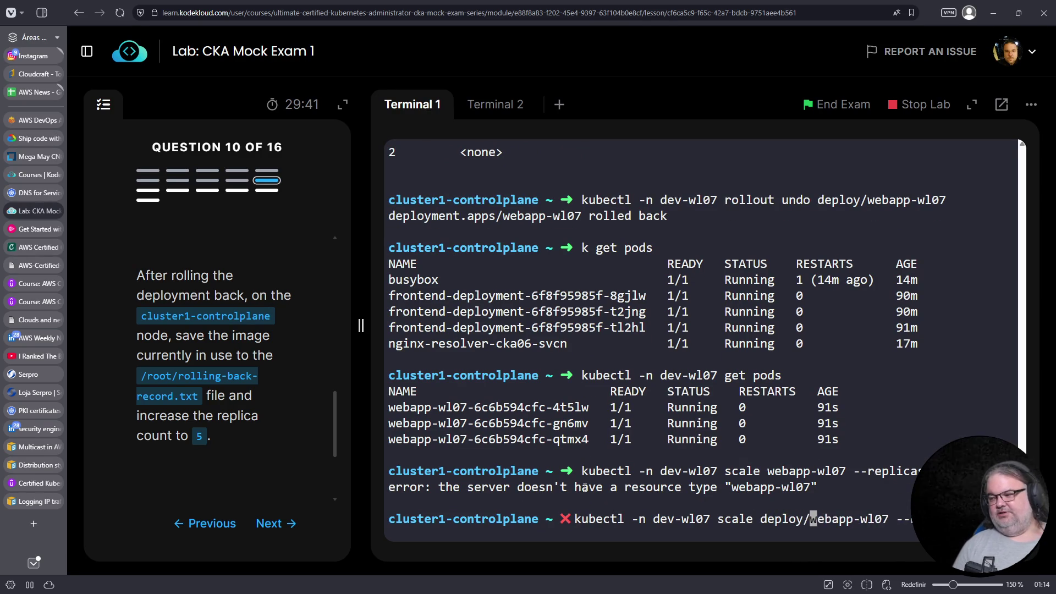
key(Return)
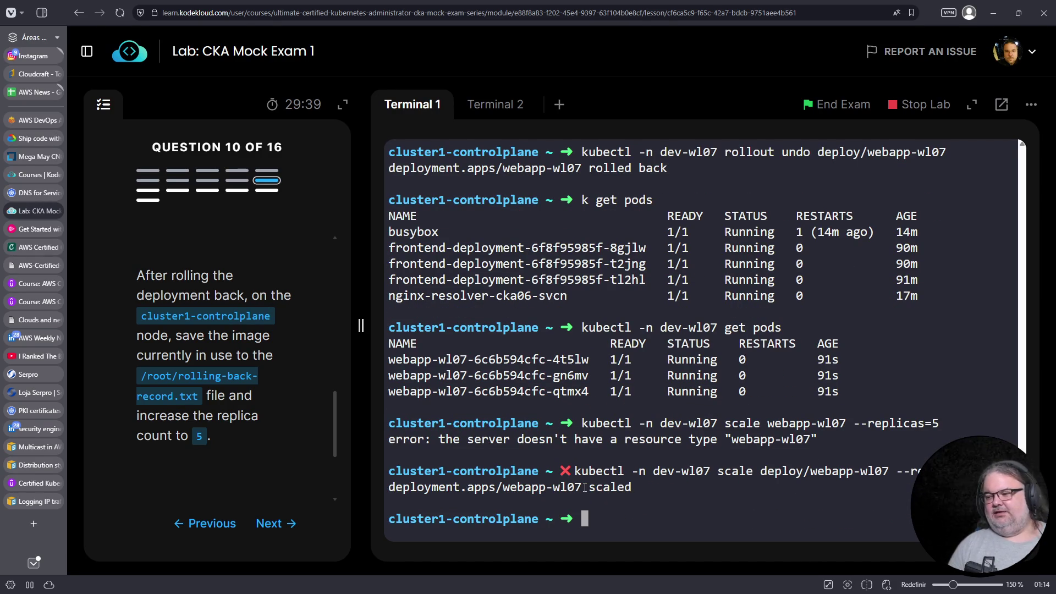
Print webapp-wl07's deployment YAML to confirm 5 ready and available replicas
key(Up)
key(Up)
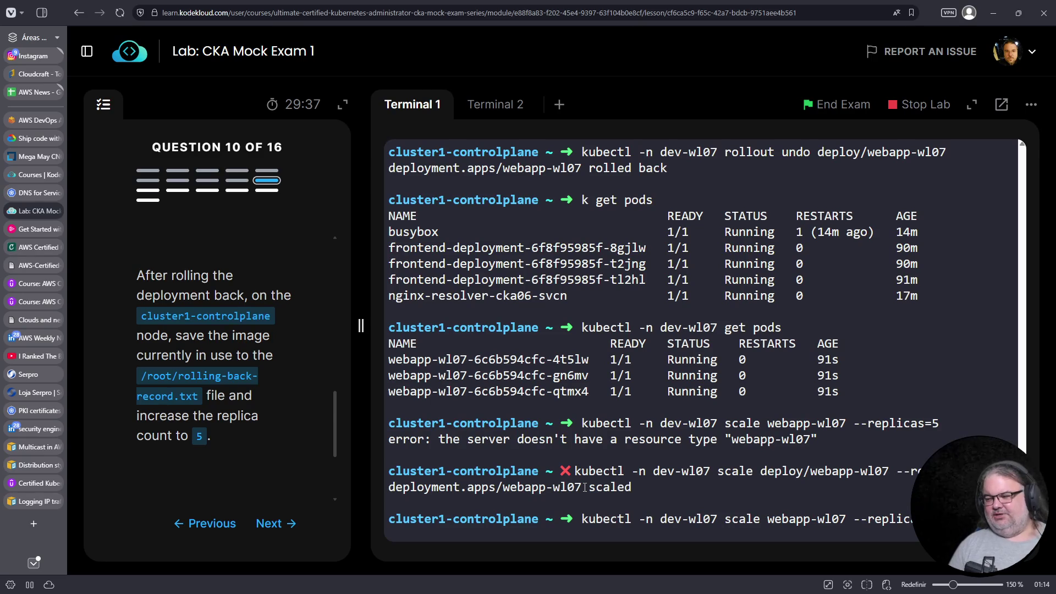
key(ctrl+a)
key(ctrl+Right)
key(ctrl+Right)
key(ctrl+Right)
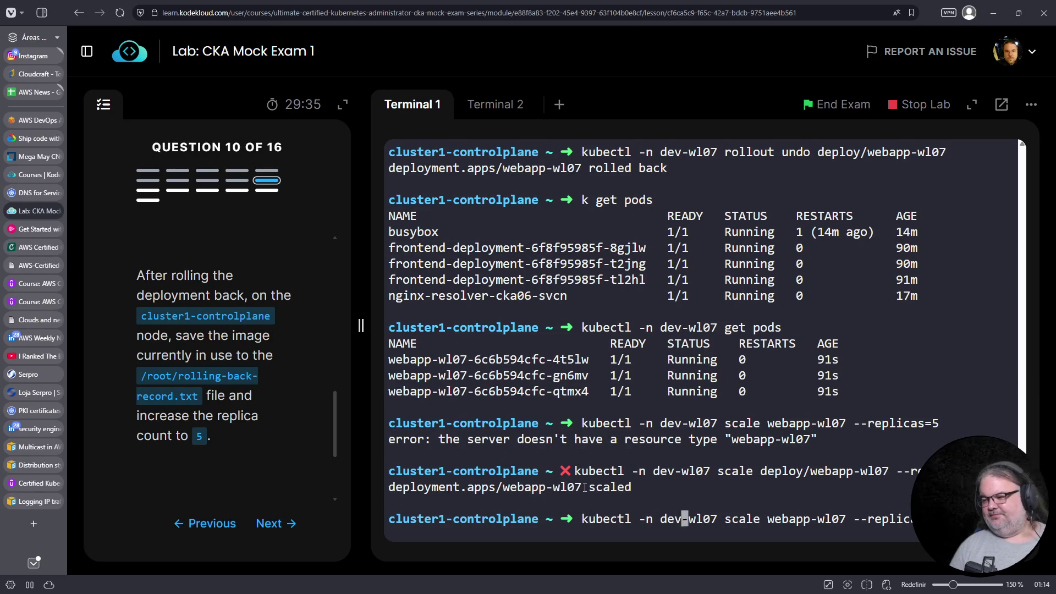
text(get deploy)
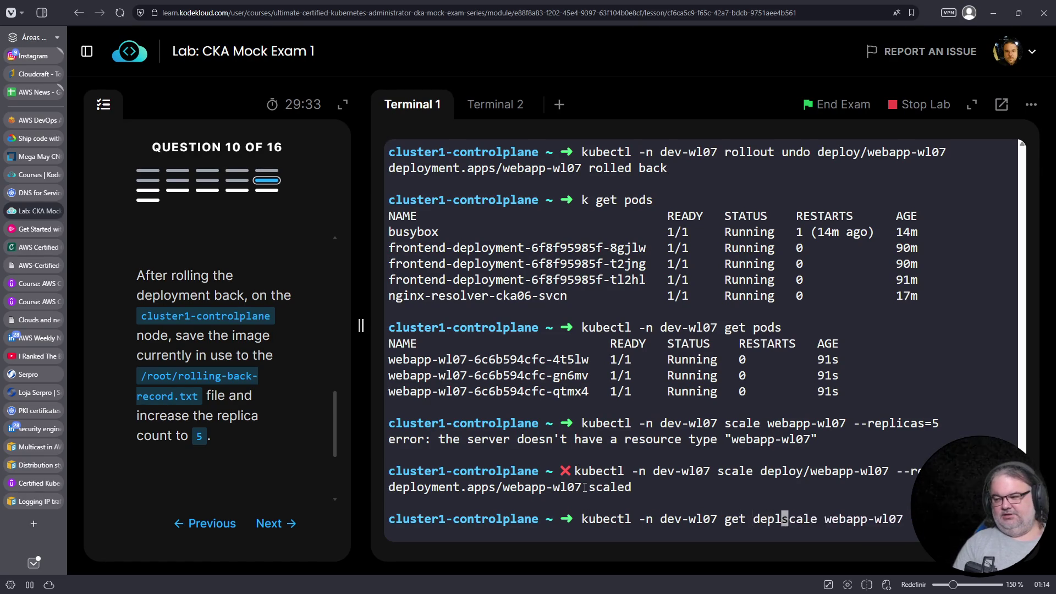
key(Delete)
key(Delete)
key(Delete)
key(BackSpace)
key(BackSpace)
key(BackSpace)
text(o )
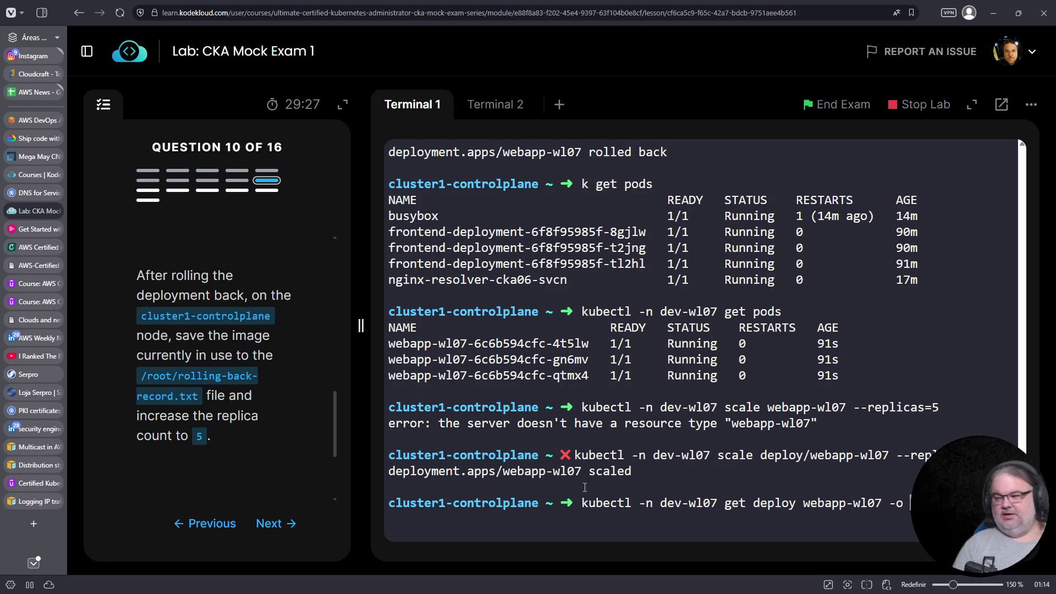
text(yaml)
key(Return)
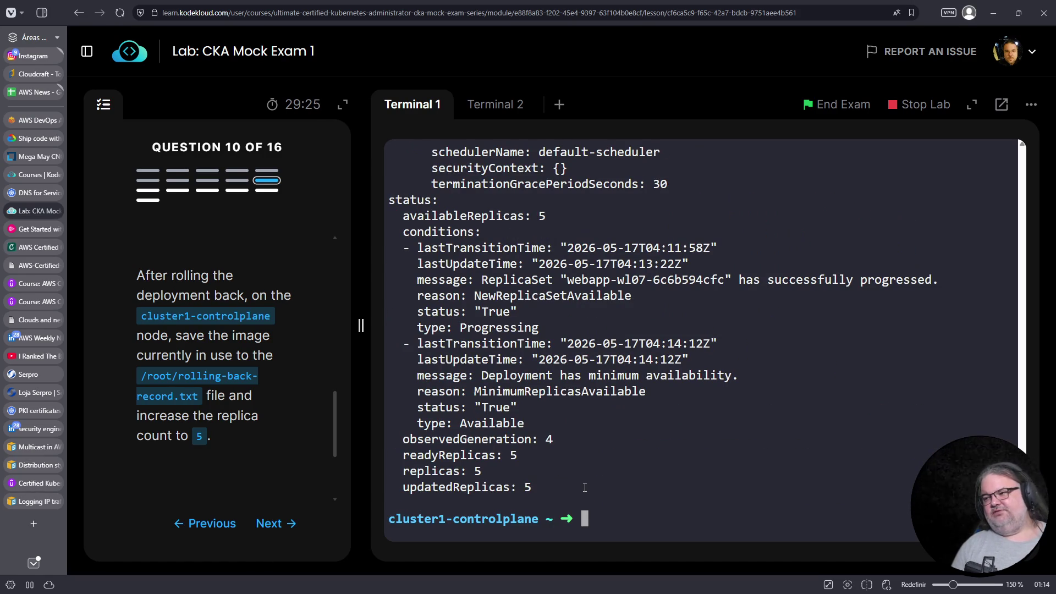
scroll(622, 514, up, 10)
scroll(632, 518, down, 6)
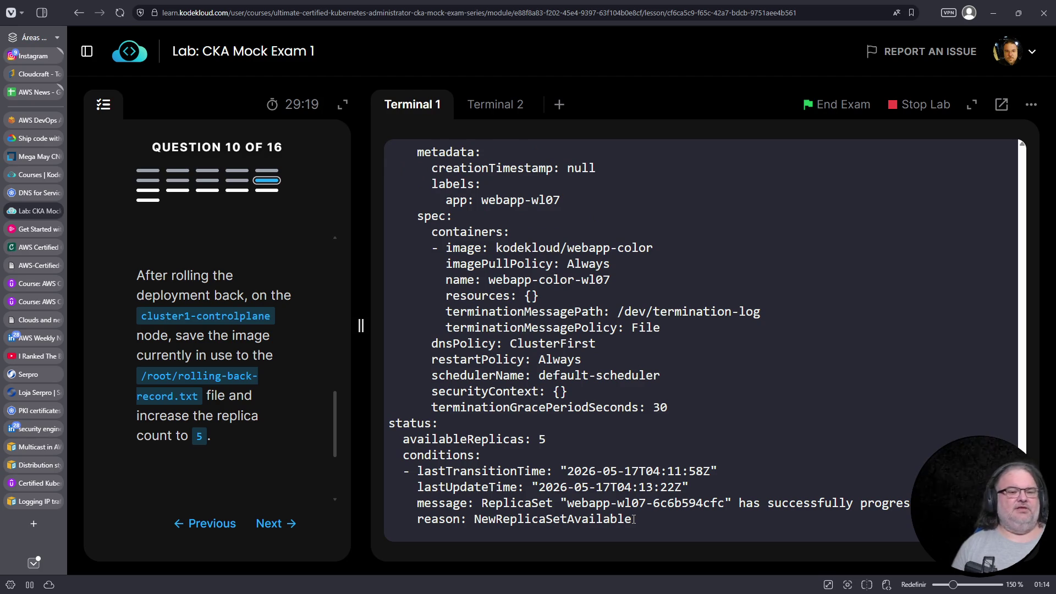
key(Up)
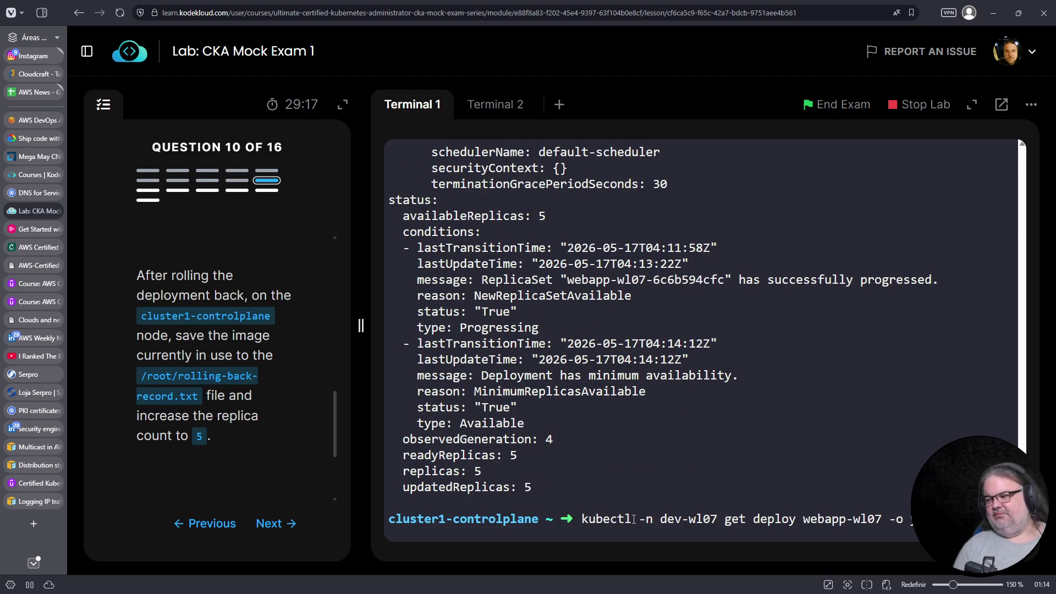
Extract webapp-wl07's image kodekloud/webapp-color by piping the YAML through fgrep, tr and cut
text(image:)
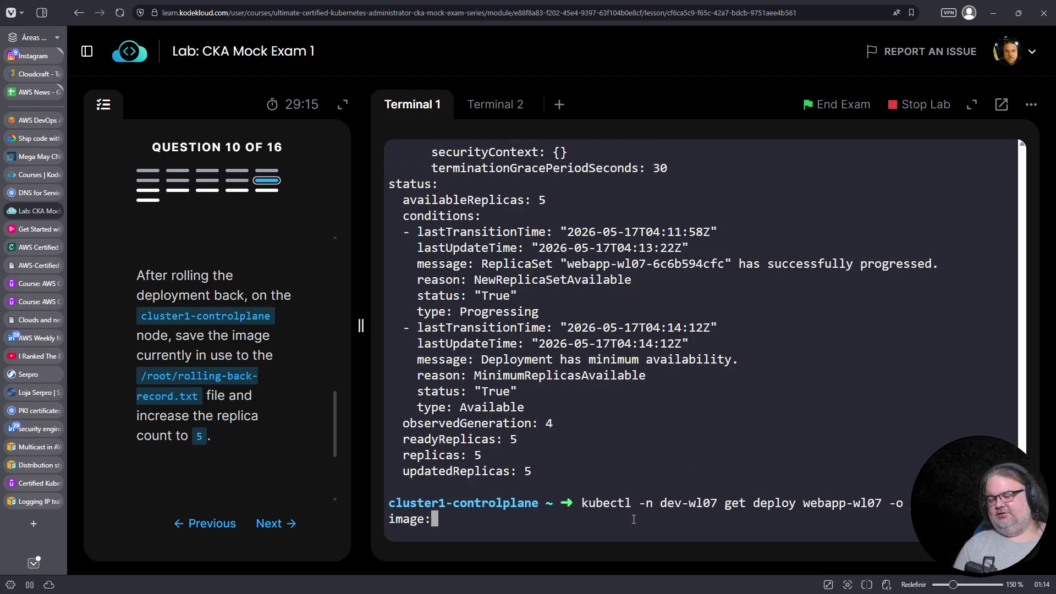
key(Return)
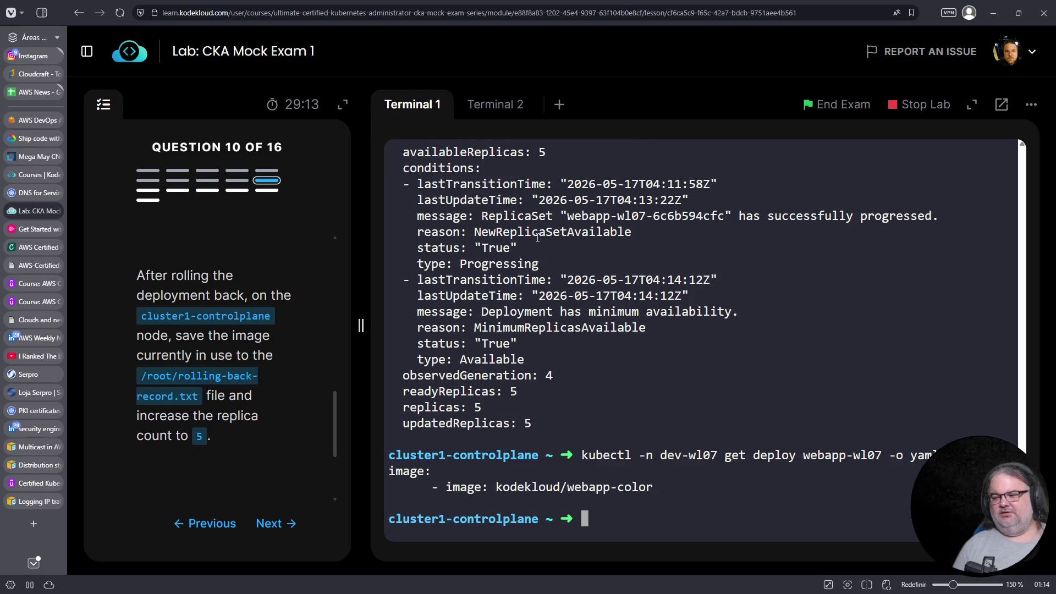
key(Up)
text(| tr -s ')
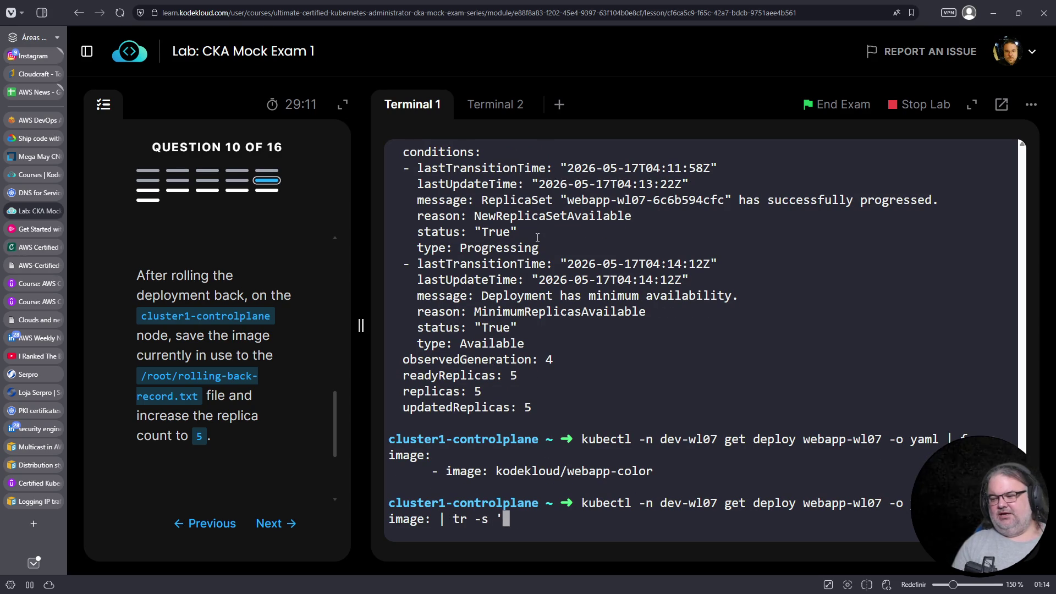
text( ')
key(Return)
key(Up)
text(| cuit)
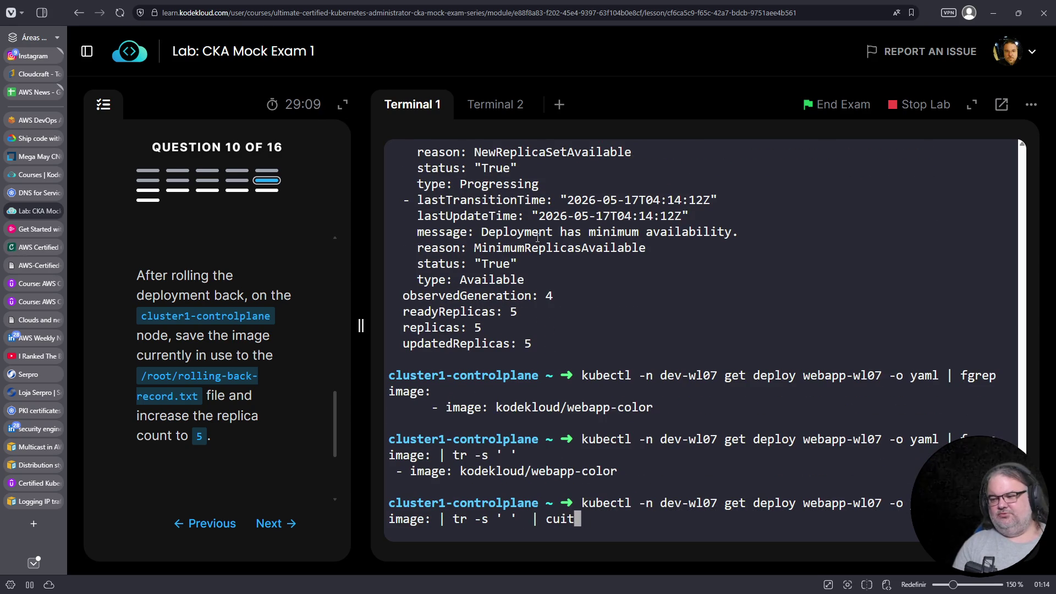
key(BackSpace)
key(BackSpace)
text(t -f4 -)
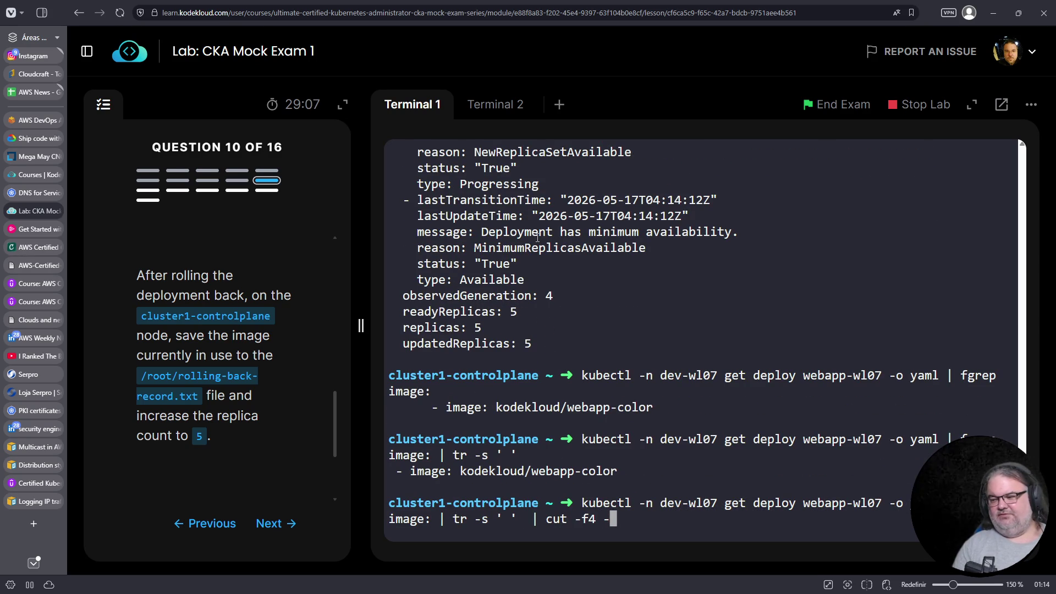
text(d' ')
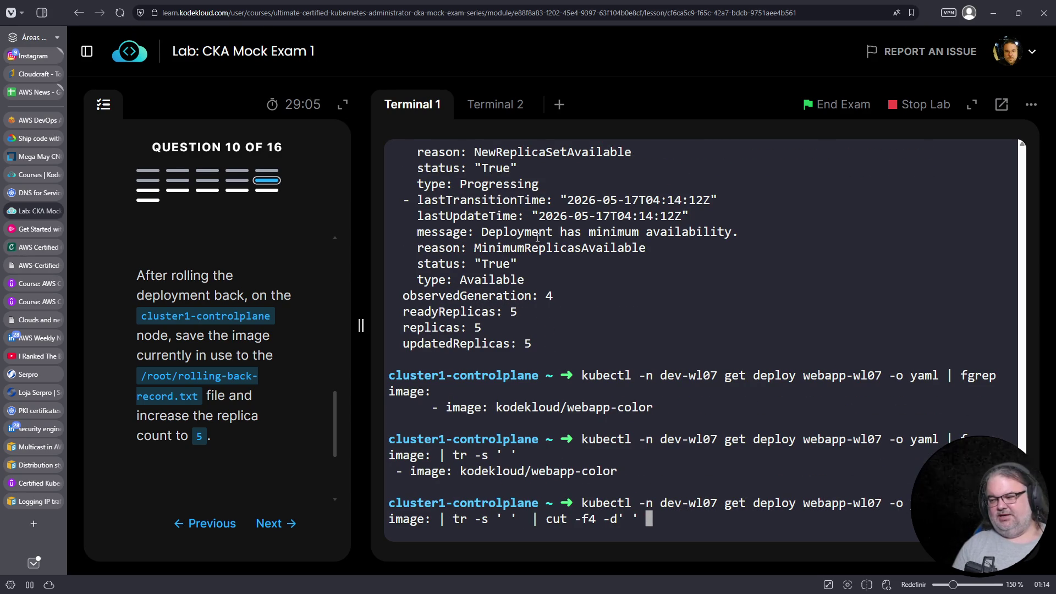
key(Return)
Redirect the extracted image name into /root/rolling-back-record.txt
key(Up)
text(>)
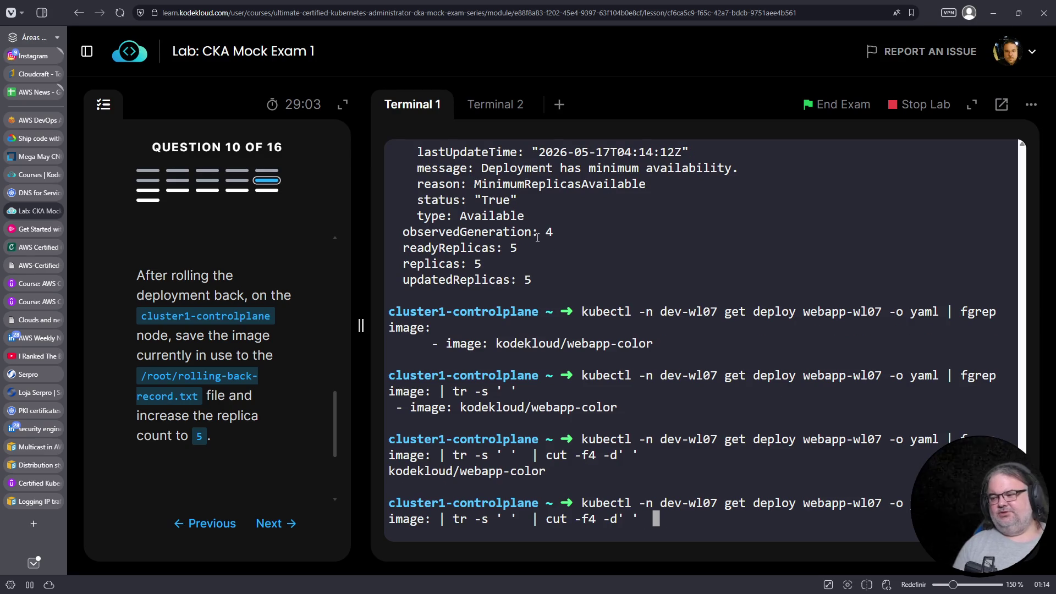
drag(139, 375, 200, 397)
right_click(200, 402)
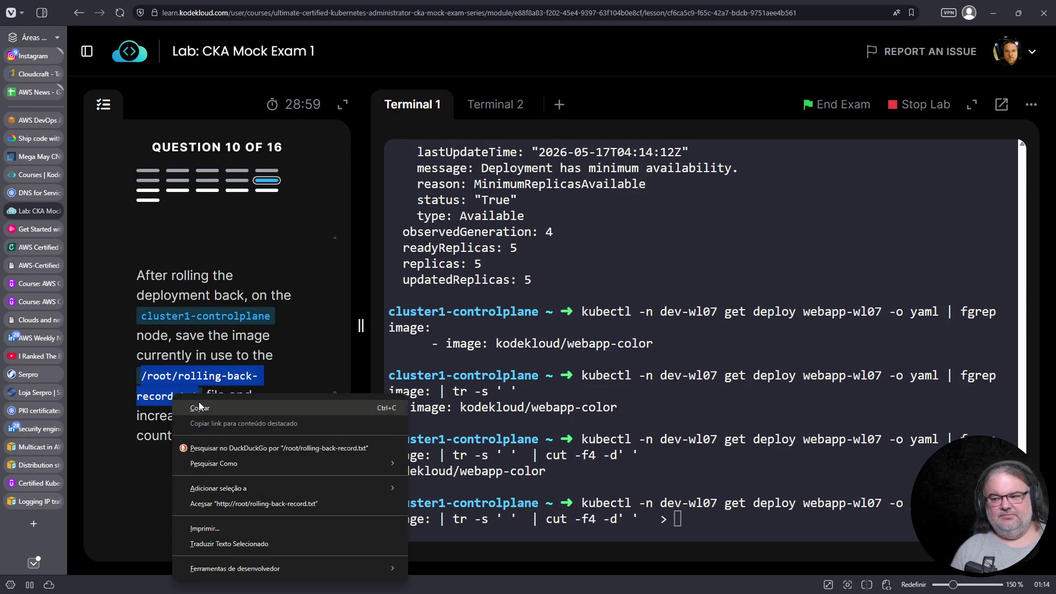
click(201, 408)
right_click(772, 472)
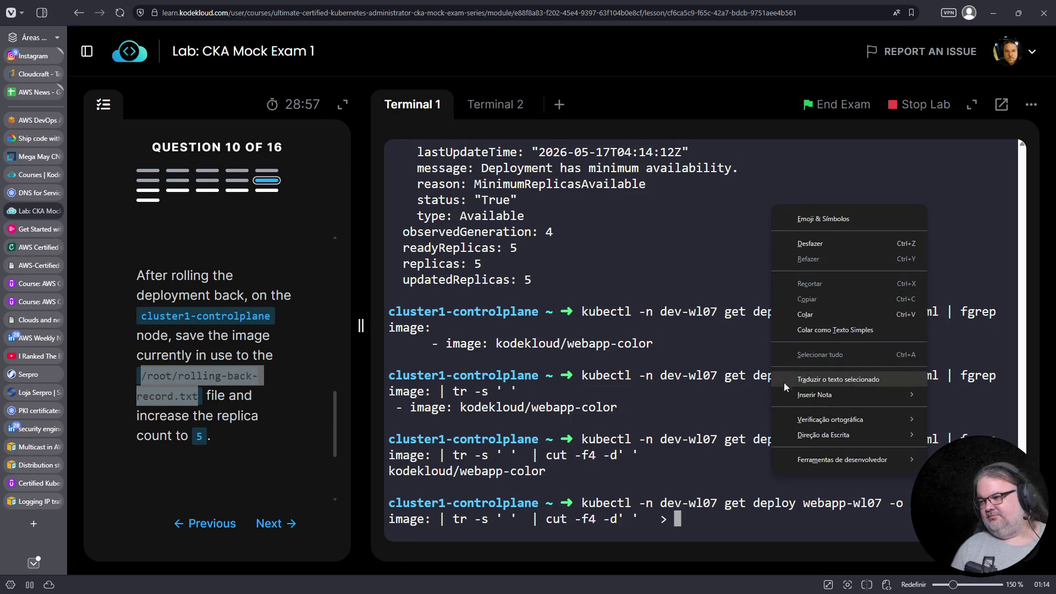
click(801, 318)
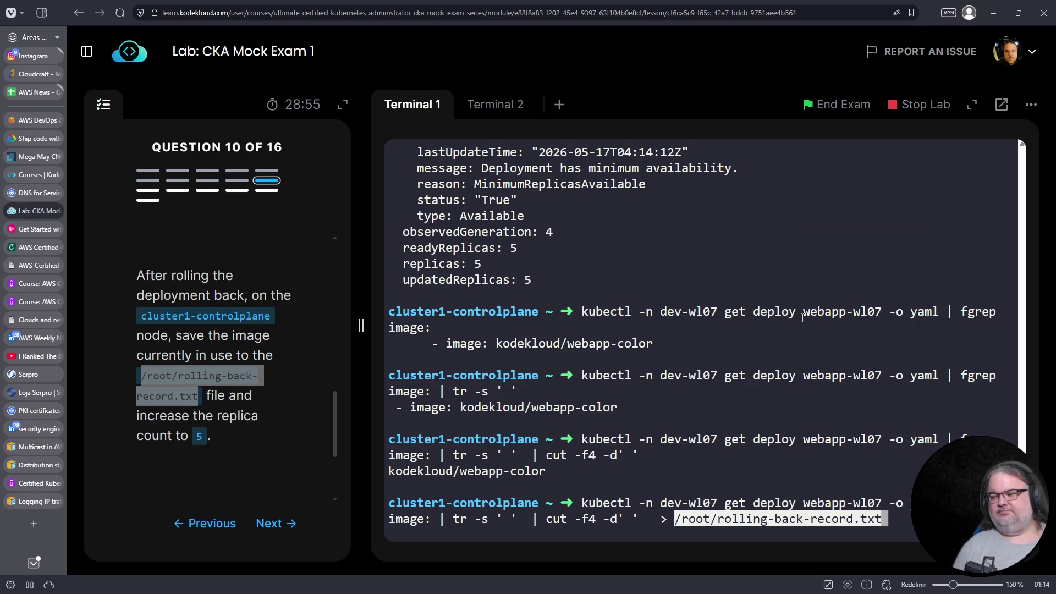
key(Return)
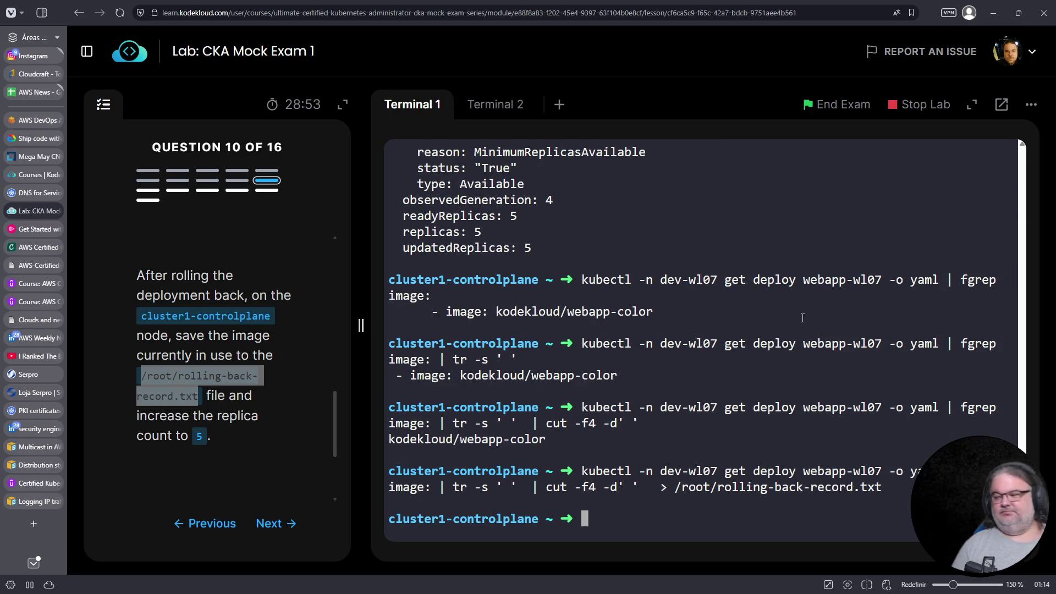
Confirm the five dev-wl07 pods are Running, then log out of the controlplane node
key(Up)
key(Up)
key(Up)
key(Up)
key(Up)
key(Up)
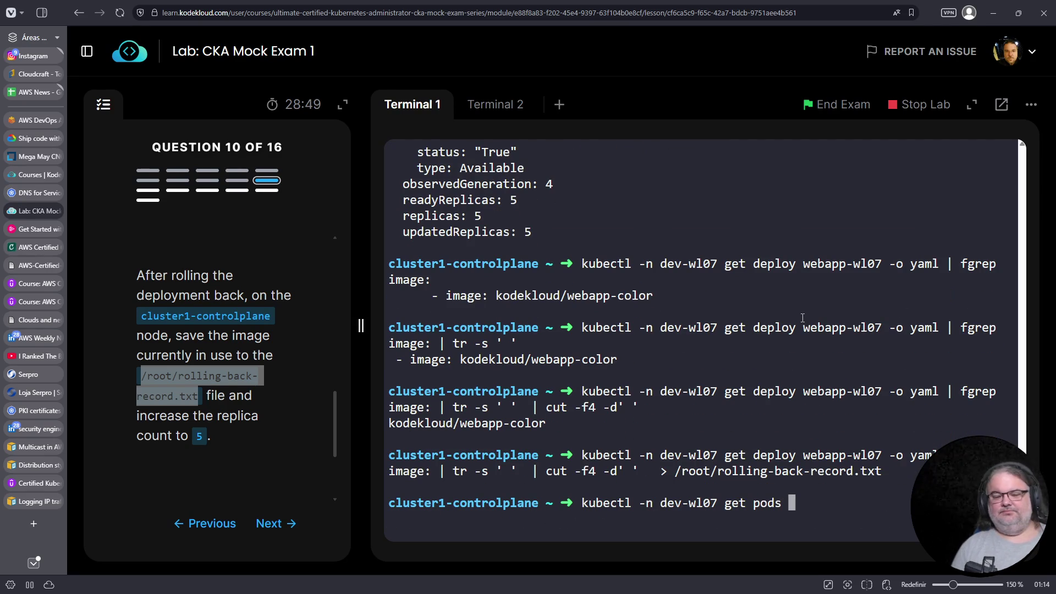
key(Return)
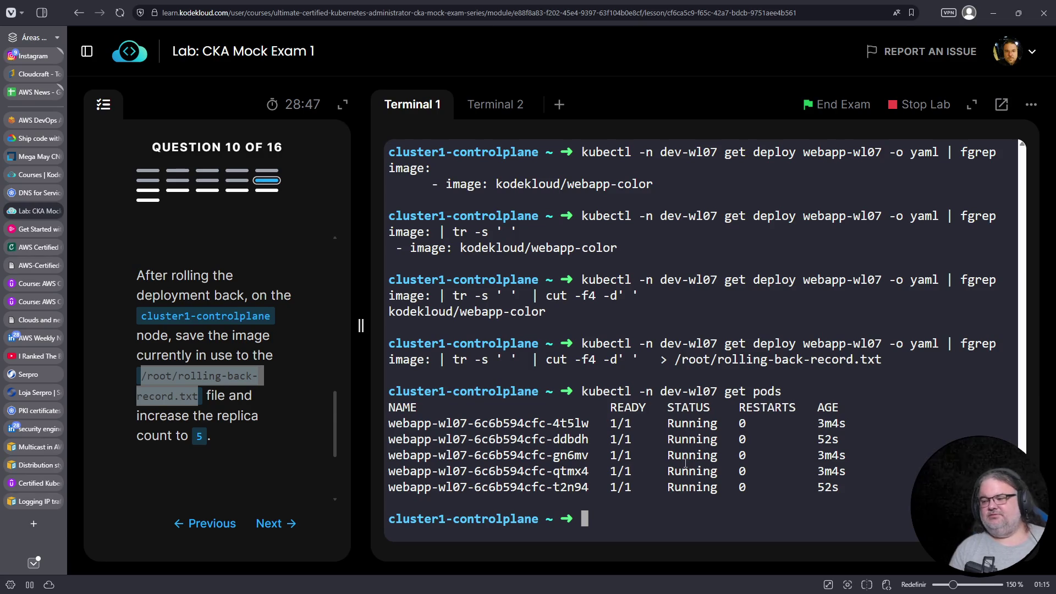
key(ctrl+c)
key(ctrl+d)
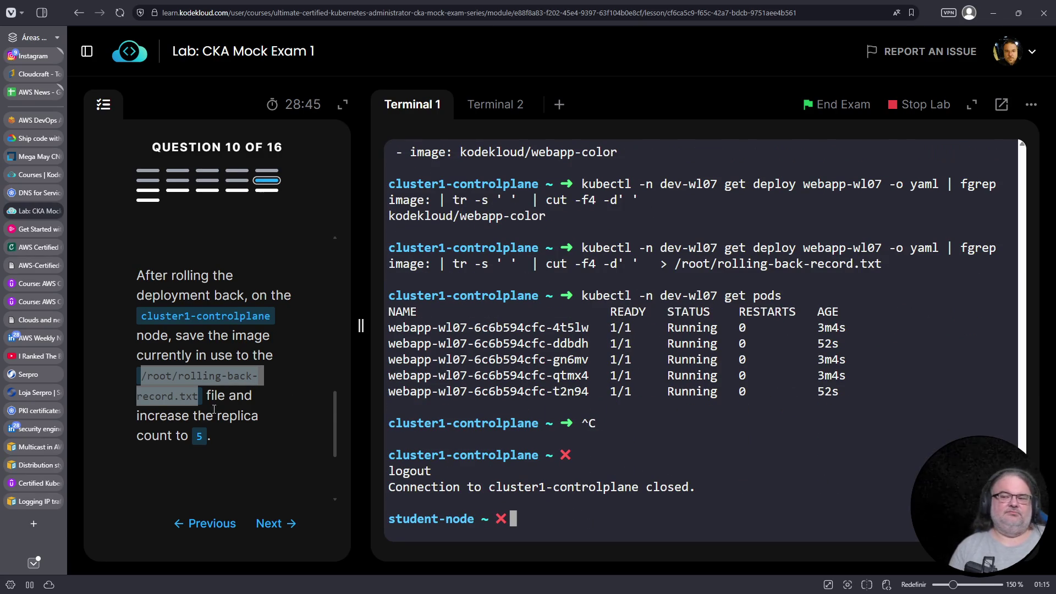
click(273, 525)
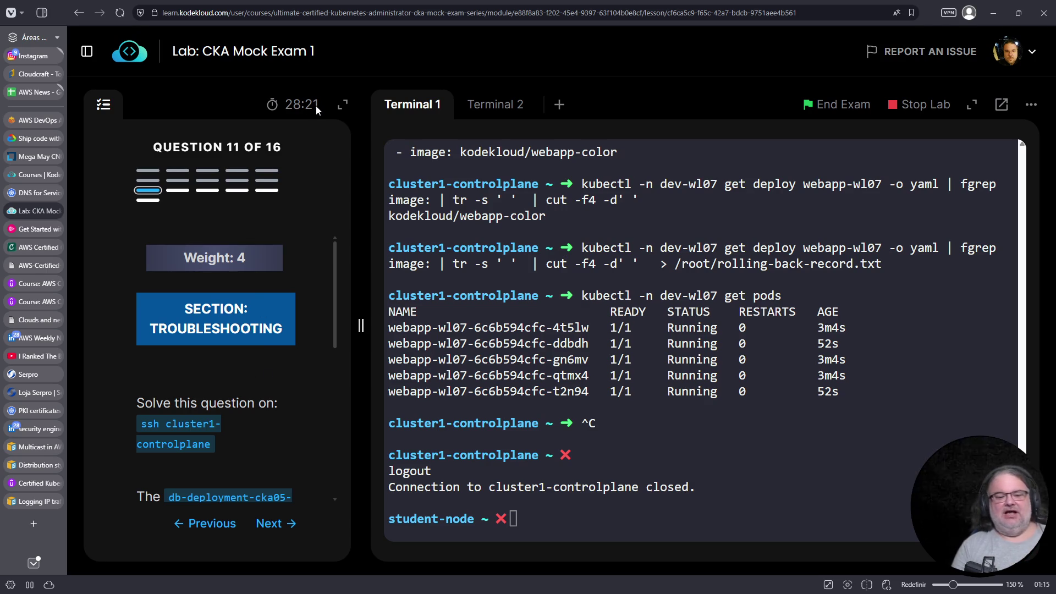
Copy 'ssh cluster1-controlplane' from the question and run it in Terminal 1
scroll(242, 359, down, 3)
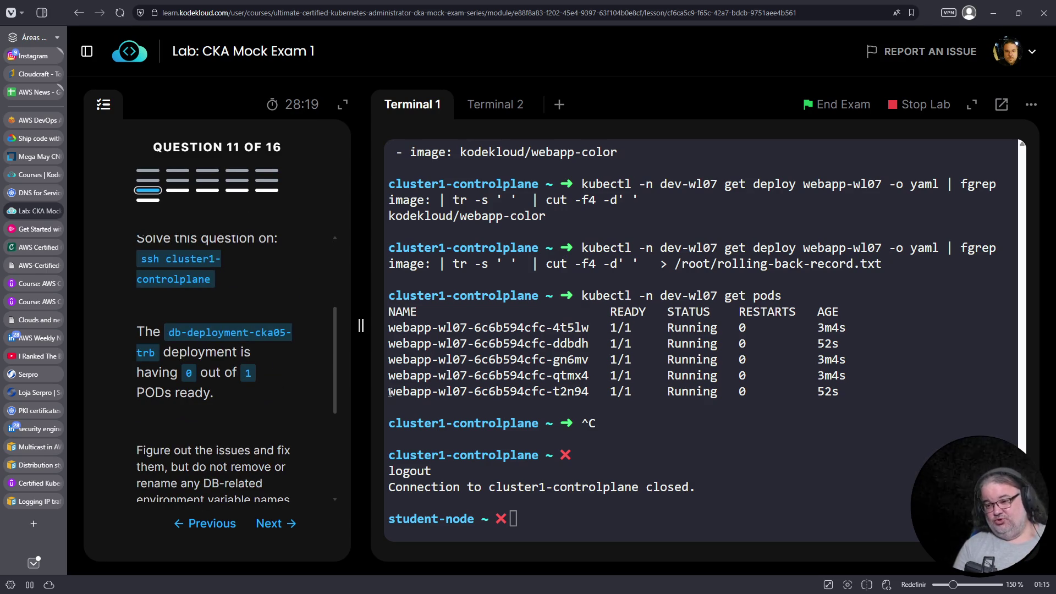
drag(142, 258, 211, 279)
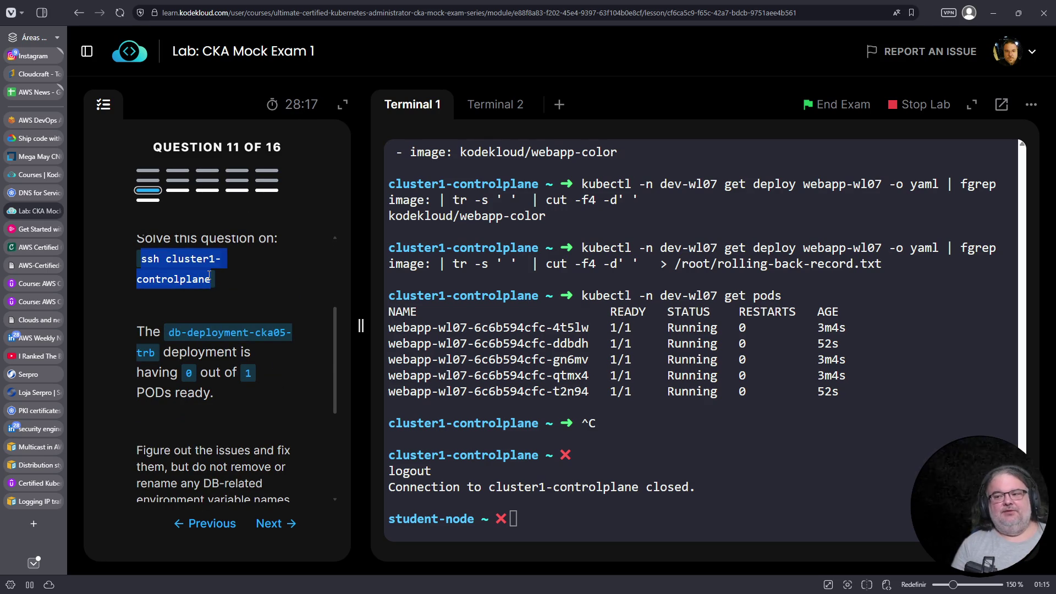
right_click(195, 280)
click(212, 294)
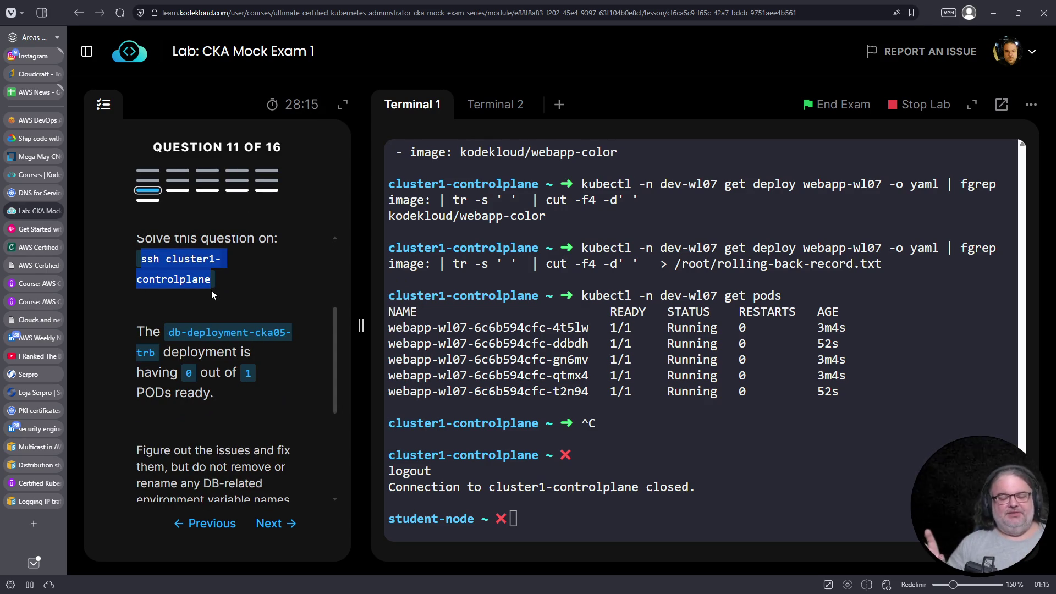
right_click(676, 430)
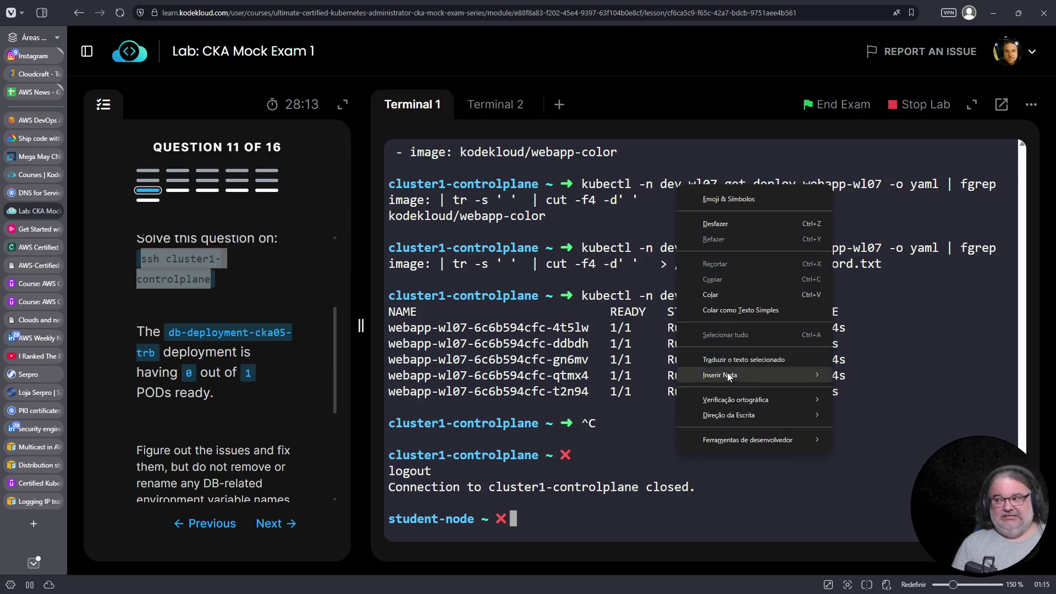
click(712, 298)
key(Return)
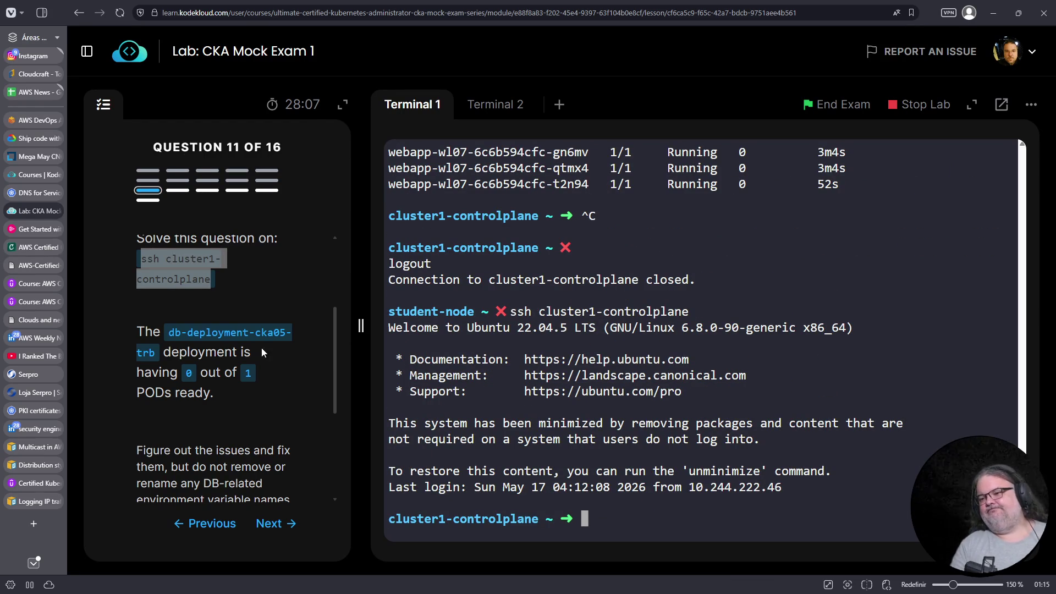
click(655, 394)
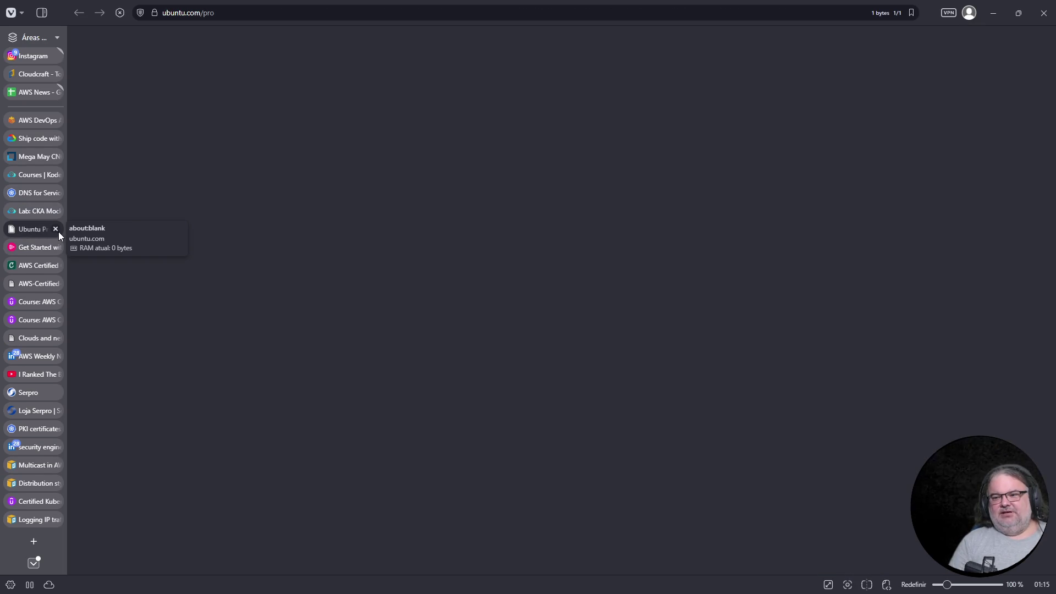
click(55, 229)
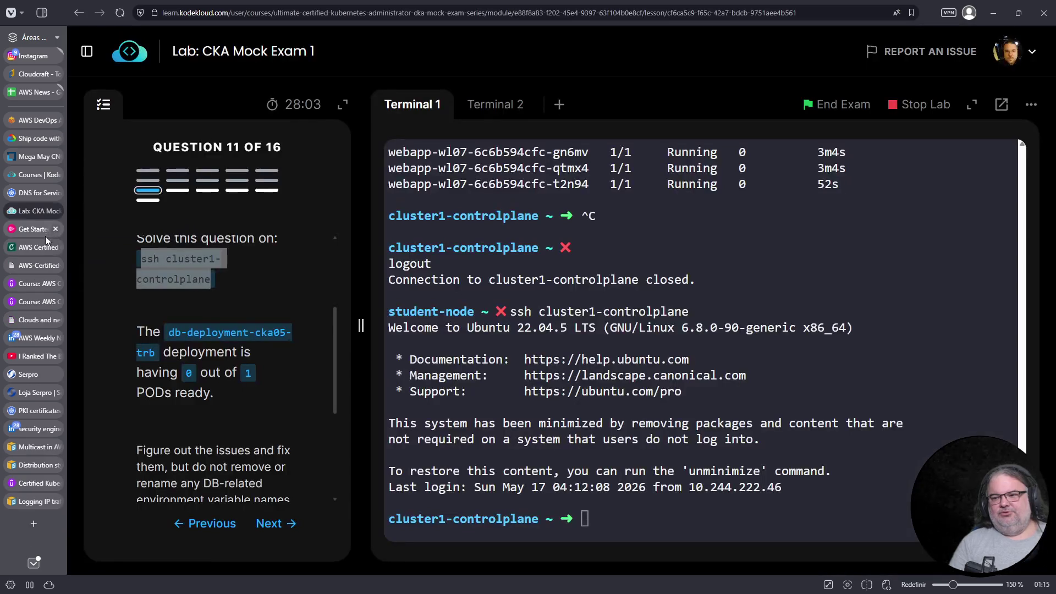
click(762, 488)
List pods and highlight db-deployment-cka05-trb stuck in CreateContainerConfigError
text(k get pods)
key(Return)
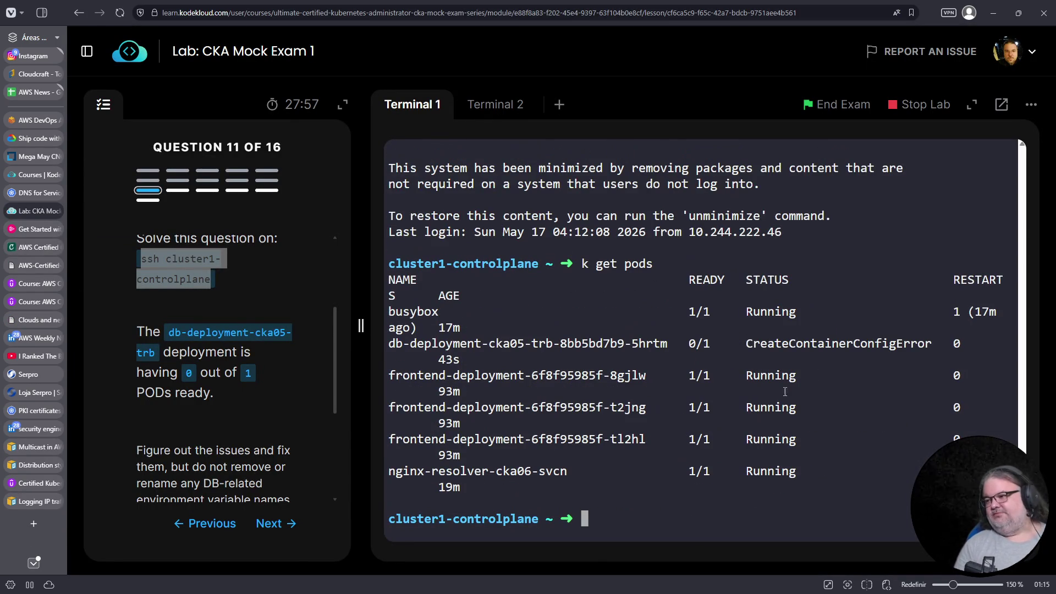
triple_click(514, 354)
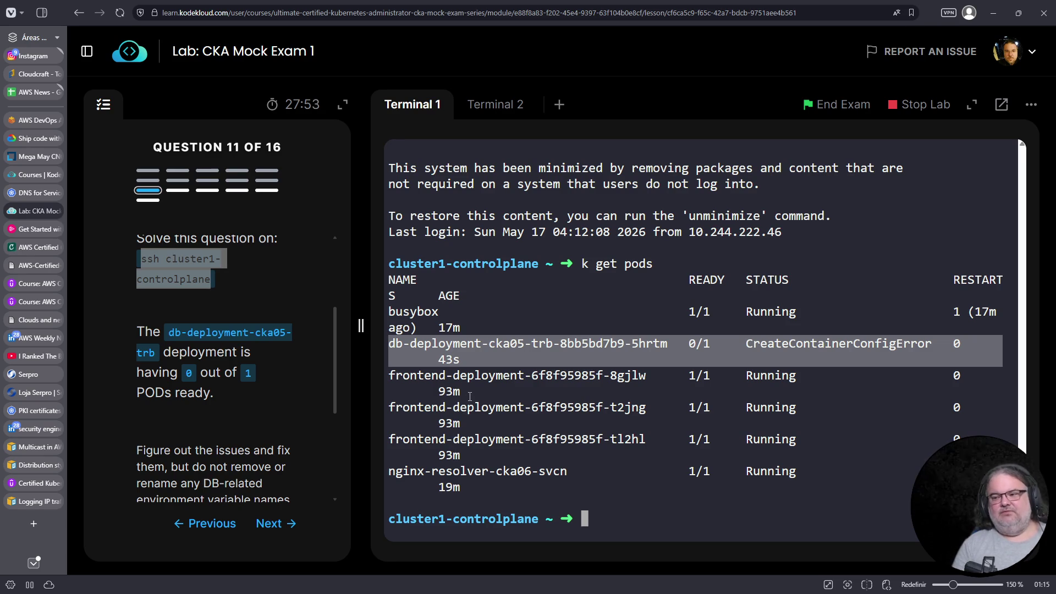
triple_click(836, 343)
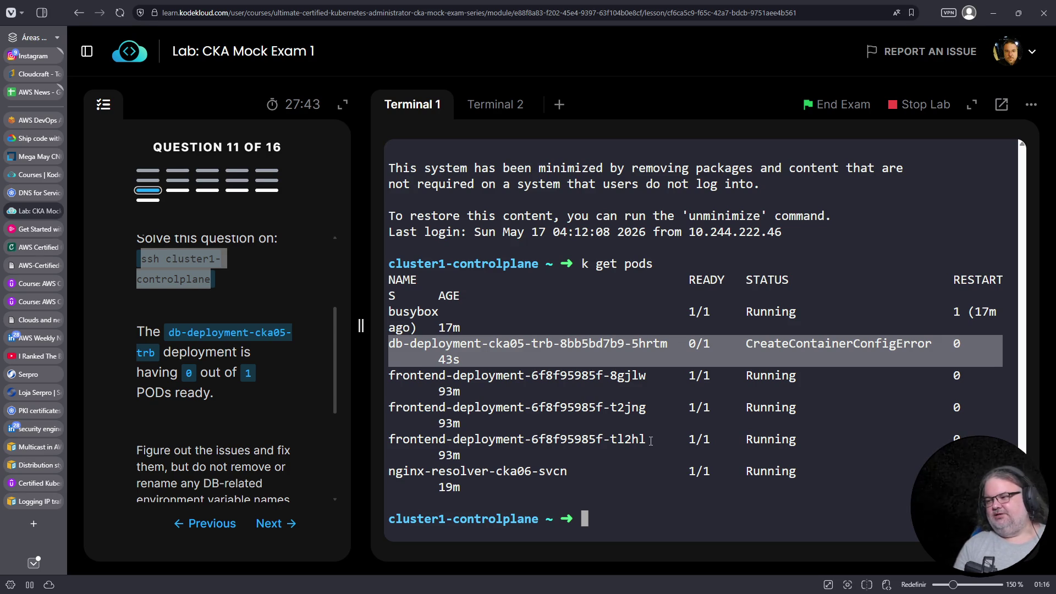
Run k get events and scroll to the failing pod's events
key(Up)
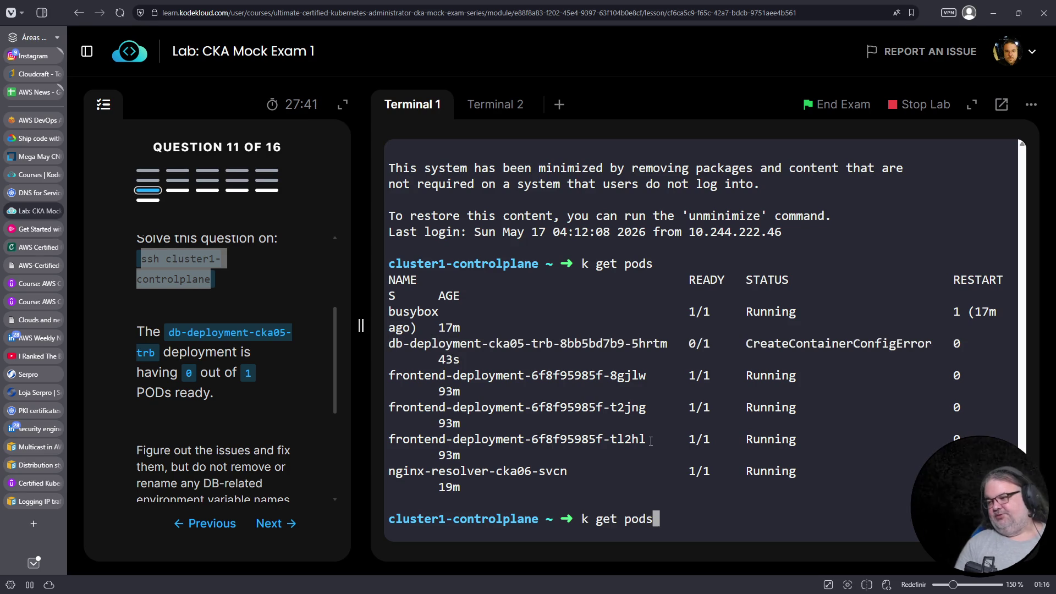
key(ctrl+c)
text(k get events)
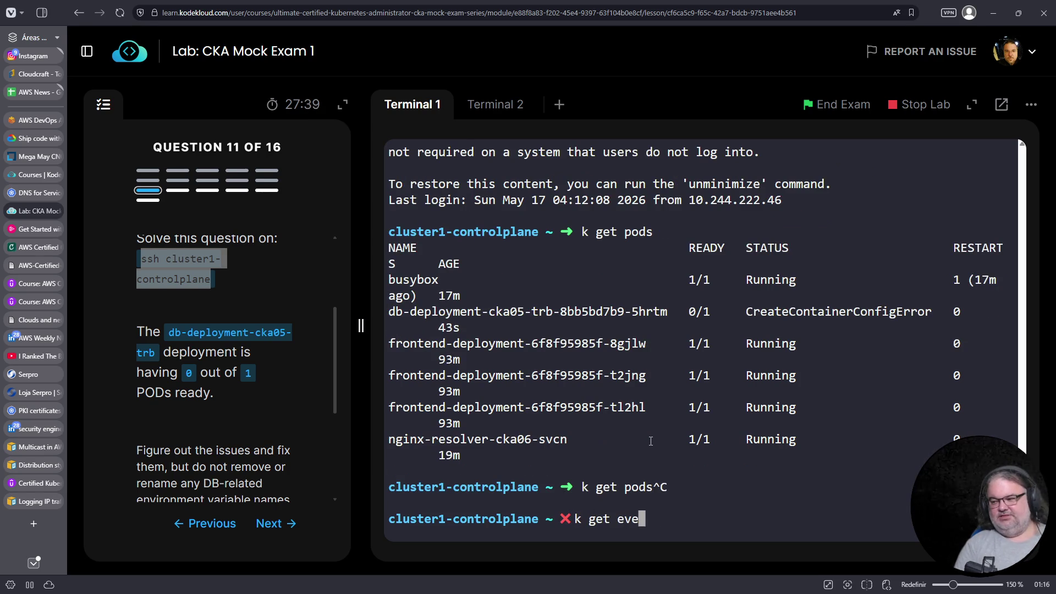
key(Return)
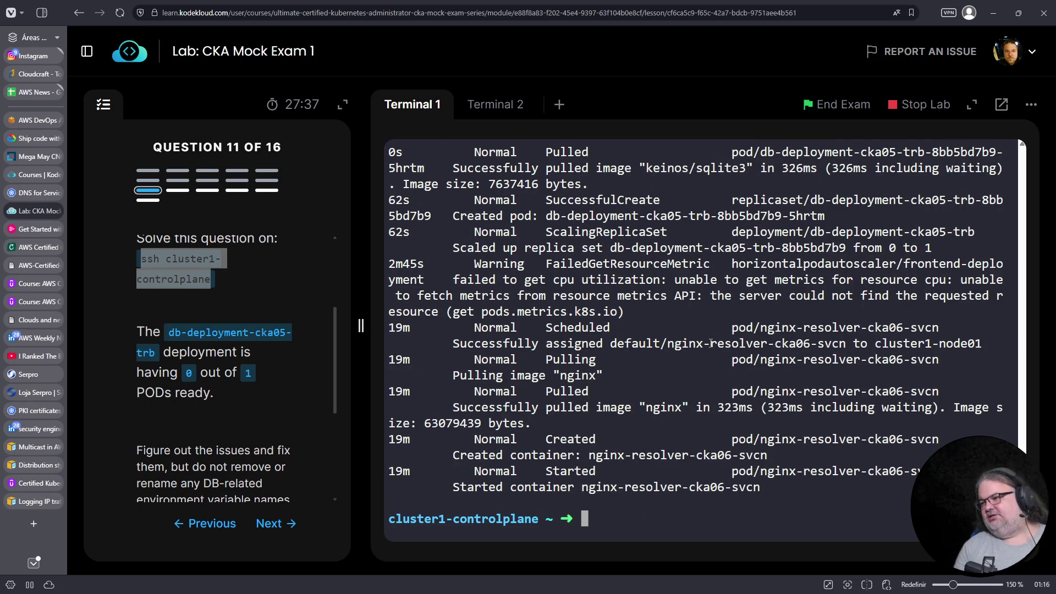
scroll(706, 319, up, 5)
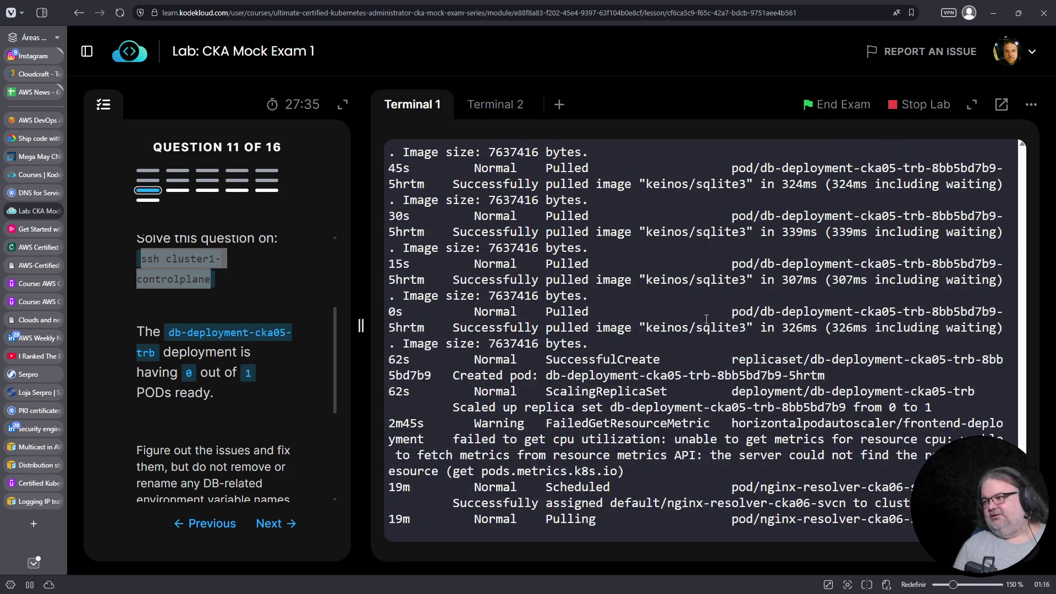
scroll(706, 319, up, 2)
scroll(674, 297, up, 3)
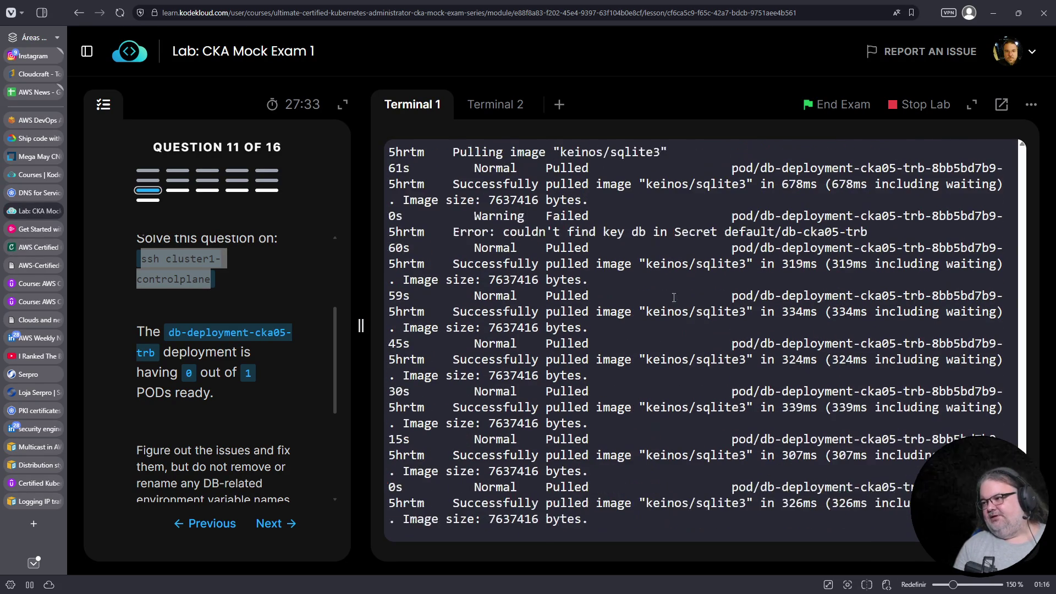
scroll(674, 297, up, 1)
Copy the secret name db-cka05-trb from the missing key db error
drag(874, 279, 385, 264)
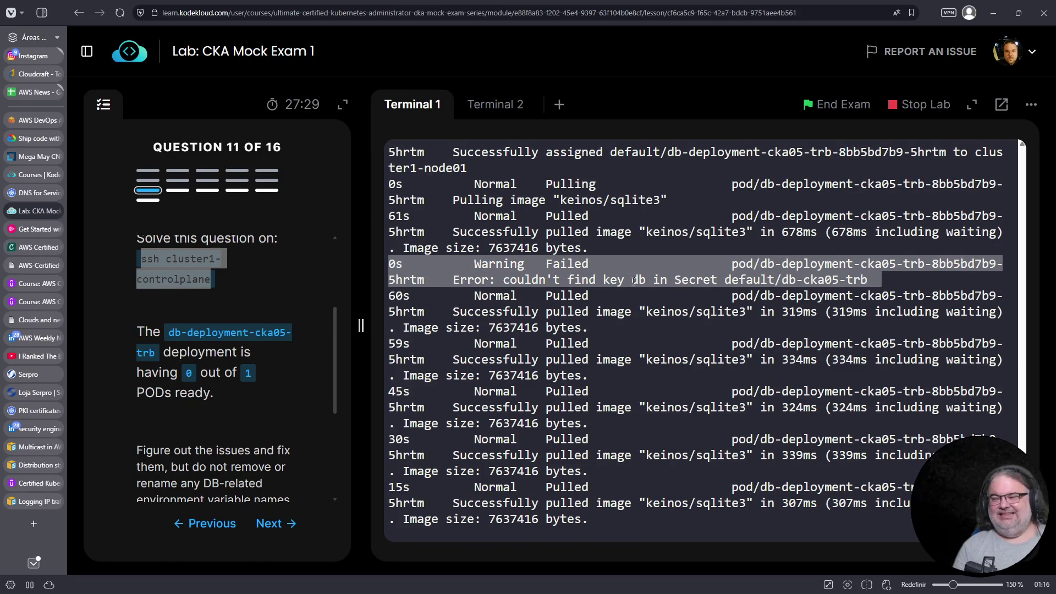
click(793, 280)
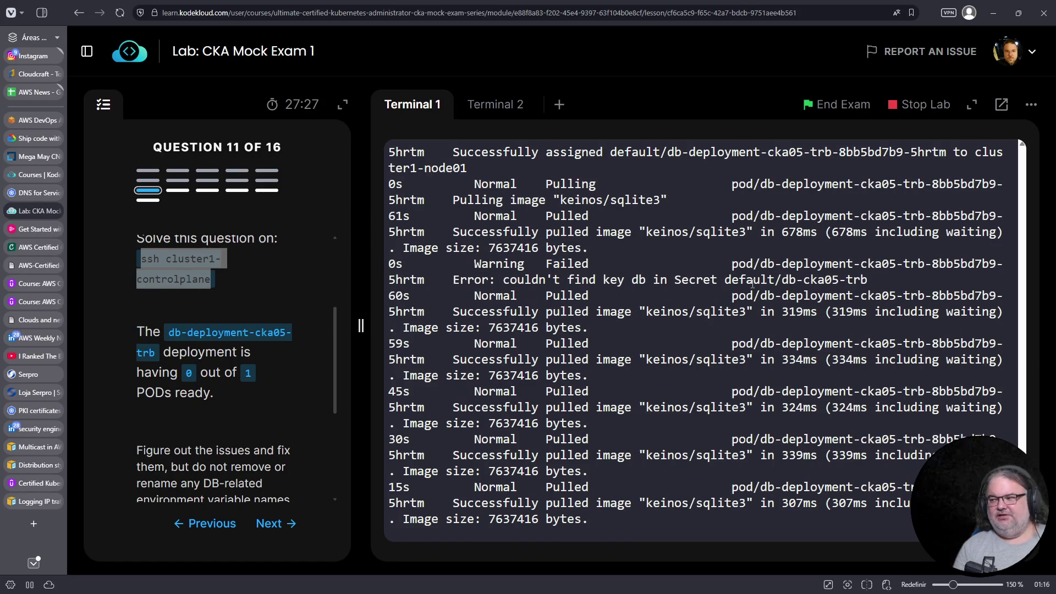
double_click(788, 279)
drag(803, 279, 868, 279)
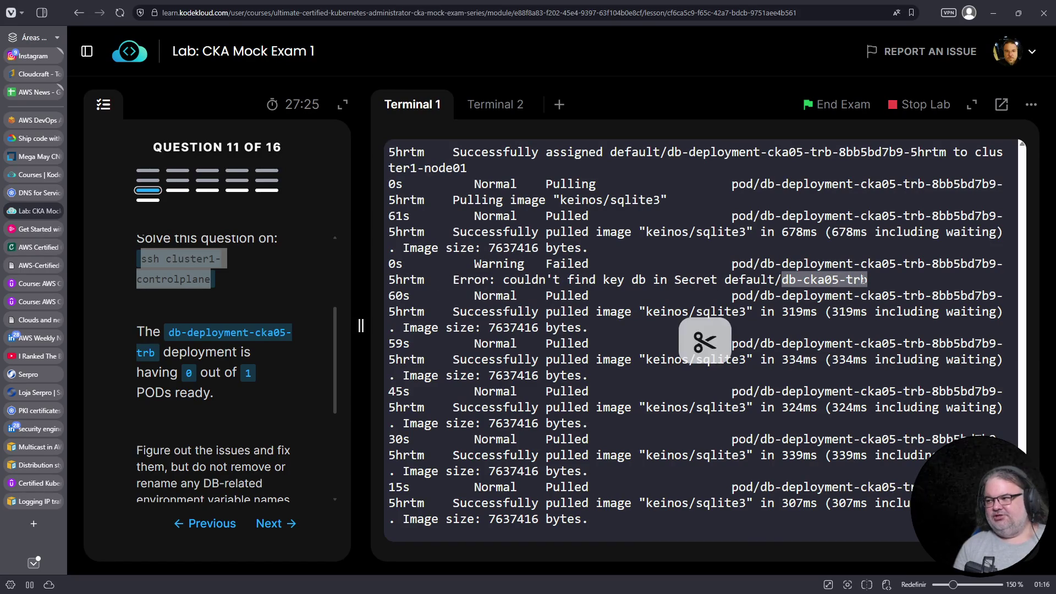
right_click(850, 278)
click(722, 346)
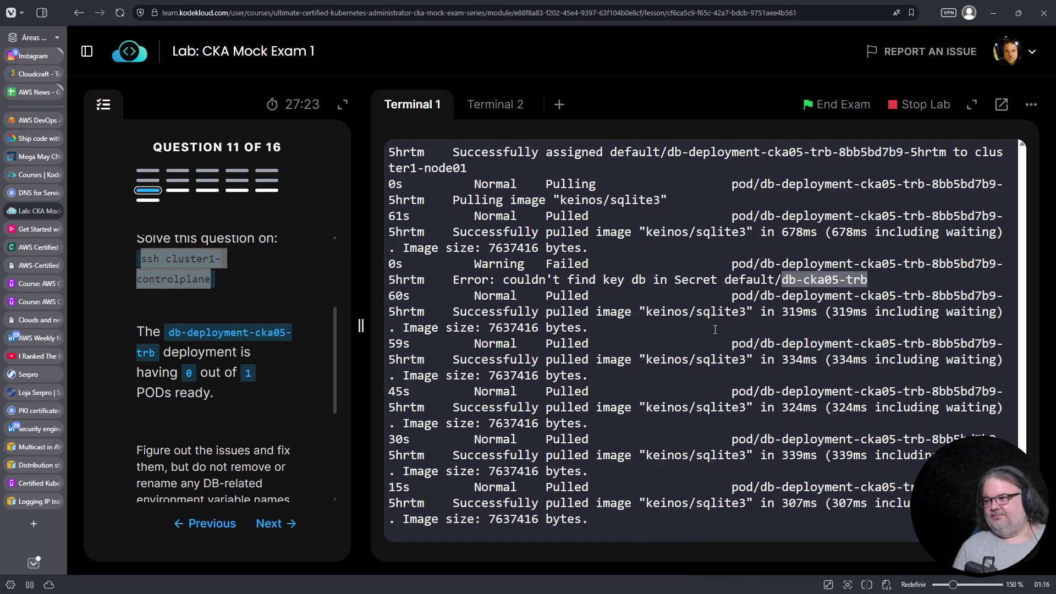
Run k get secret db-cka05-trb -o yaml, adding the missing 'get'
text(k secret)
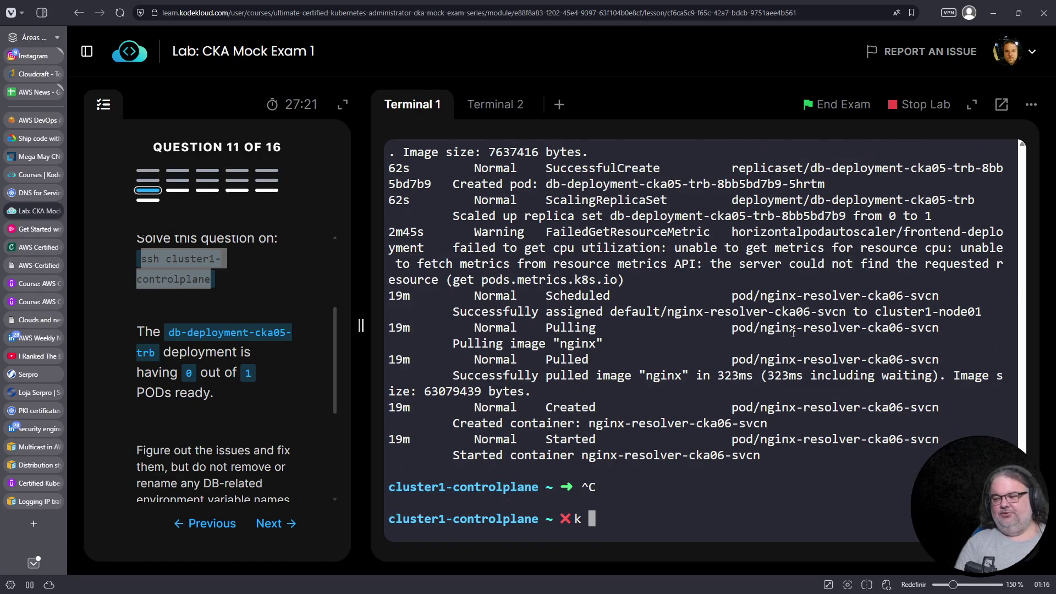
key(ctrl+shift+v)
text(-o yaml)
key(Return)
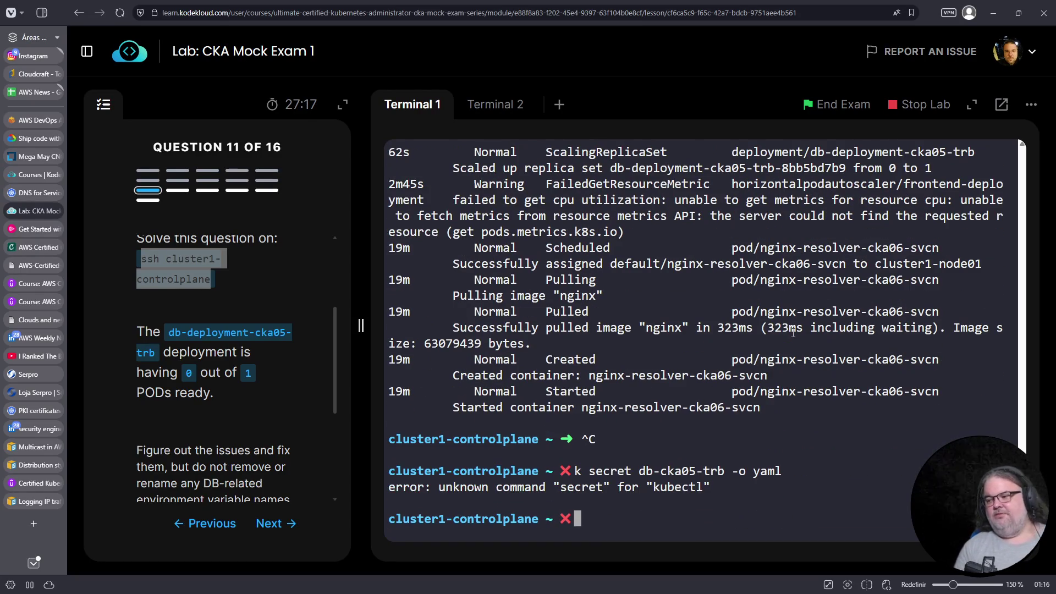
key(Up)
key(Left)
key(Left)
key(Left)
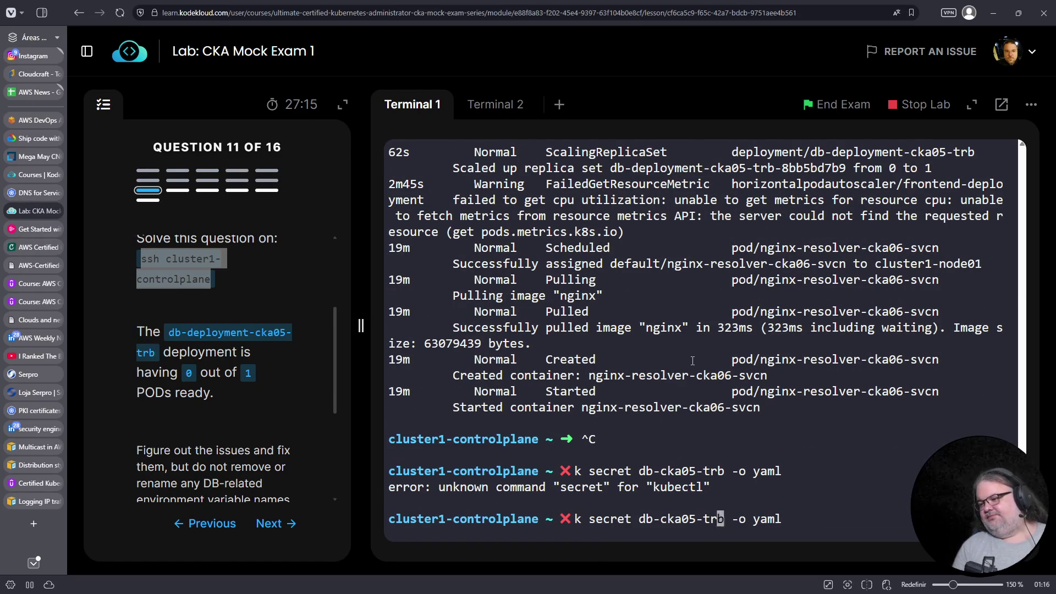
key(Home)
key(Right)
key(Right)
text(get)
key(Return)
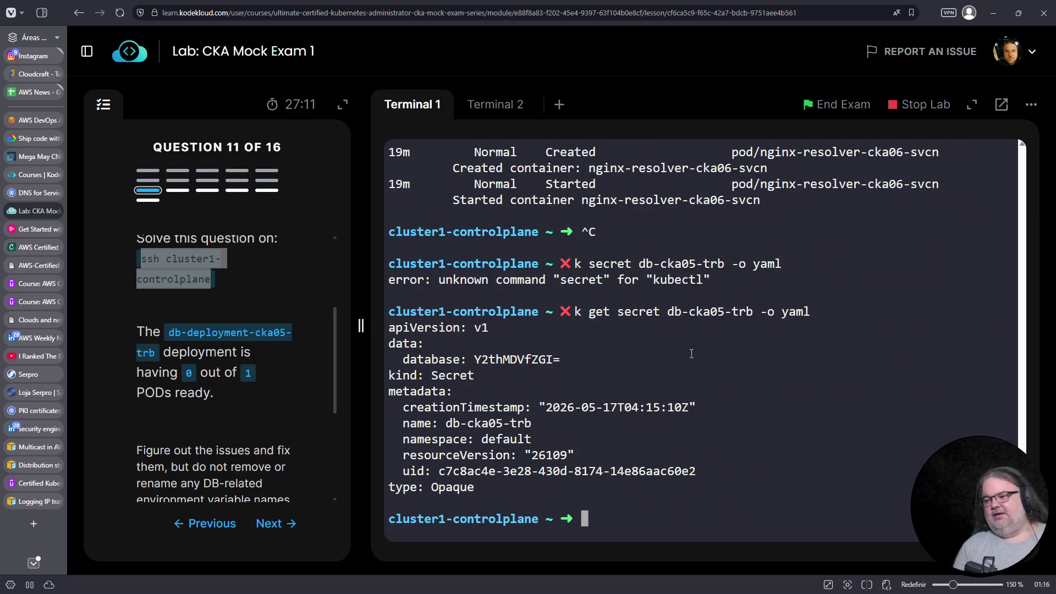
Note the secret's only data key is database, reviewing the earlier events
double_click(421, 361)
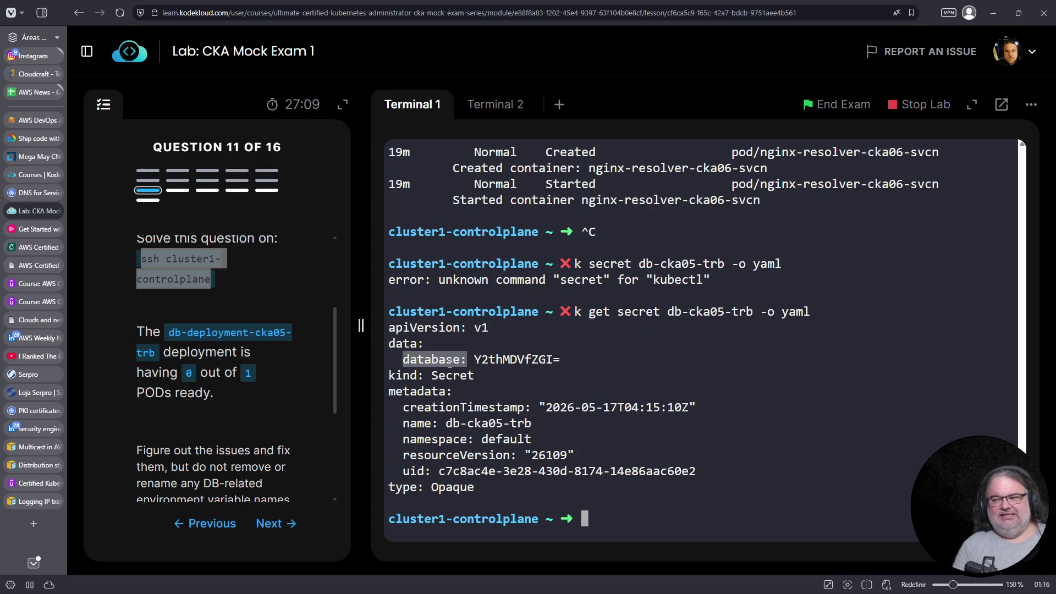
scroll(650, 457, up, 10)
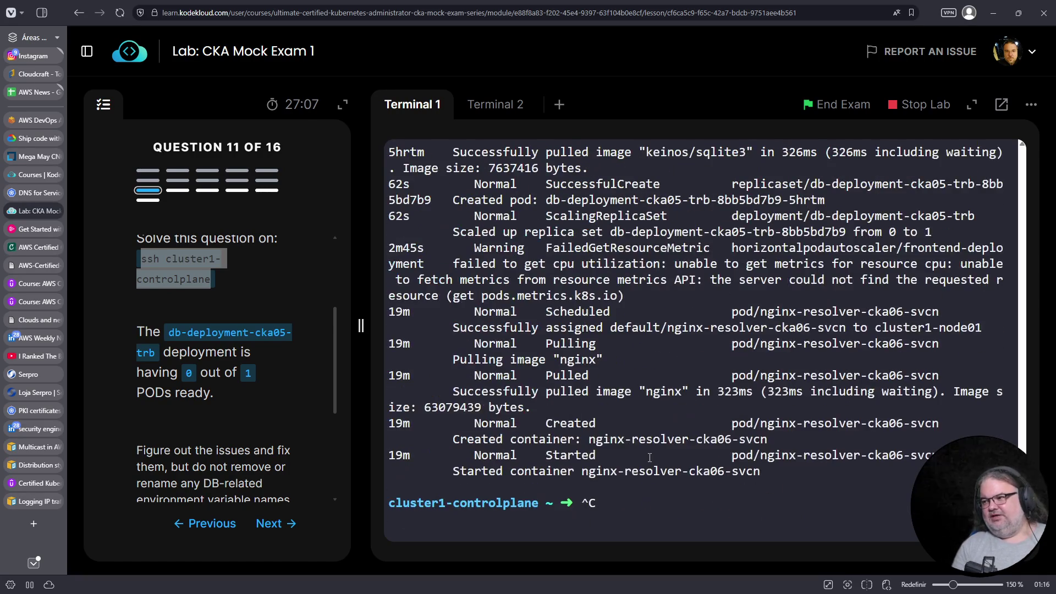
scroll(649, 457, up, 2)
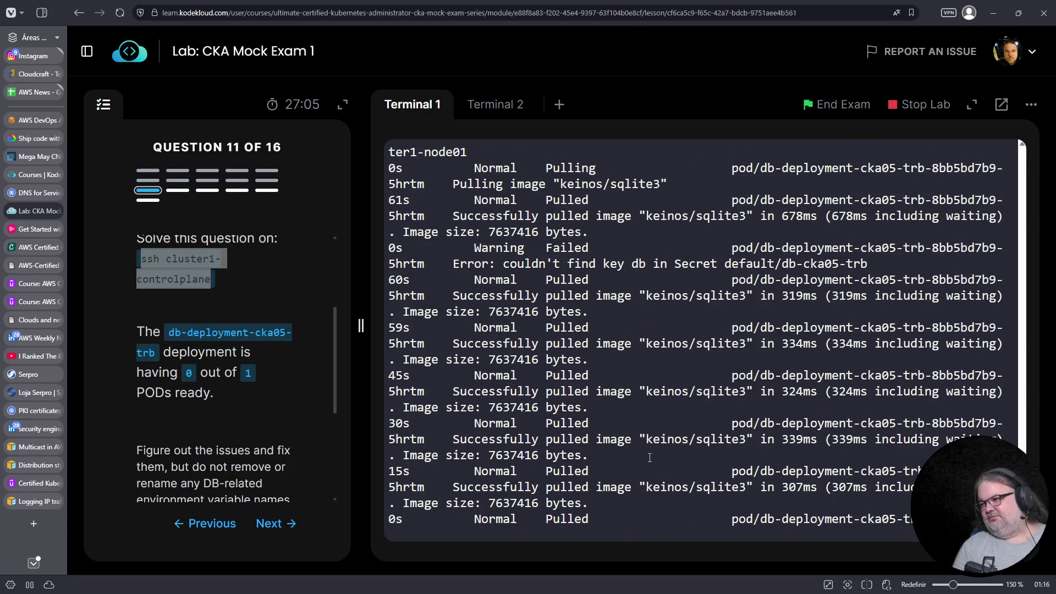
scroll(649, 457, up, 1)
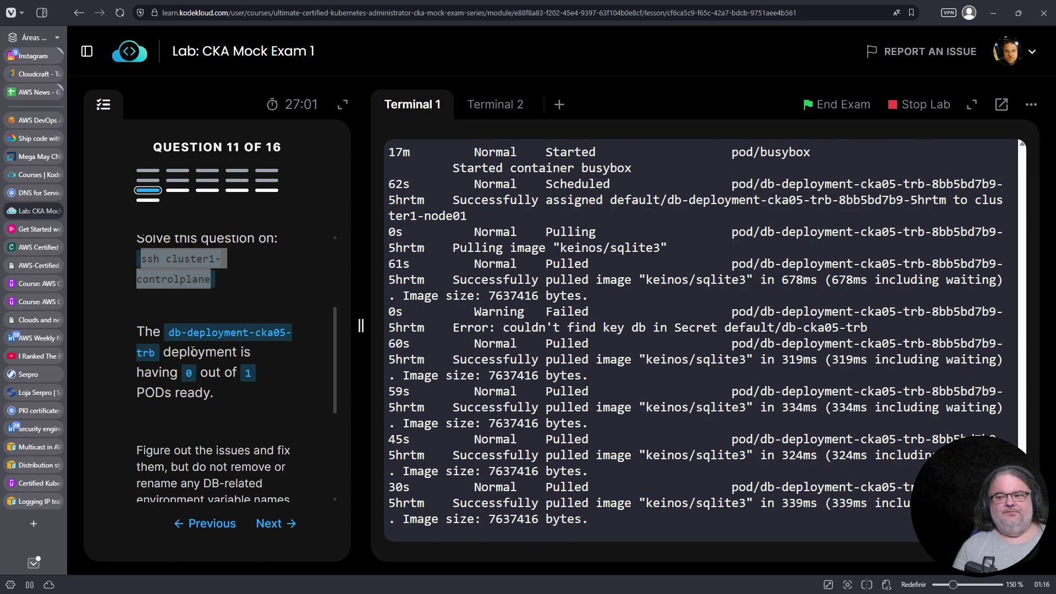
scroll(205, 349, down, 3)
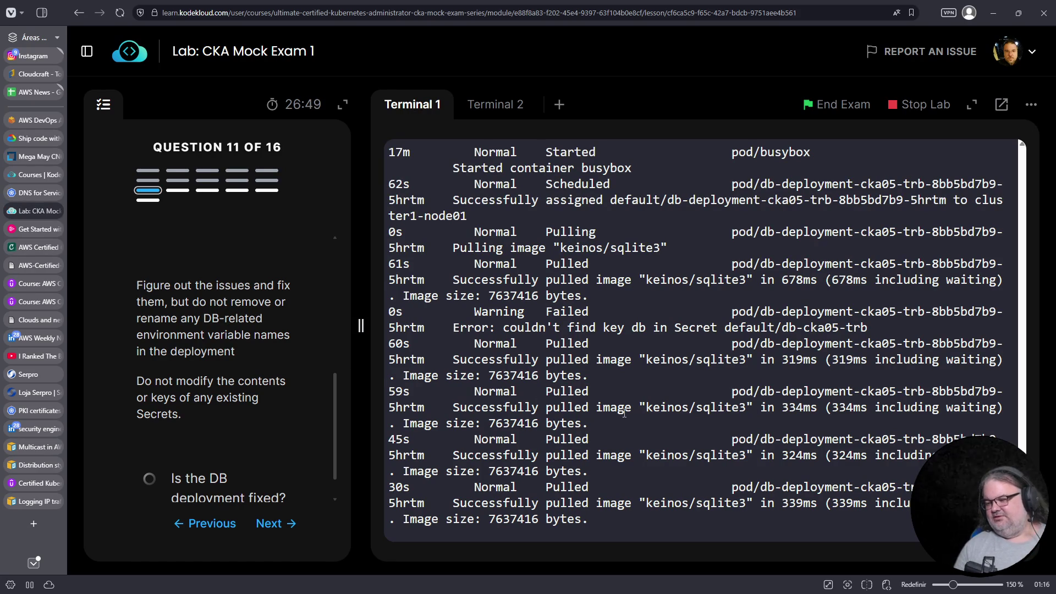
key(Up)
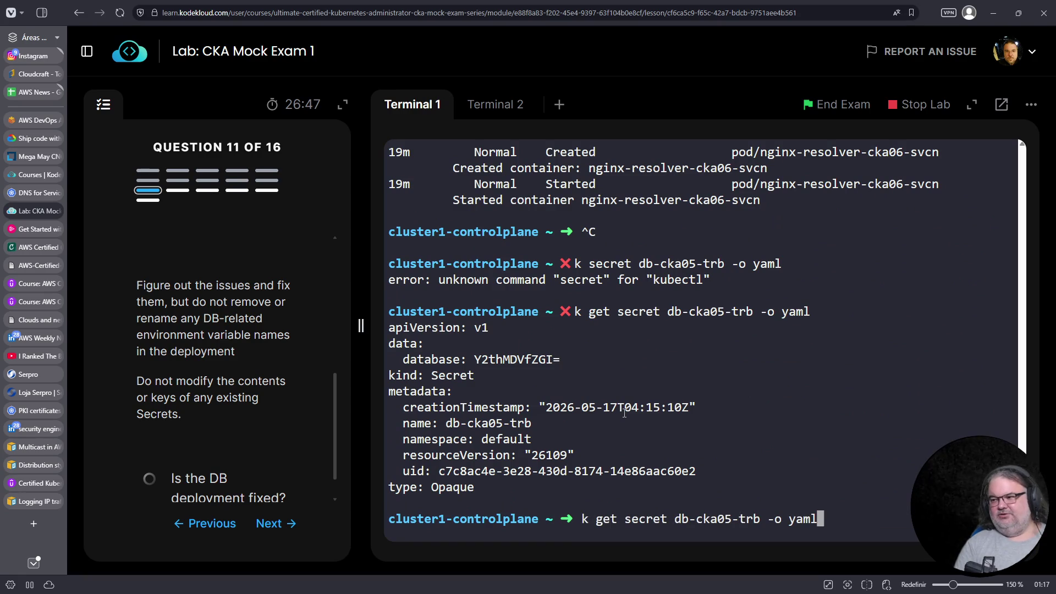
key(ctrl+c)
List deployments and open db-deployment-cka05-trb with k edit
text(k get deplo)
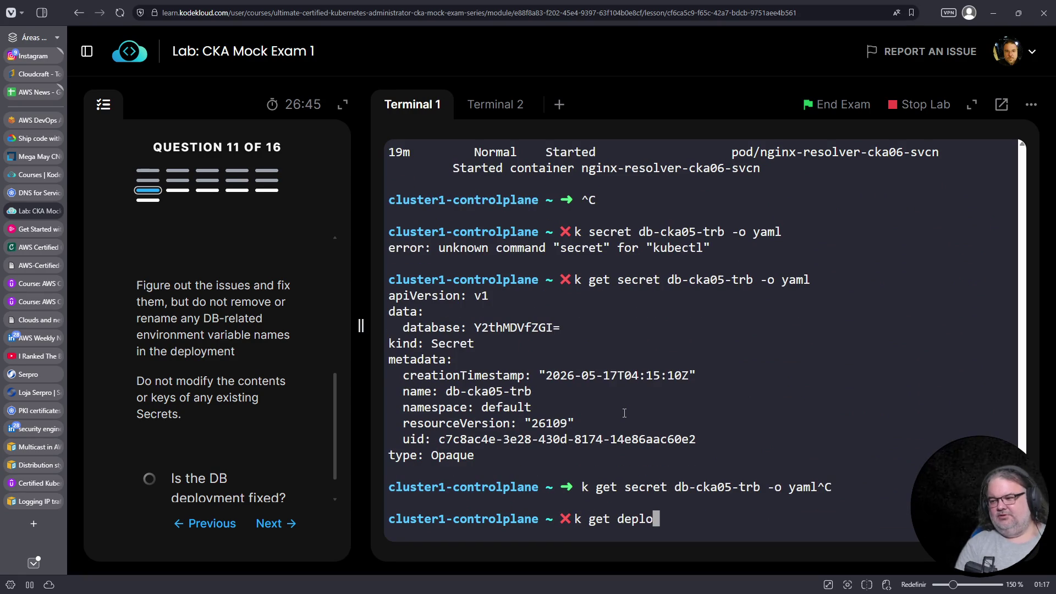
text(y)
key(Return)
text(k )
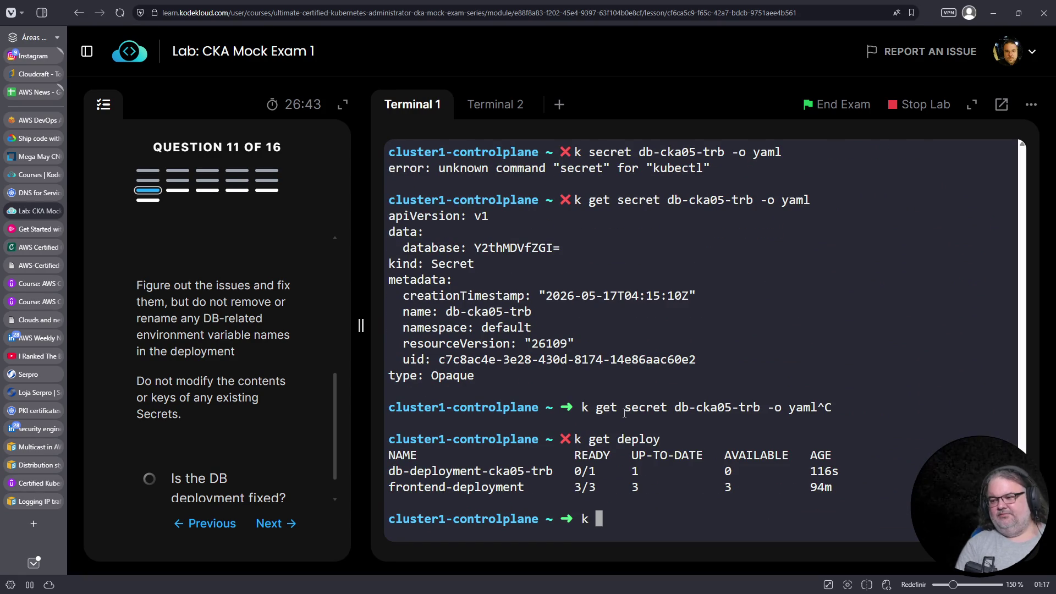
text(edit deploy db-deploiy)
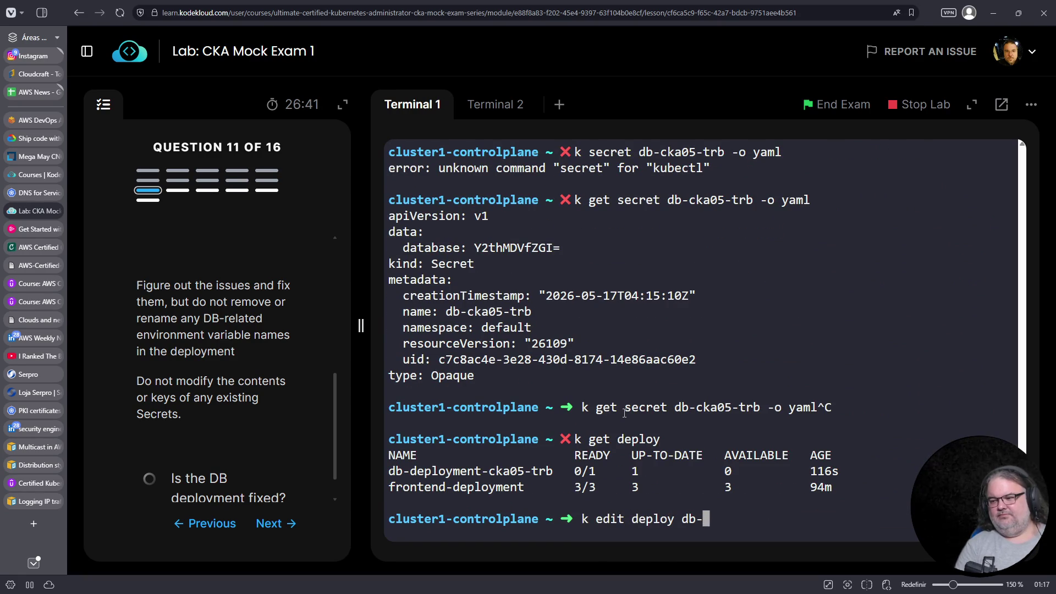
key(BackSpace)
key(BackSpace)
text(y)
key(Tab)
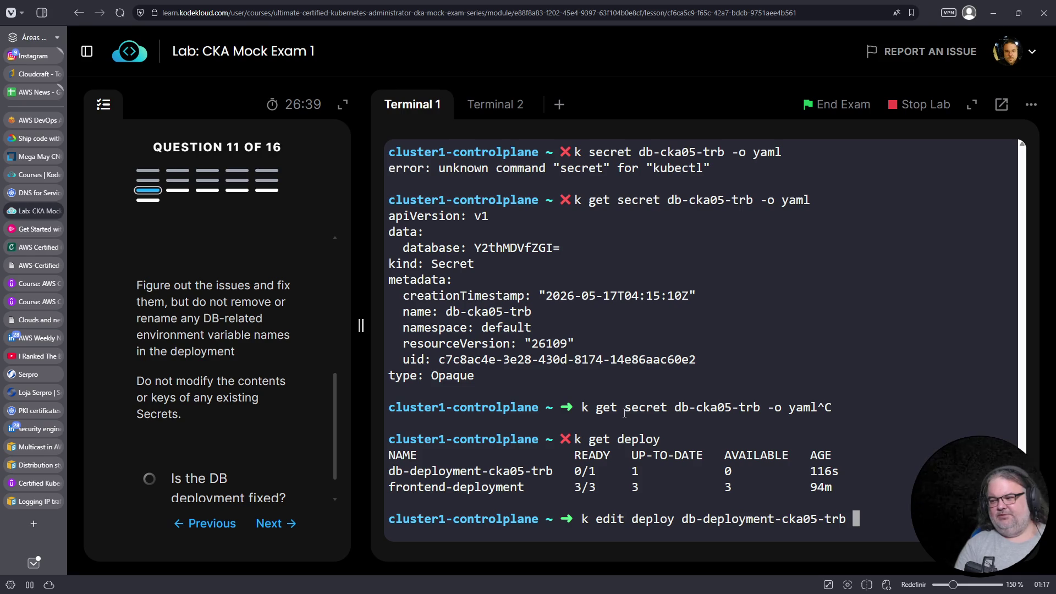
key(Return)
Change DB_DATABASE's secret key from db to database in vim and save with :wq
key(Down)
key(Down)
key(Down)
key(Down)
key(Down)
key(Down)
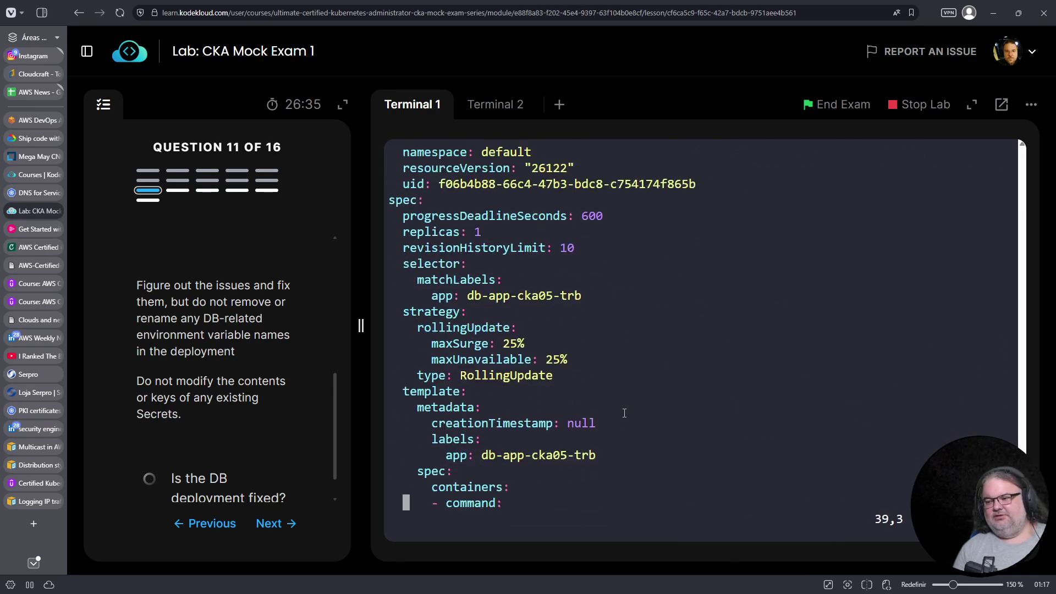
key(Down)
key(Down)
key(Down)
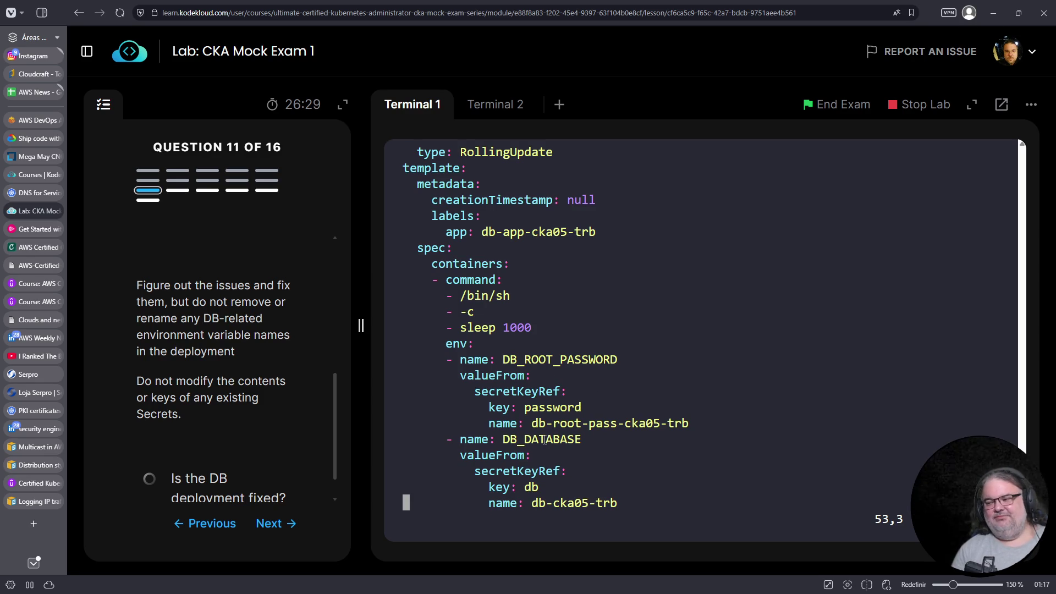
key(j)
key(j)
key(j)
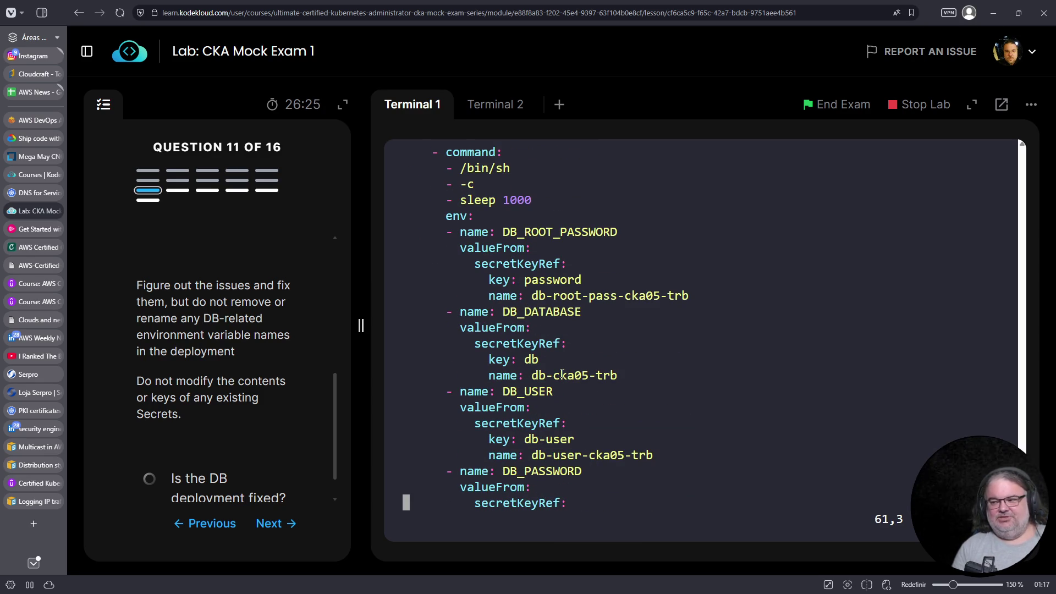
key(k)
key(k)
key(k)
key(k)
key(dollar)
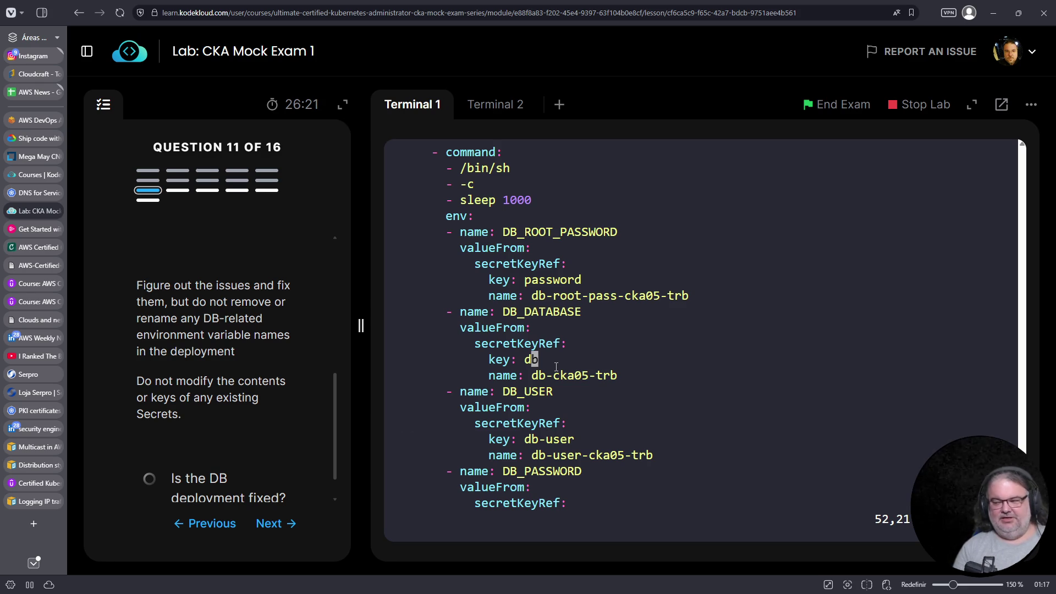
key(a)
key(BackSpace)
key(BackSpace)
text(database)
key(Escape)
text(:wq)
key(Return)
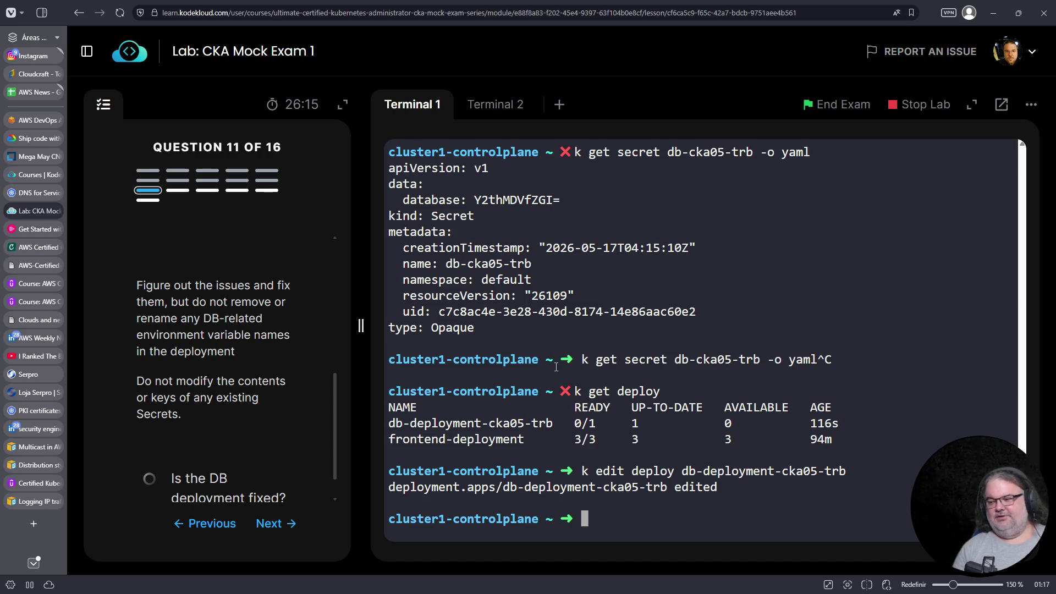
Redisplay the secret YAML to compare key names, then list the pods to check the rollout
key(Up)
key(Up)
key(Up)
key(Return)
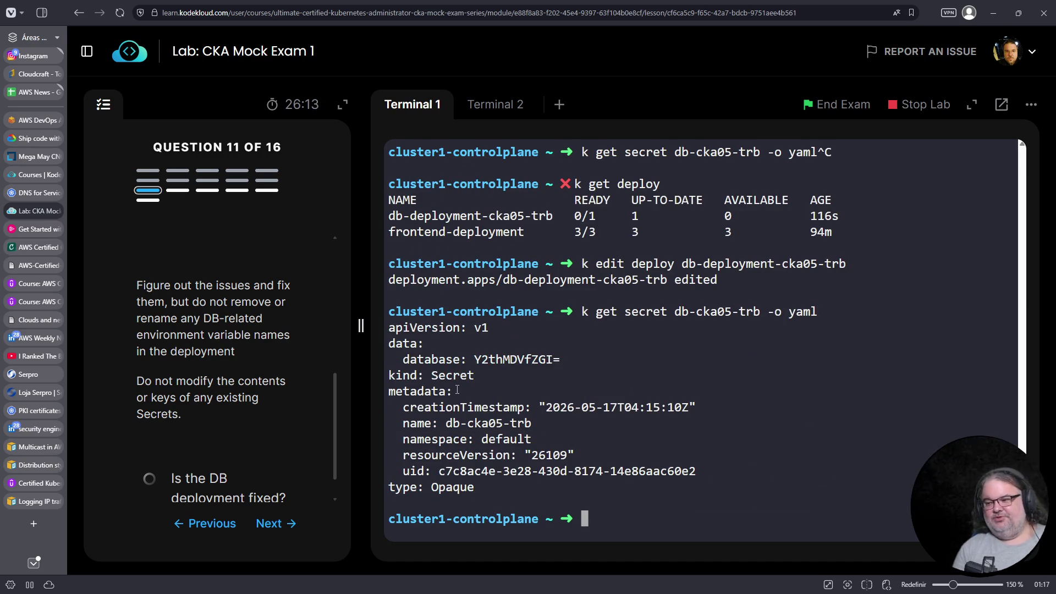
double_click(428, 359)
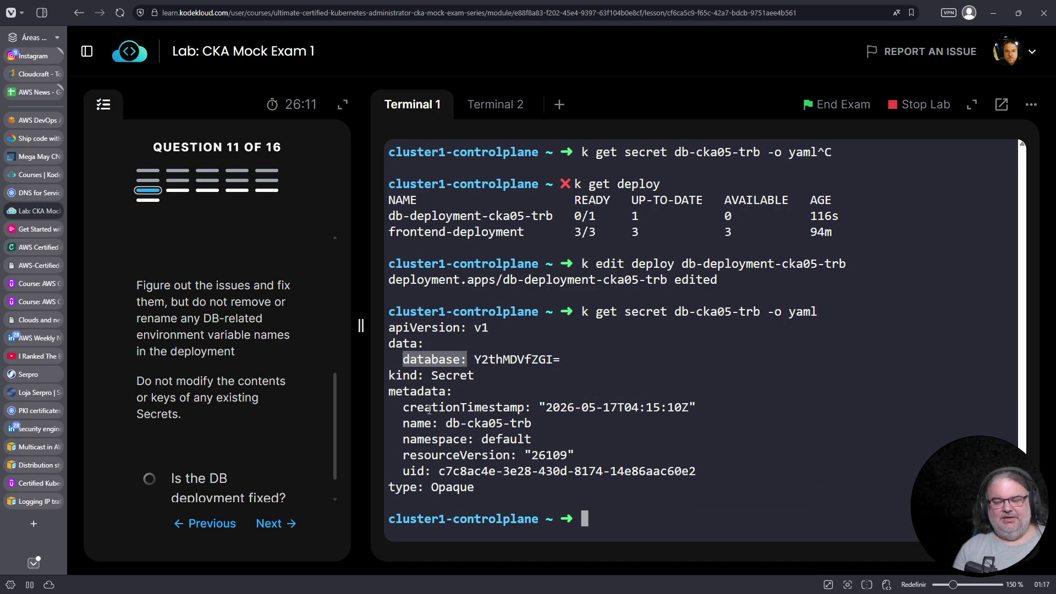
key(Up)
key(Up)
key(Up)
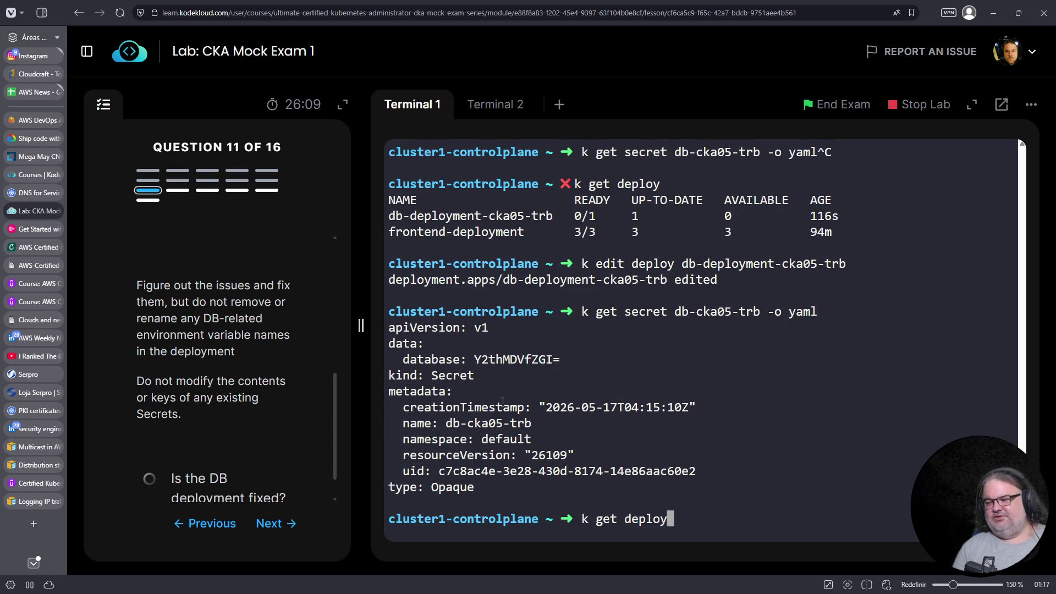
key(ctrl+c)
text(k get pods)
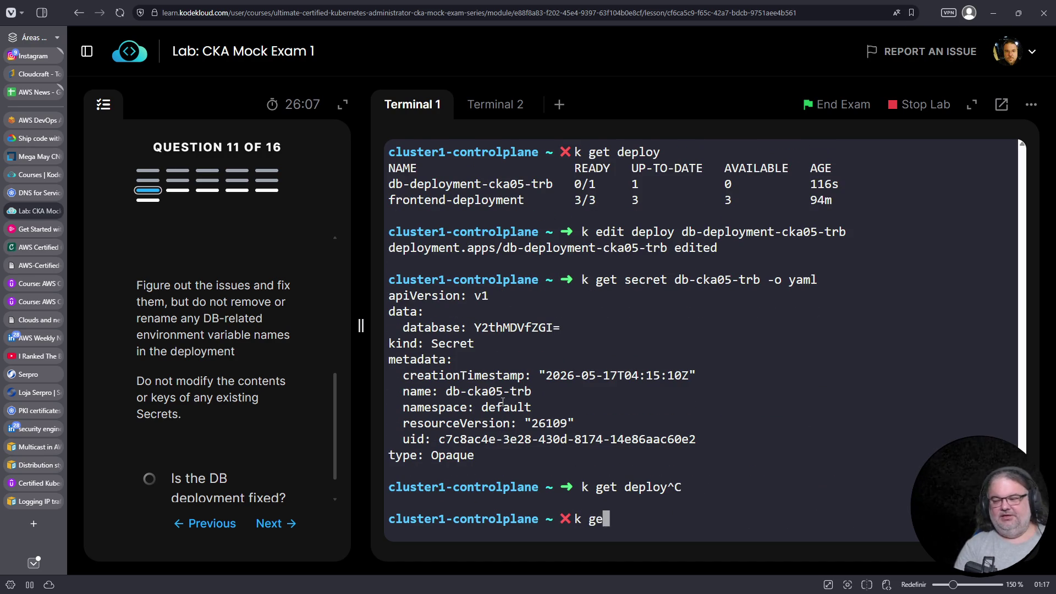
key(Return)
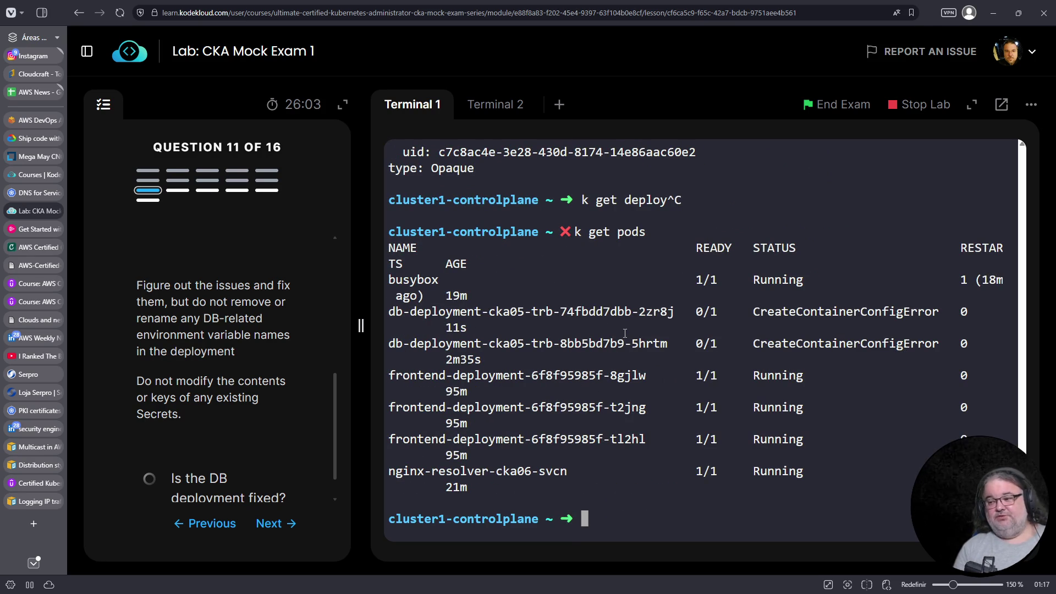
List cluster events, filtered with fgrep first to db, then to db-deployment
text(k ge)
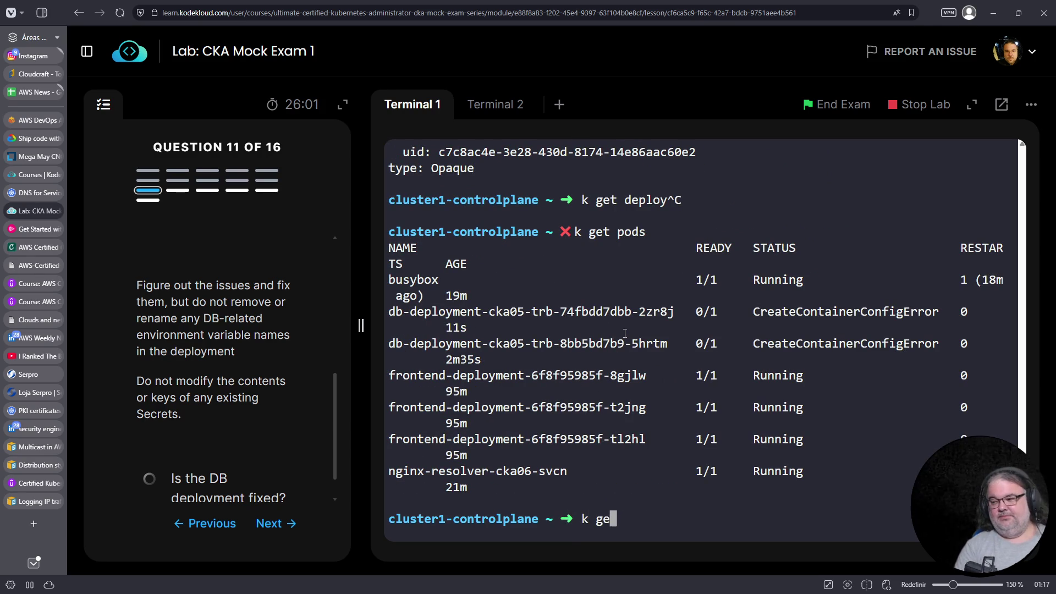
text(t events)
key(Return)
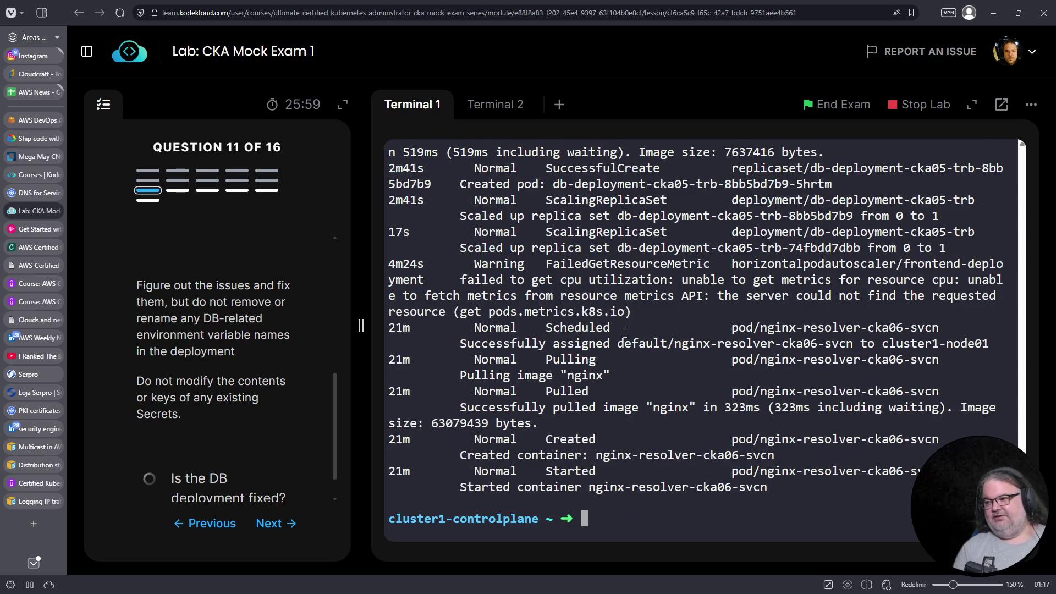
text(k get events | fgrep db)
key(Return)
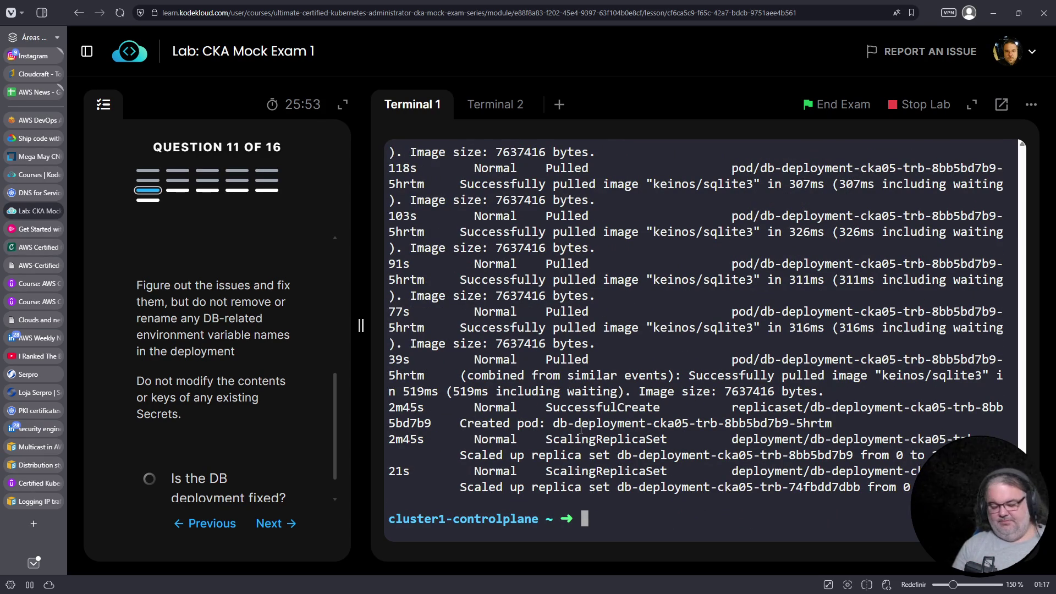
key(Up)
text(-deplk)
key(BackSpace)
text(oyment)
key(Return)
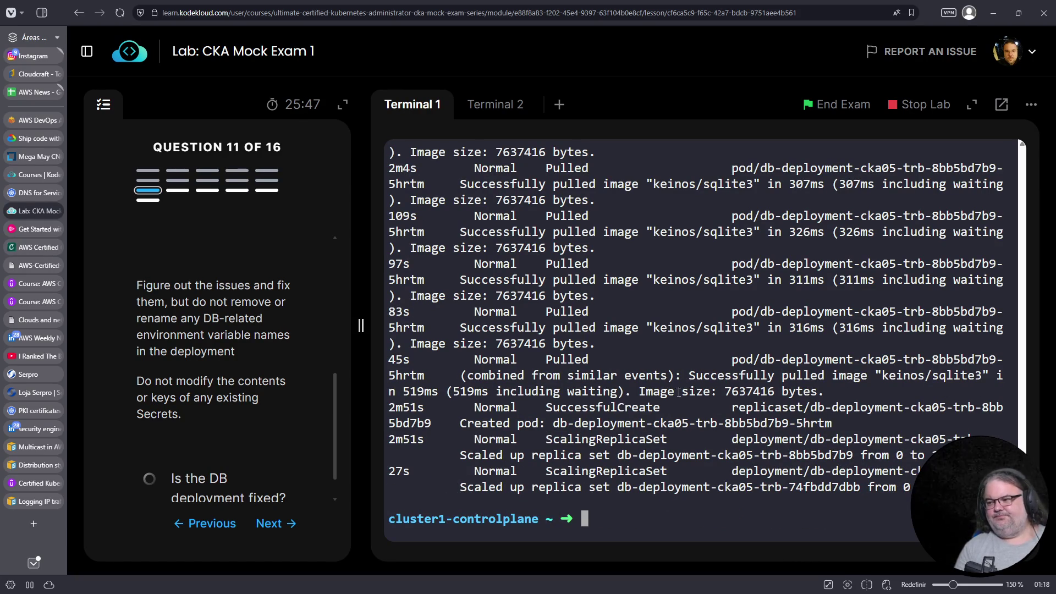
Copy the missing secret name db-user-cka05-trb from the Failed error and list the secrets
scroll(671, 404, up, 5)
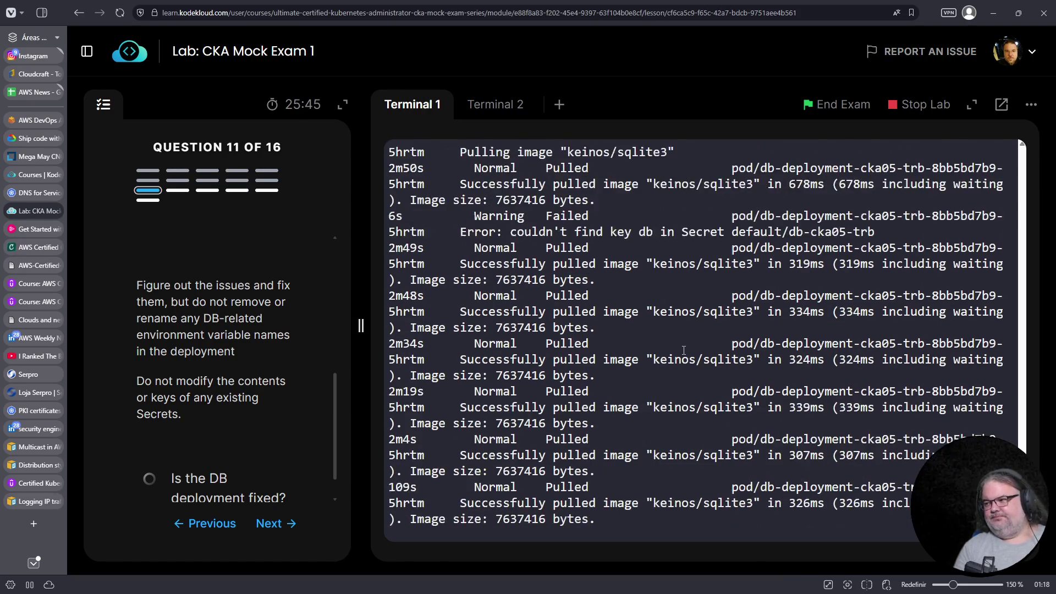
scroll(683, 350, up, 1)
scroll(683, 351, up, 2)
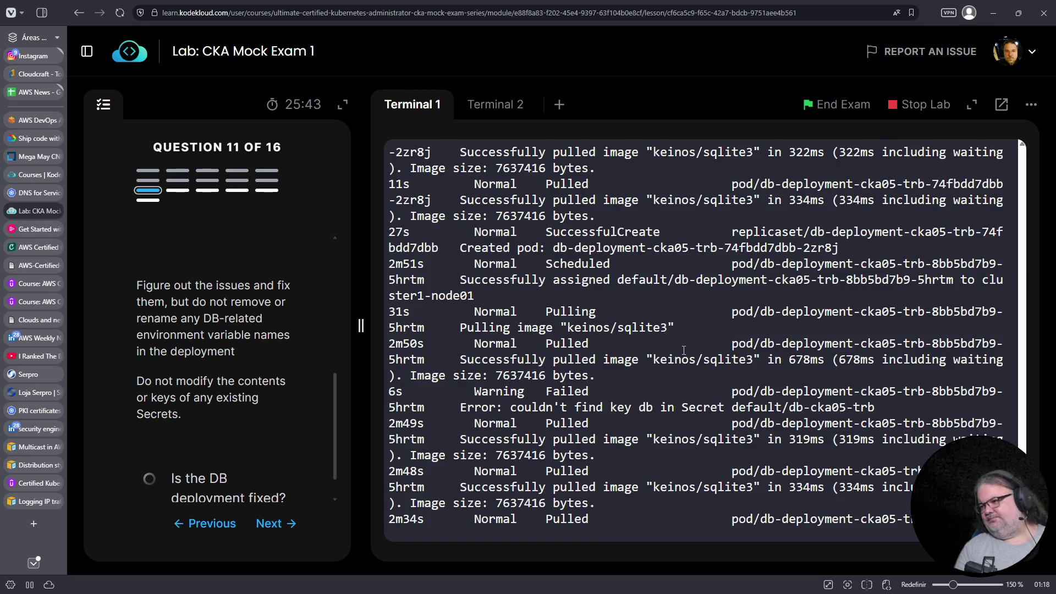
scroll(684, 350, up, 4)
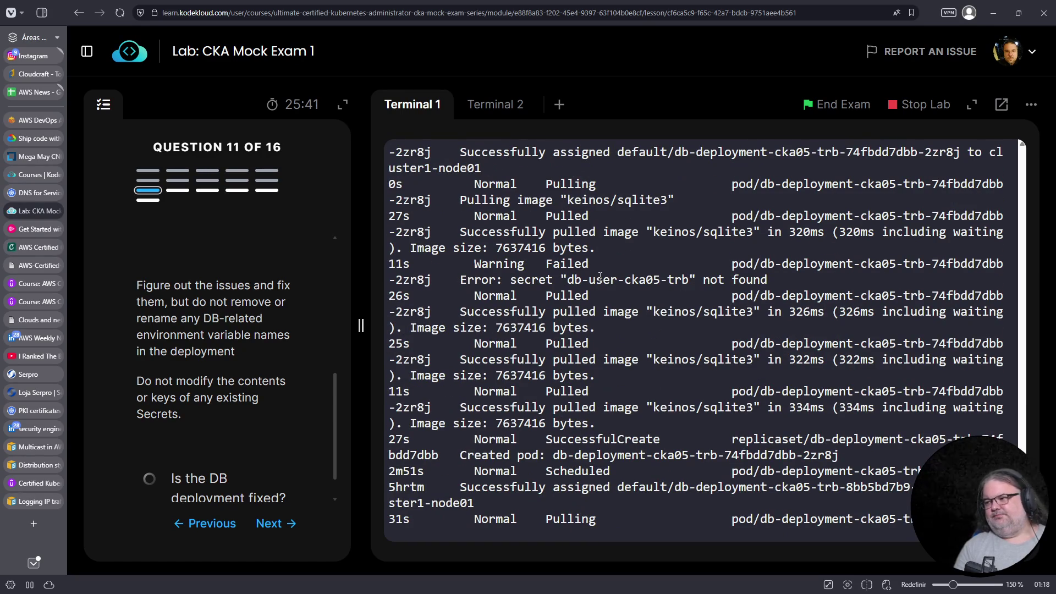
drag(572, 281, 688, 281)
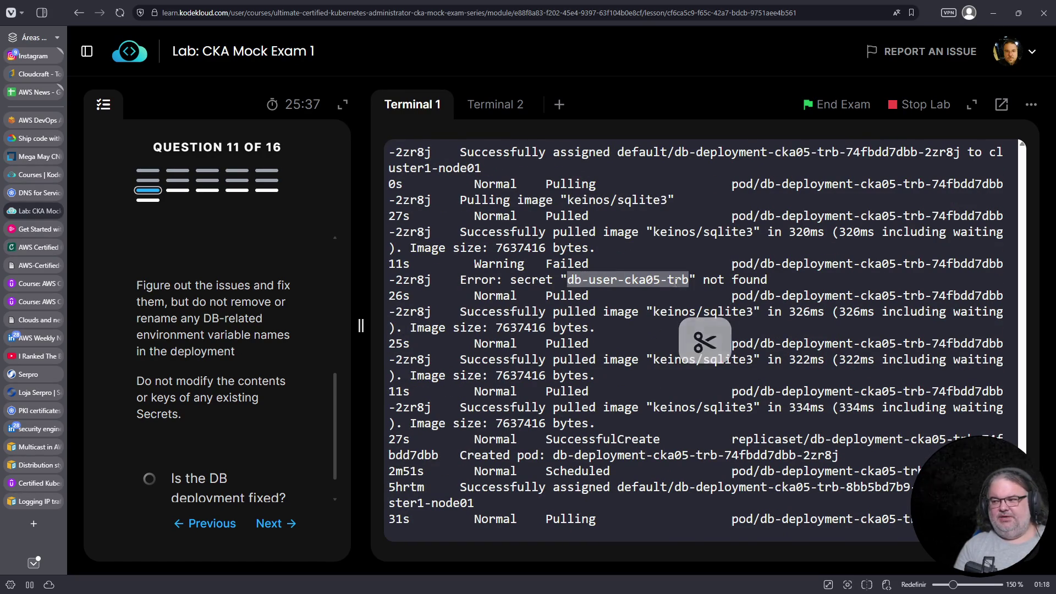
right_click(670, 283)
click(697, 348)
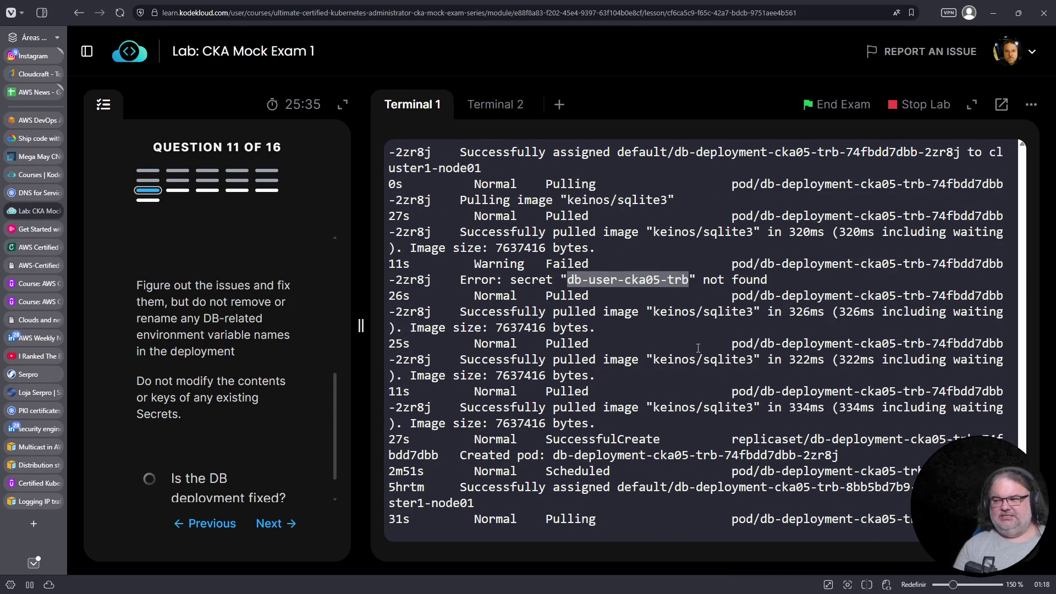
key(ctrl+c)
text(k get secrets)
key(Return)
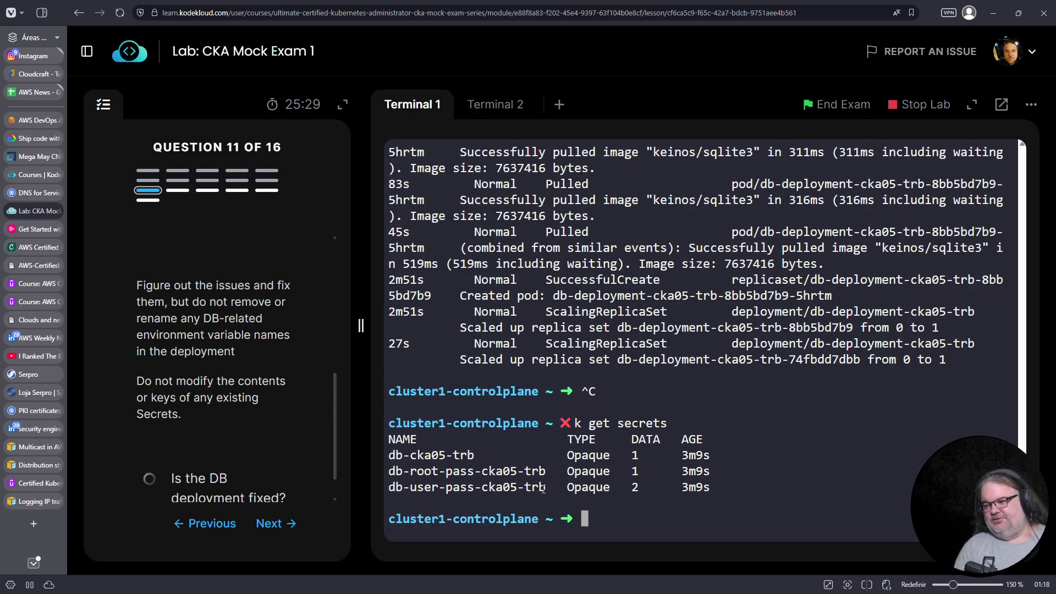
Show secret db-user-pass-cka05-trb with k get secrets -o yaml to see its password and username keys
drag(548, 487, 388, 486)
right_click(392, 486)
click(425, 240)
key(Up)
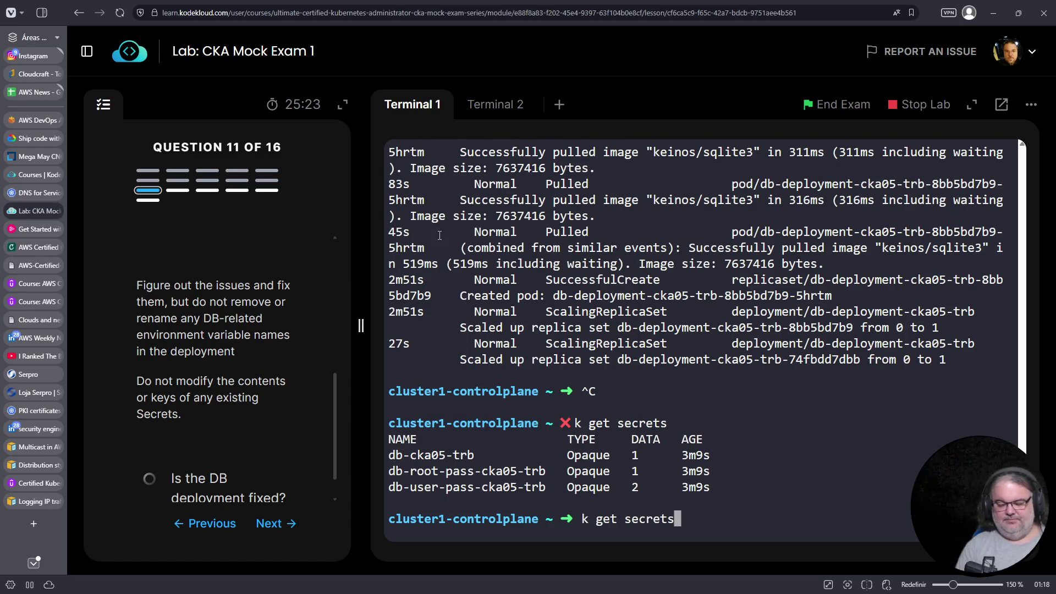
right_click(459, 304)
click(490, 342)
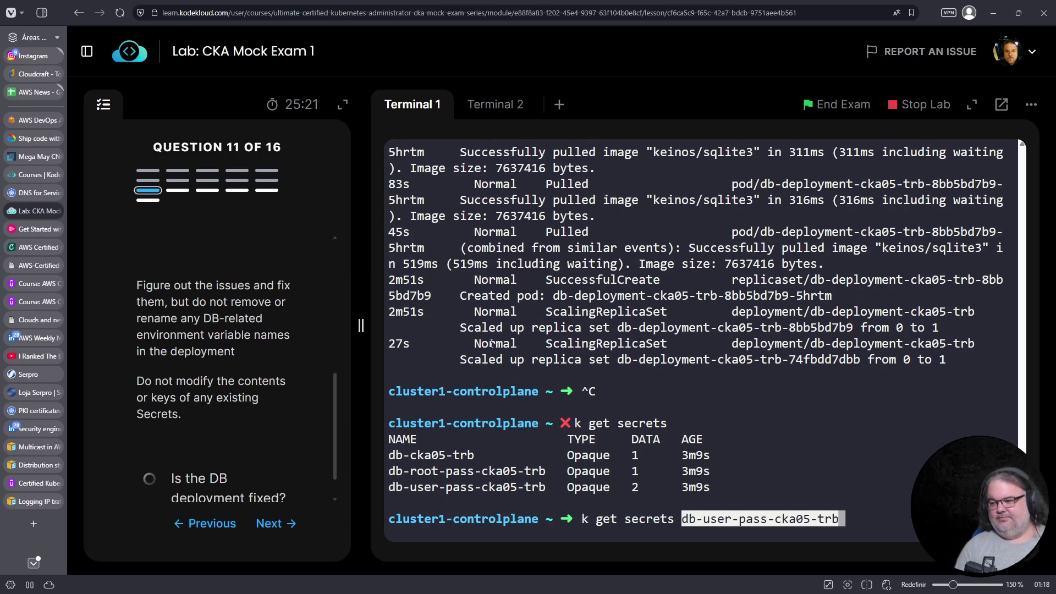
text(-o yaml)
key(Return)
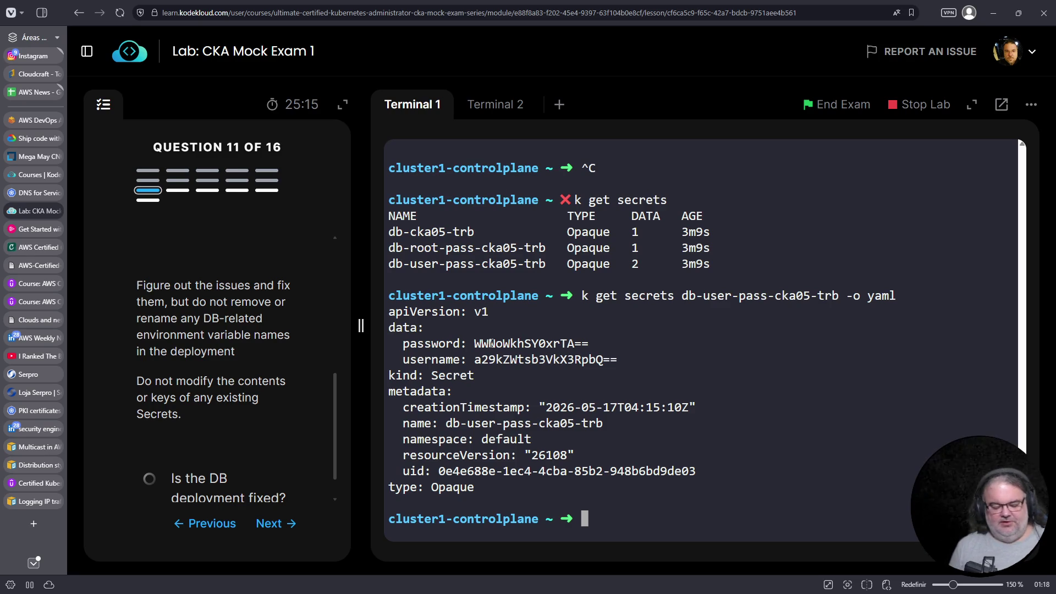
Reopen db-deployment-cka05-trb for editing via a history search for 'edit'
key(ctrl+c)
key(ctrl+r)
text(edit)
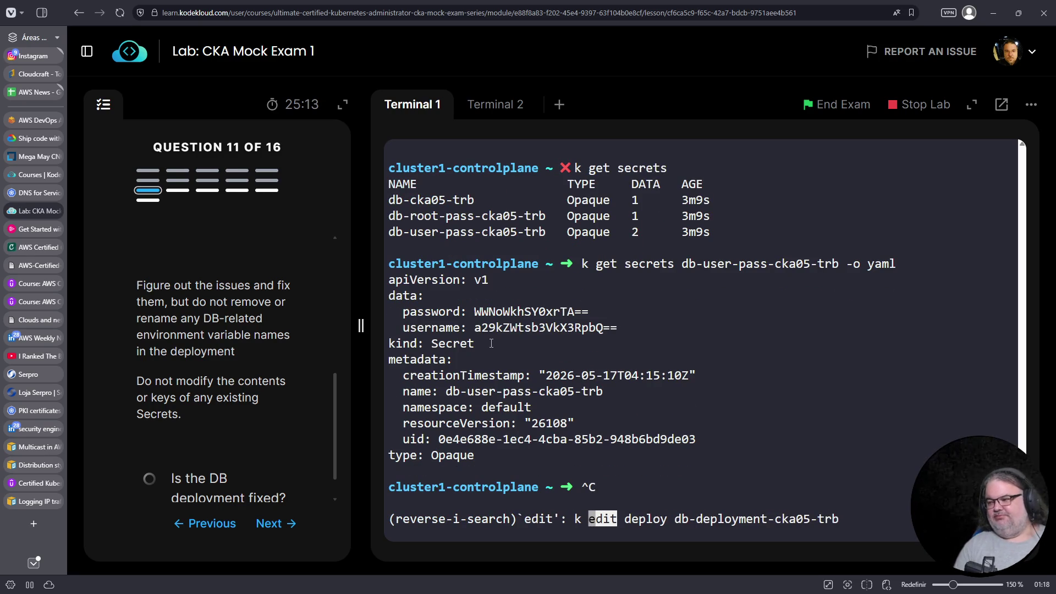
key(Return)
Locate the DB_USER secretKeyRef name line in the deployment's env section
scroll(491, 343, down, 4)
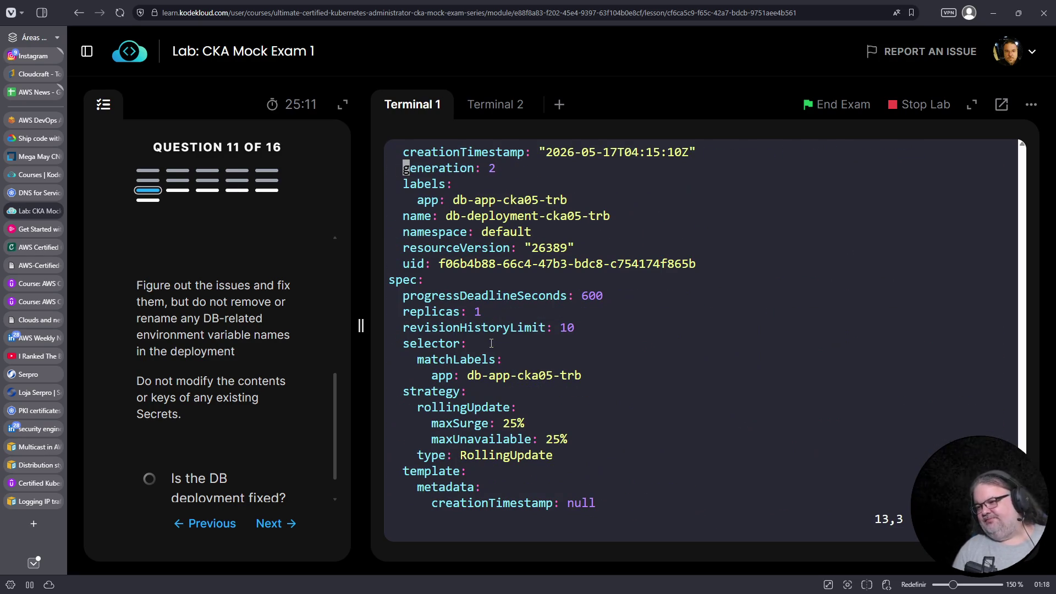
key(Down)
key(Down)
key(Down)
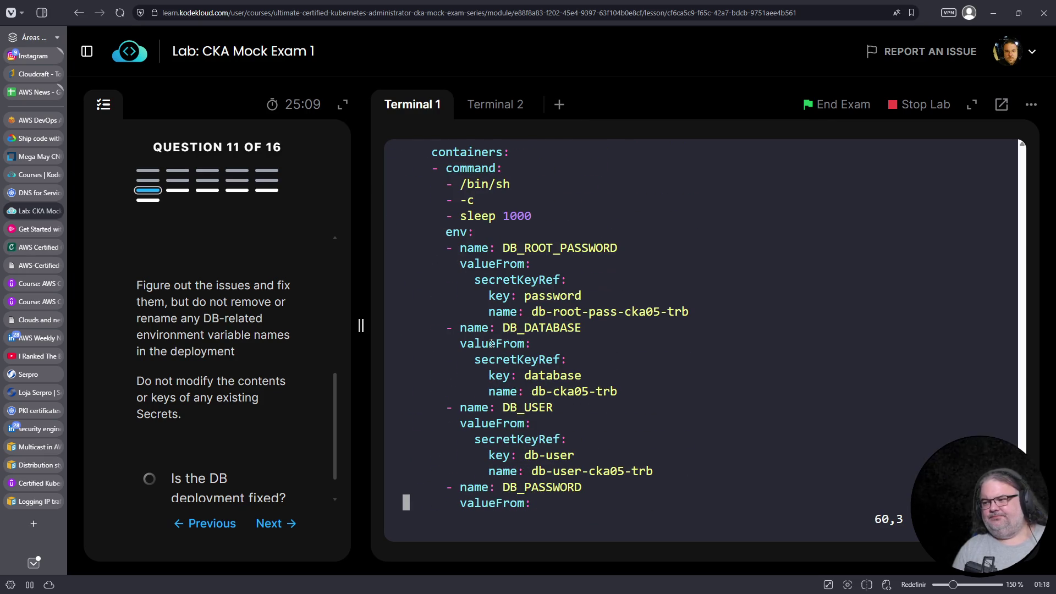
key(Up)
key(Up)
key(Up)
key(Down)
key(Down)
key(End)
key(Left)
key(Left)
key(Left)
key(Left)
key(Left)
key(Down)
key(Down)
key(Down)
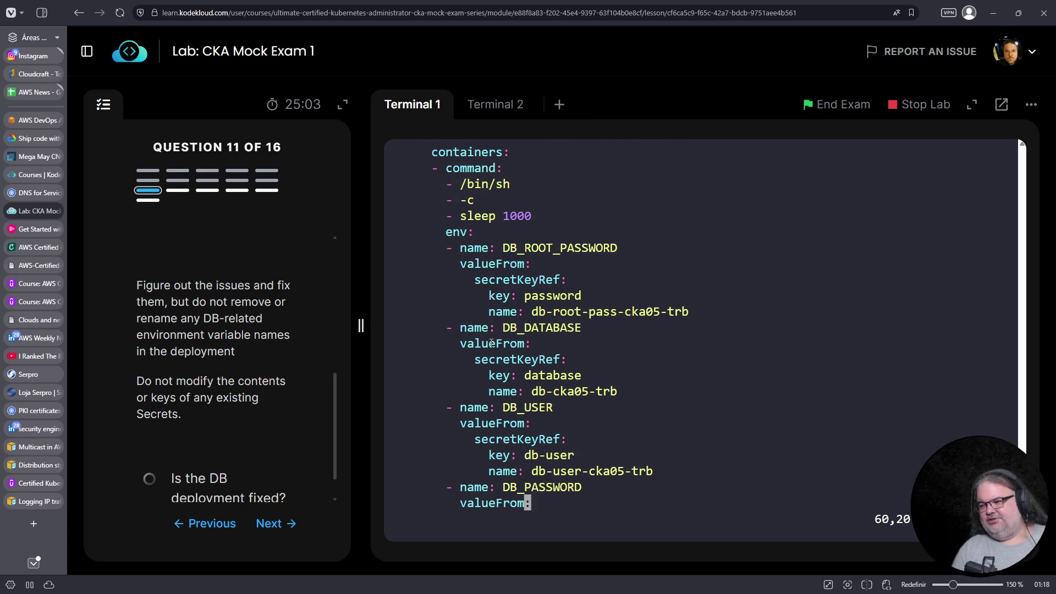
key(Down)
key(Up)
key(Up)
key(Up)
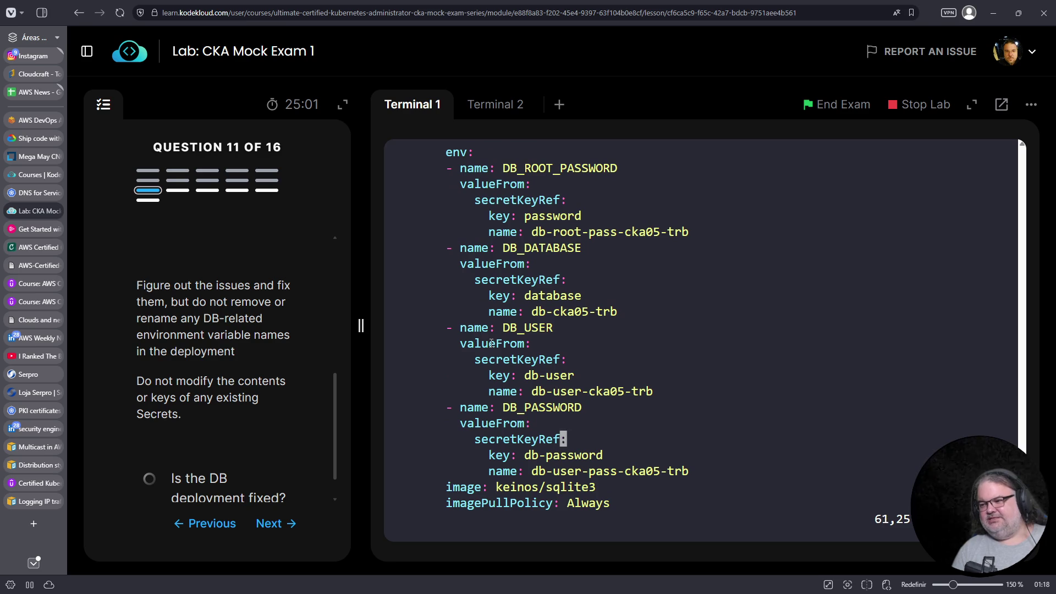
key(Left)
key(Left)
key(Left)
key(Left)
key(Down)
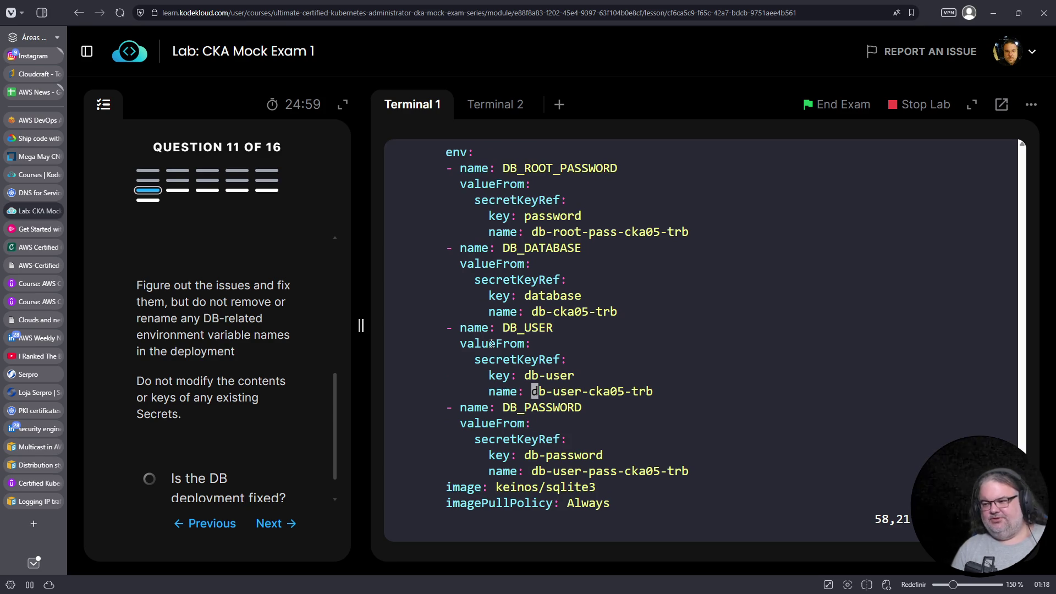
Replace secret name db-user-cka05-trb with db-user-pass-cka05-trb and save with :wq
key(shift+d)
key(a)
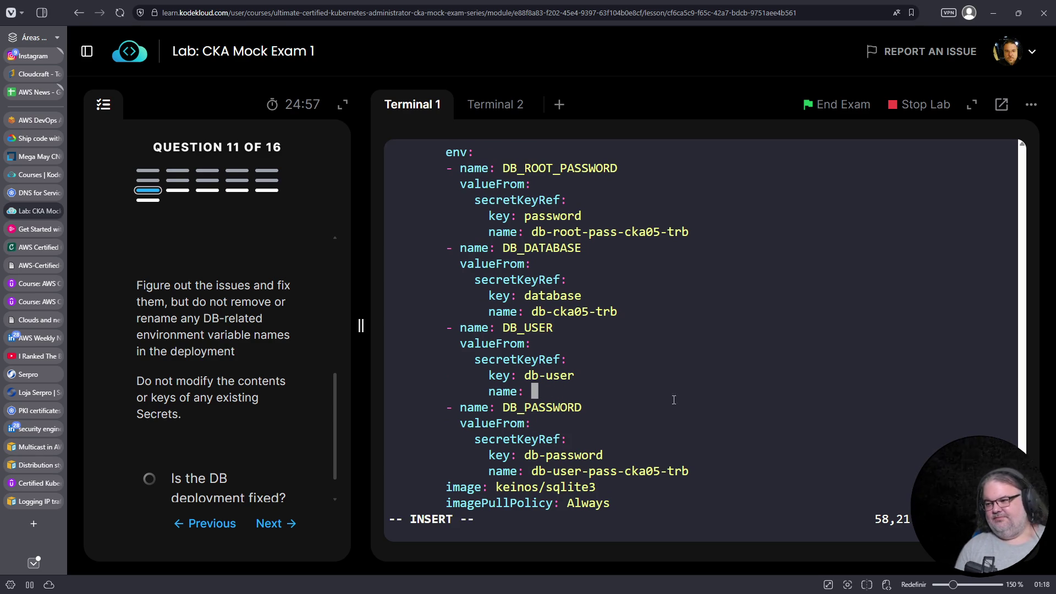
right_click(676, 388)
click(729, 257)
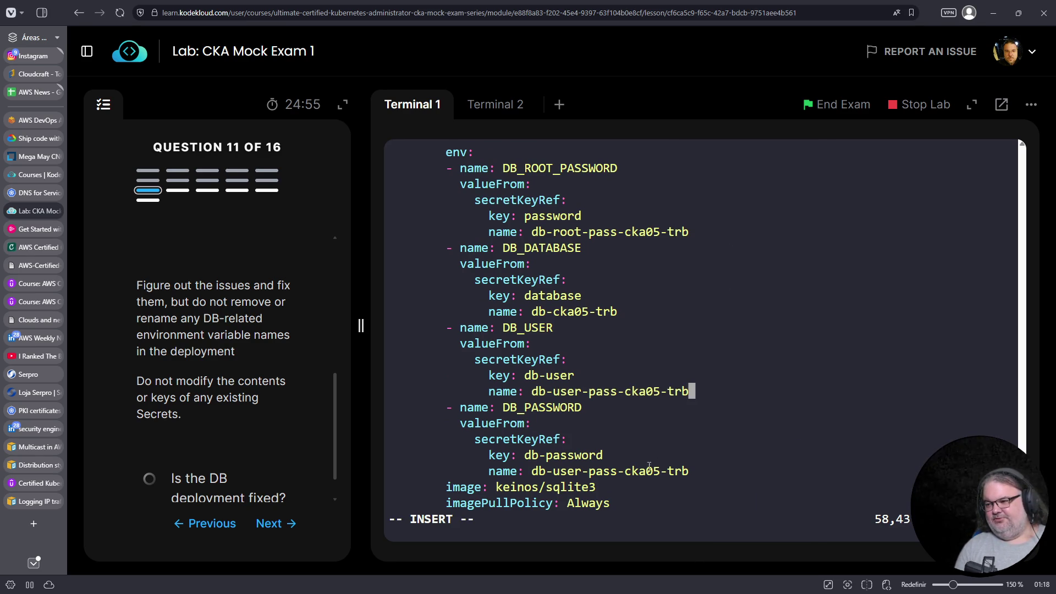
key(Escape)
text(:wq)
key(Return)
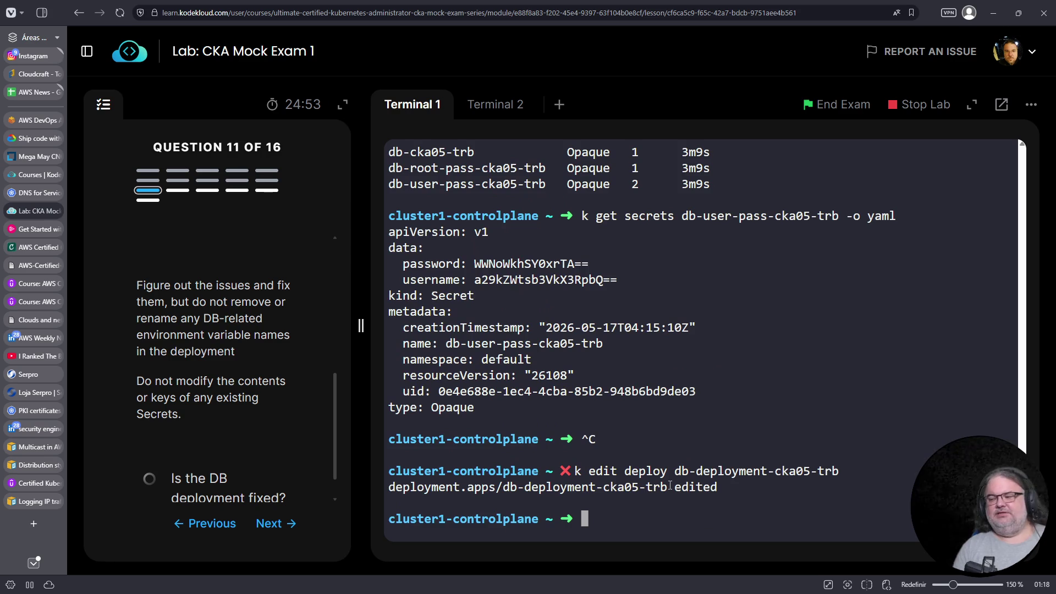
List the pods and rerun the db-deployment events filter to check the new rollout
text(k get pods)
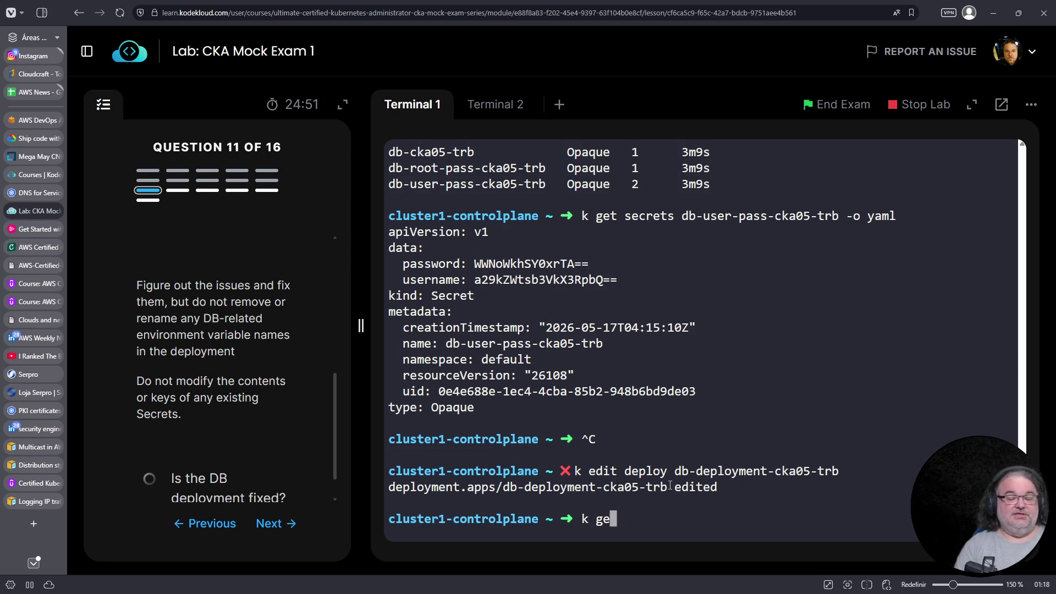
key(Return)
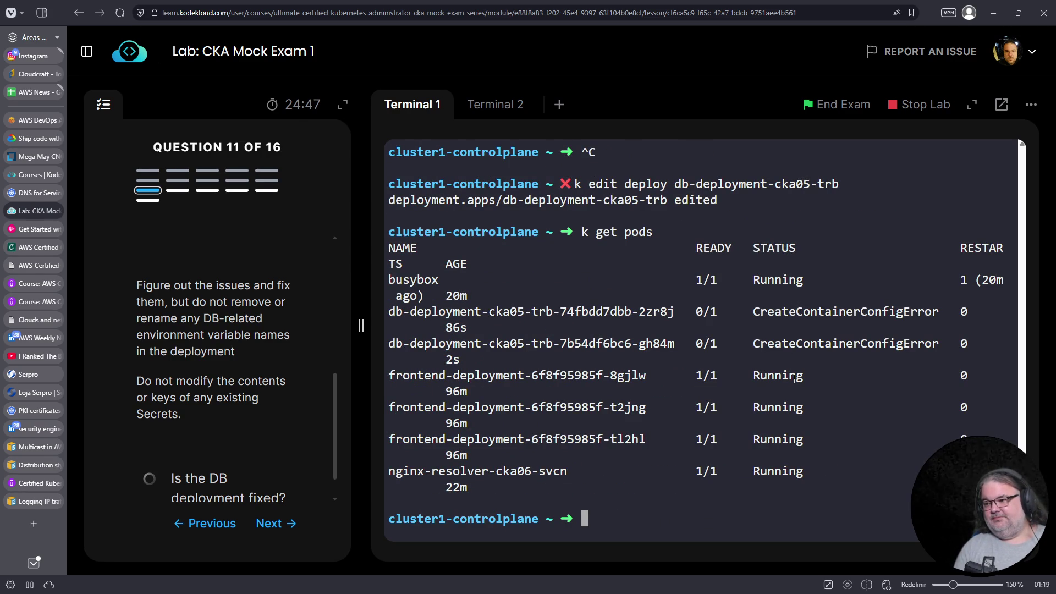
key(Up)
key(Return)
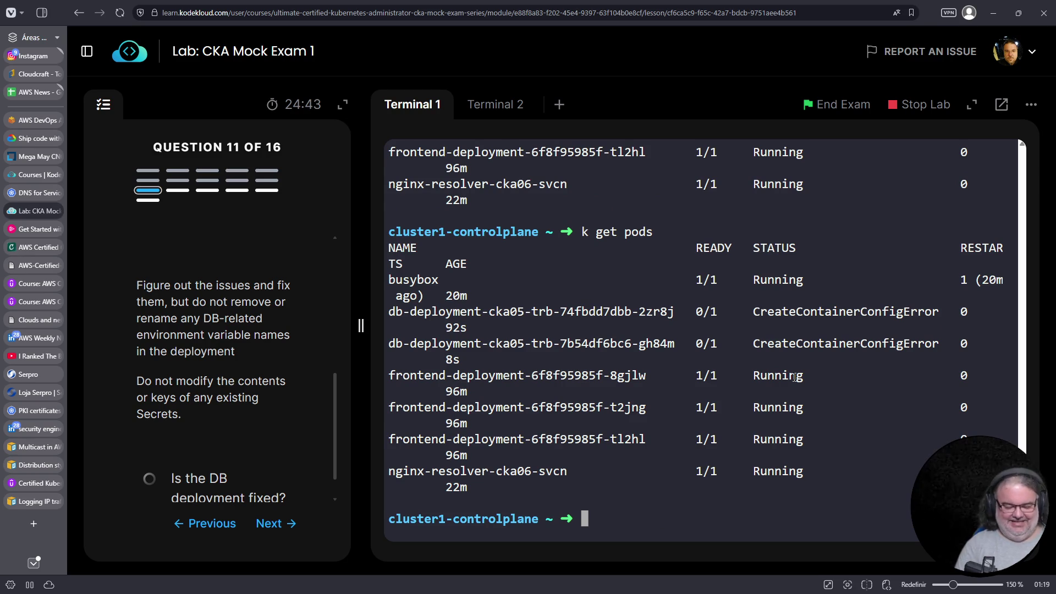
key(ctrl+c)
key(ctrl+r)
text(get events)
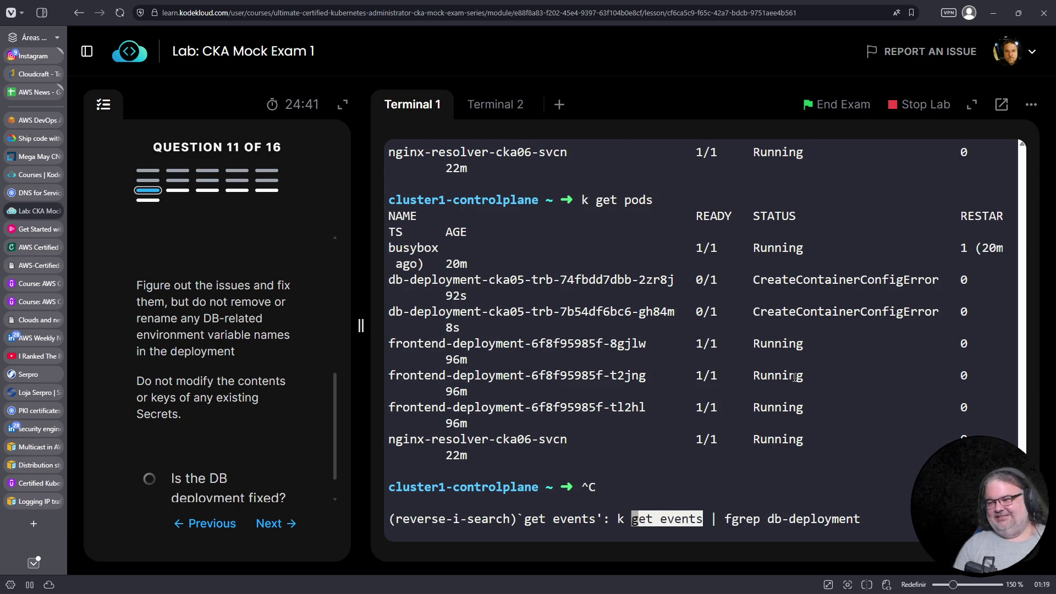
key(Return)
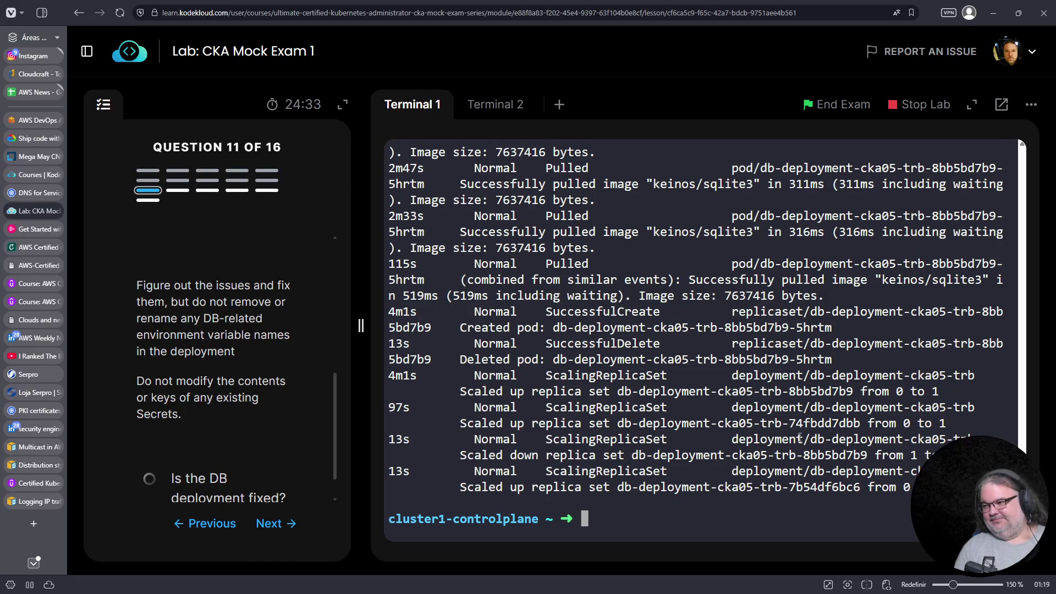
scroll(799, 434, up, 10)
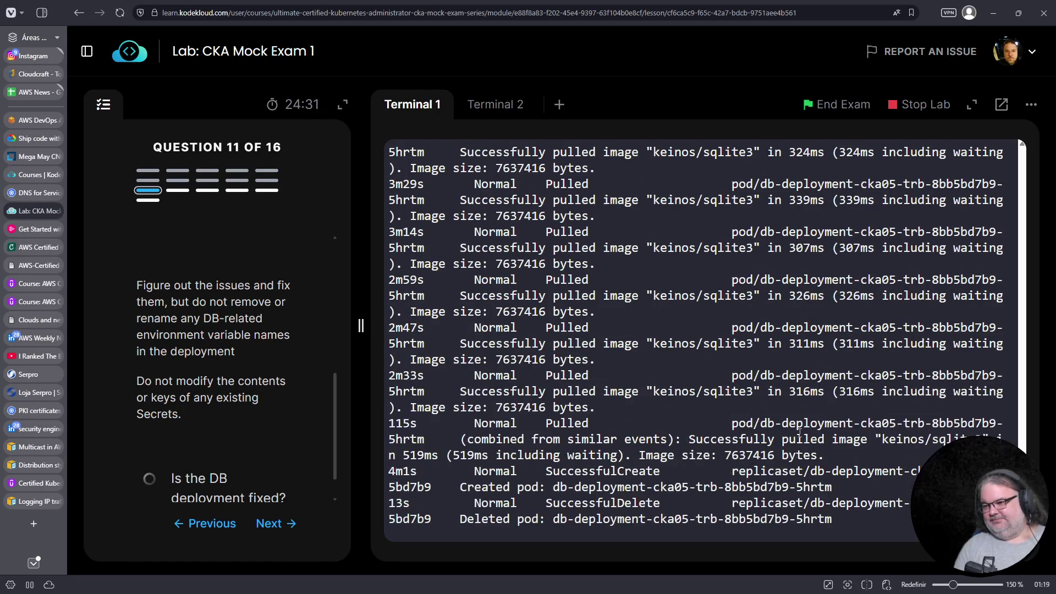
scroll(799, 434, up, 5)
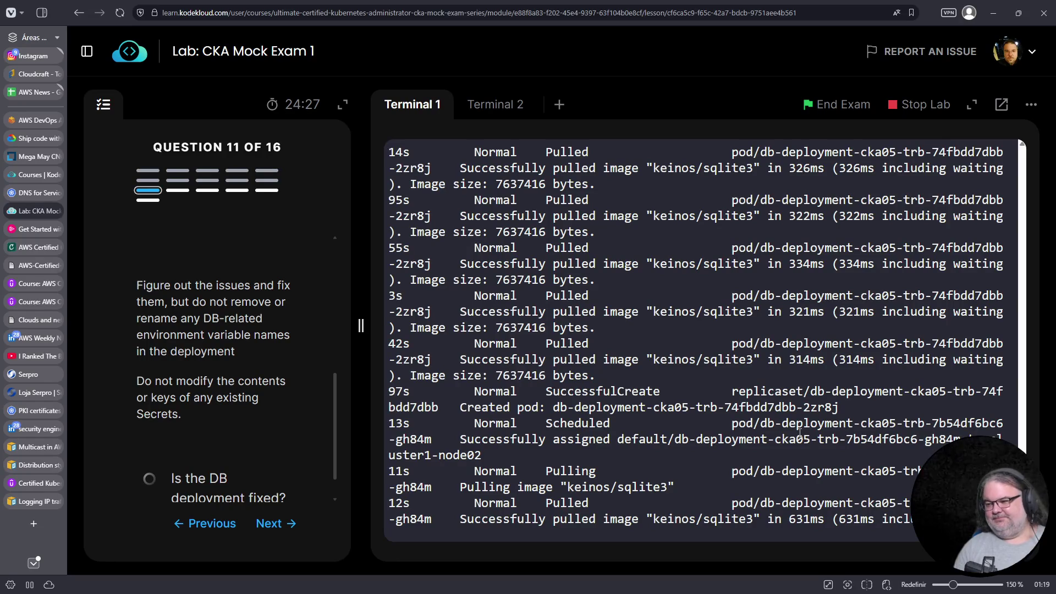
scroll(799, 435, down, 10)
Copy the newest failing db-deployment pod name and display that pod's full YAML
text(k get pods)
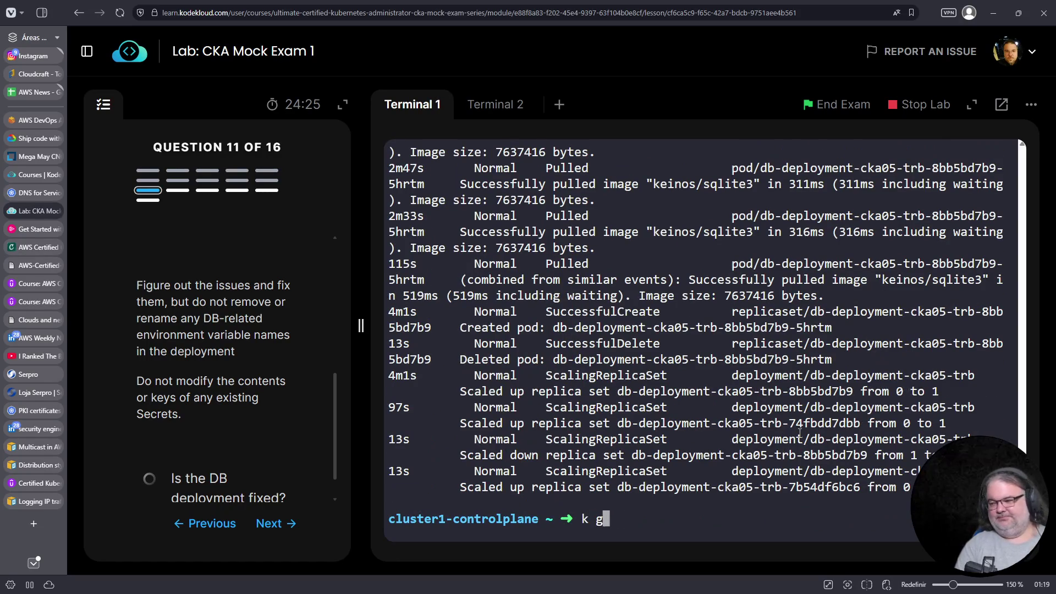
key(Return)
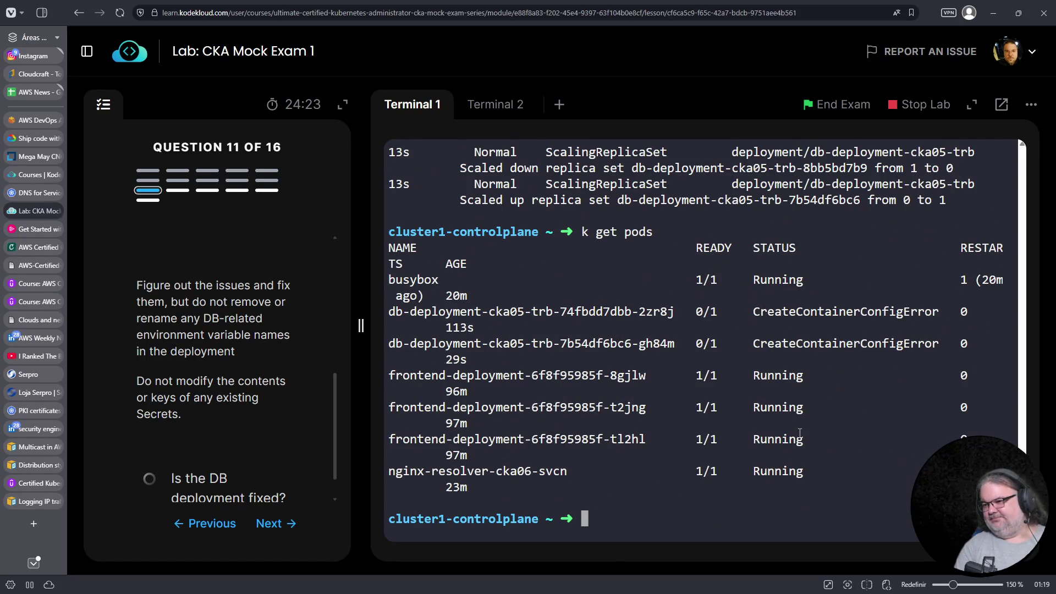
text(k get pods)
mouse_move(678, 343)
mouse_down()
mouse_move(439, 359)
mouse_move(381, 347)
mouse_up()
right_click(424, 346)
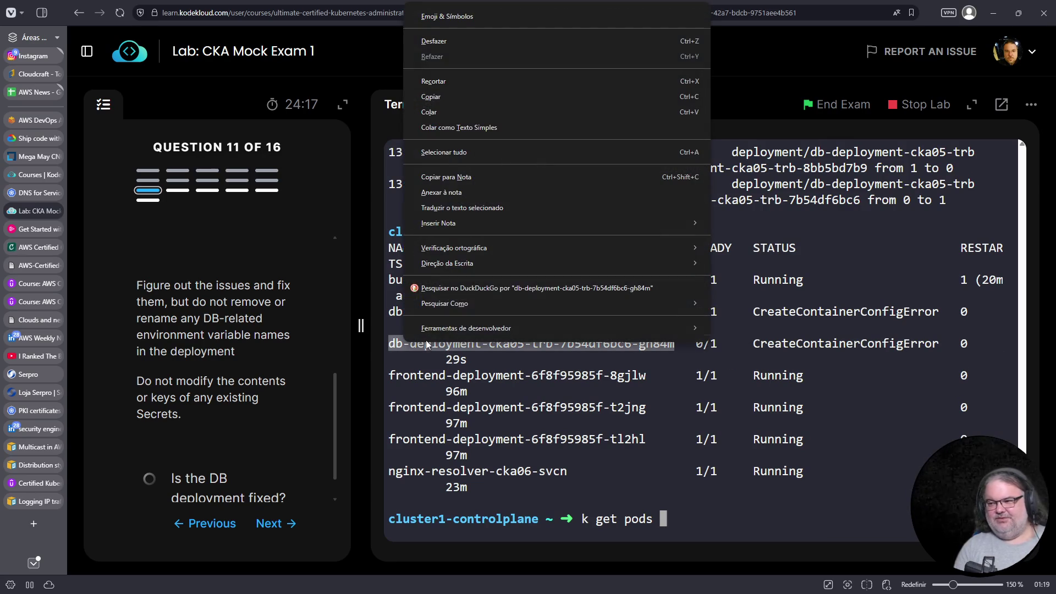
click(473, 99)
right_click(743, 410)
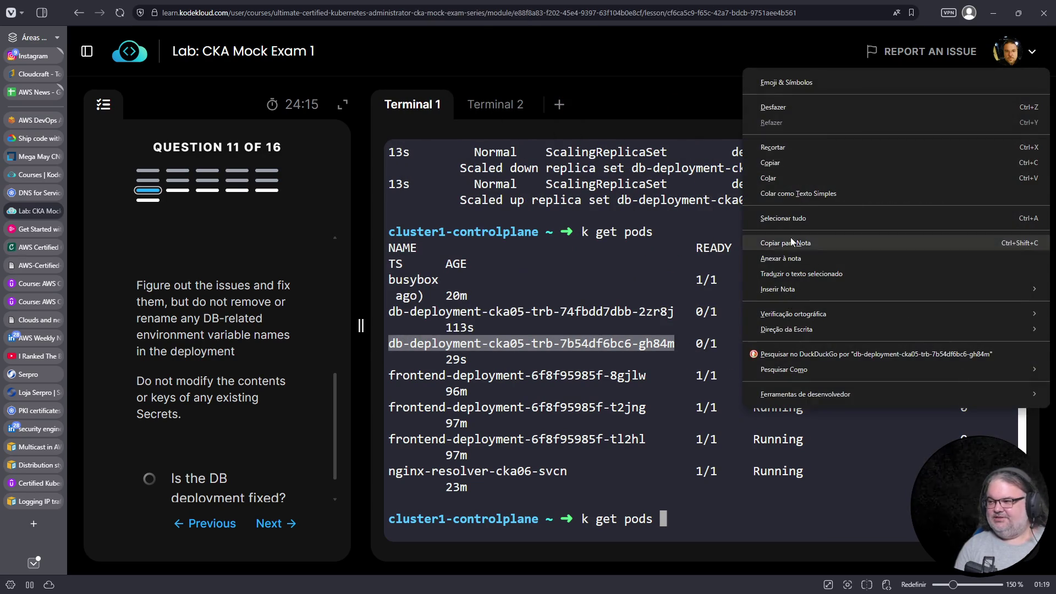
click(779, 182)
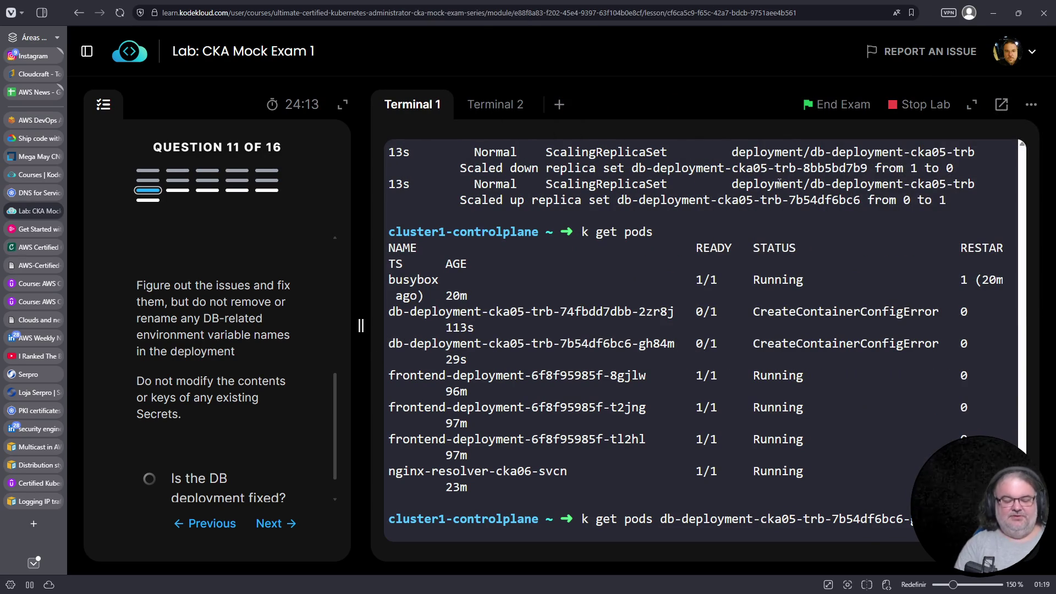
key(Return)
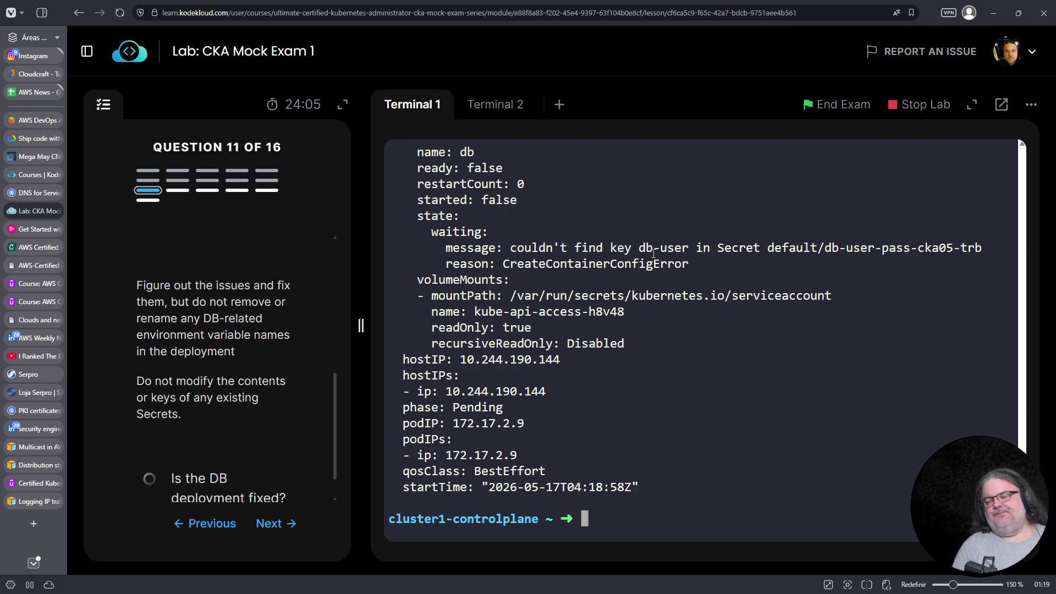
Find the waiting message: key db-user is missing from Secret db-user-pass-cka05-trb
scroll(655, 306, up, 2)
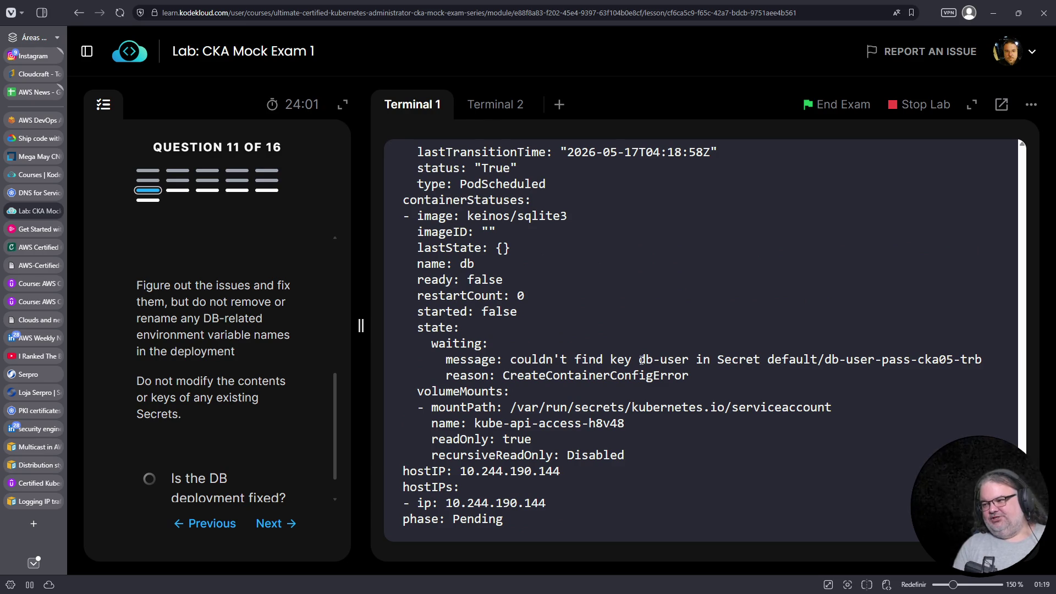
drag(641, 360, 687, 360)
scroll(687, 363, down, 3)
key(Up)
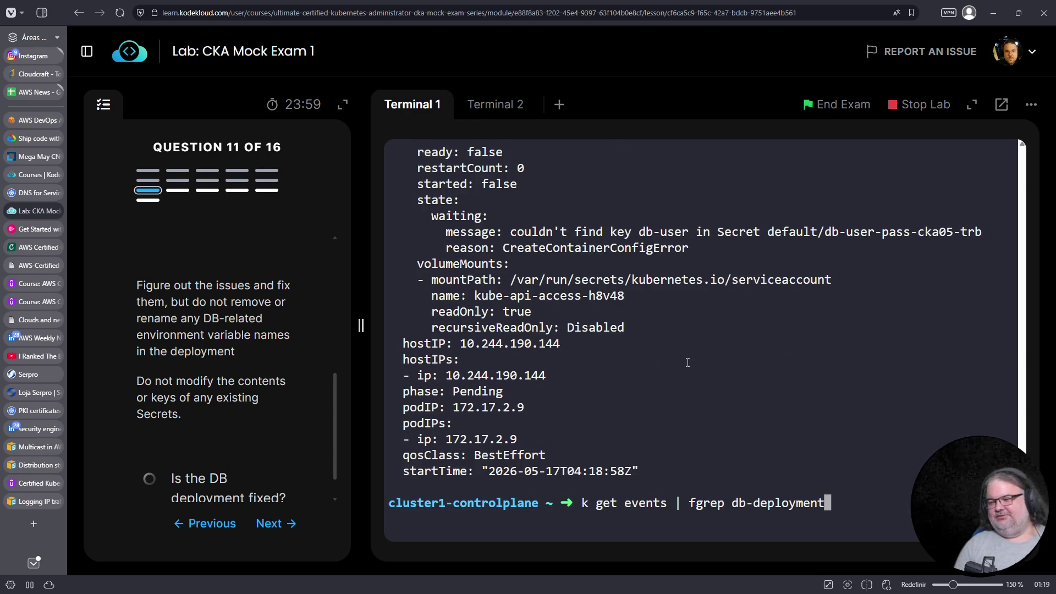
key(Up)
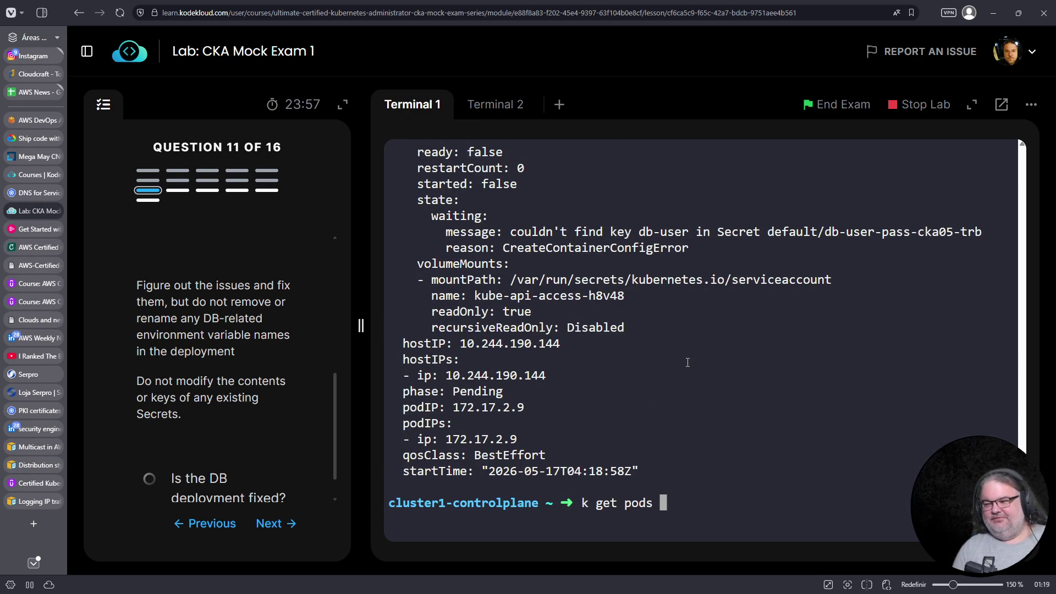
Show the db-user-pass-cka05-trb Secret's YAML and copy its username key name
key(ctrl+c)
key(Up)
key(Up)
key(Down)
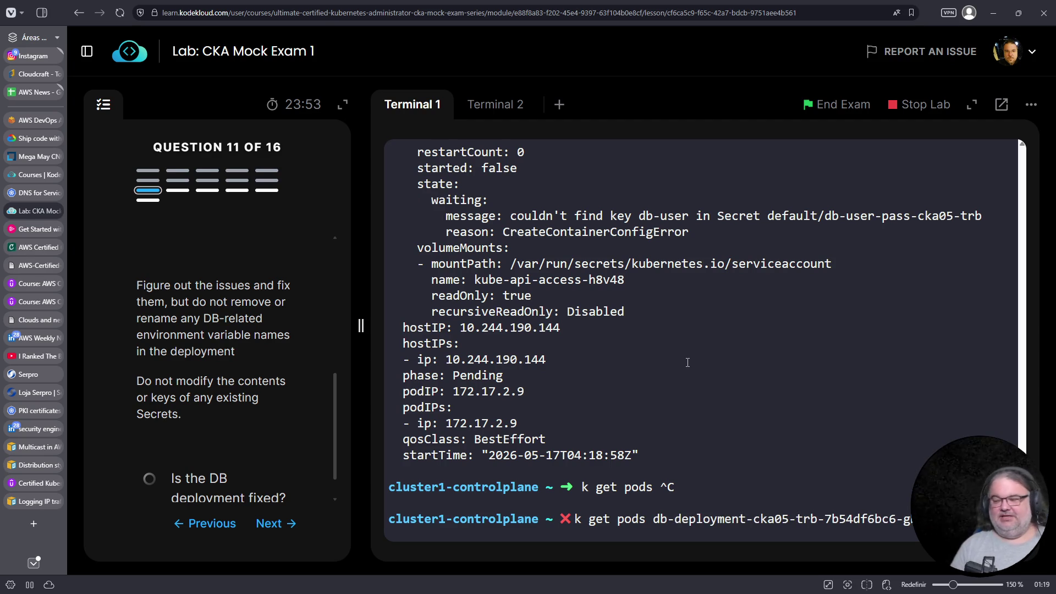
key(Up)
key(Up)
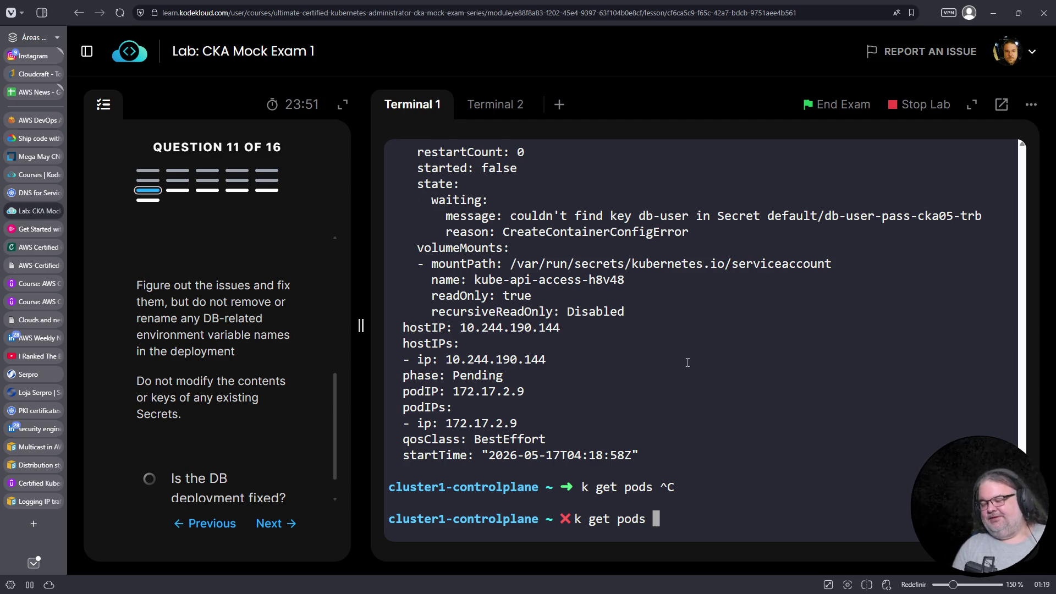
key(Up)
key(ctrl+c)
key(ctrl+r)
text(s)
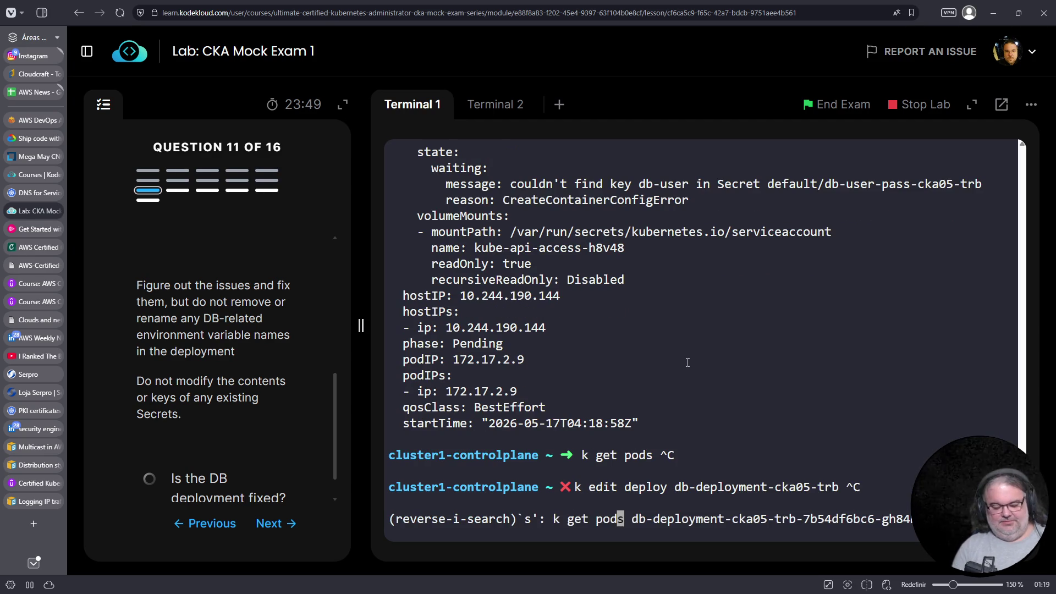
key(ctrl+c)
key(ctrl+r)
text(get secrets)
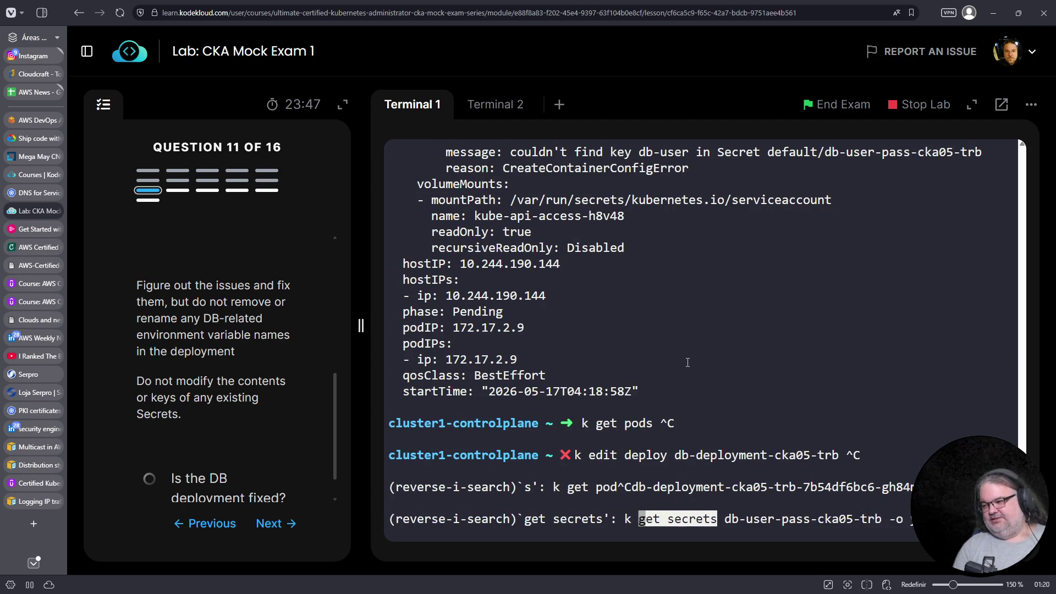
key(Return)
double_click(435, 358)
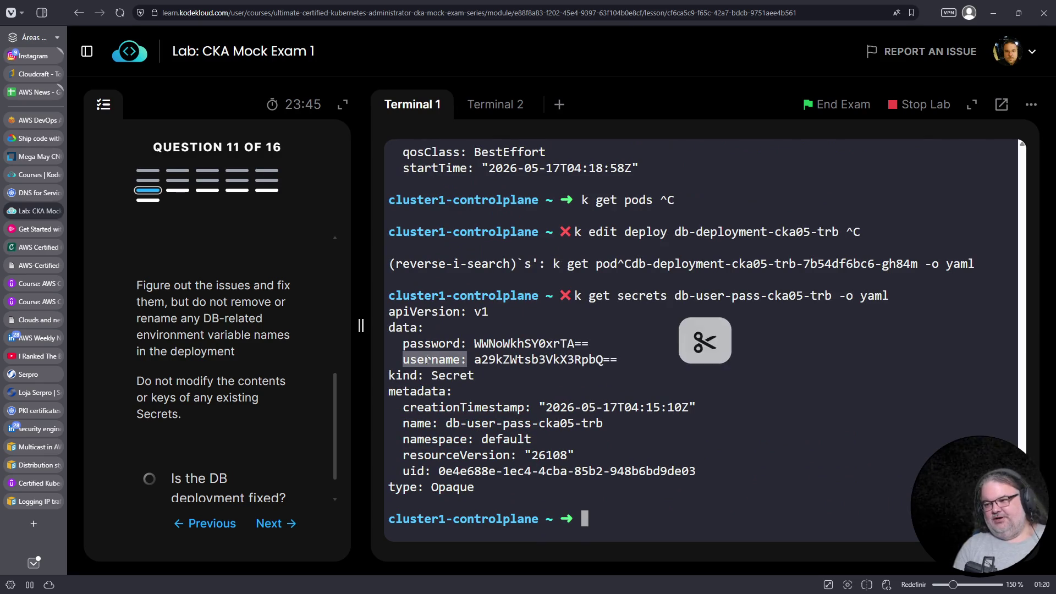
right_click(435, 359)
click(497, 120)
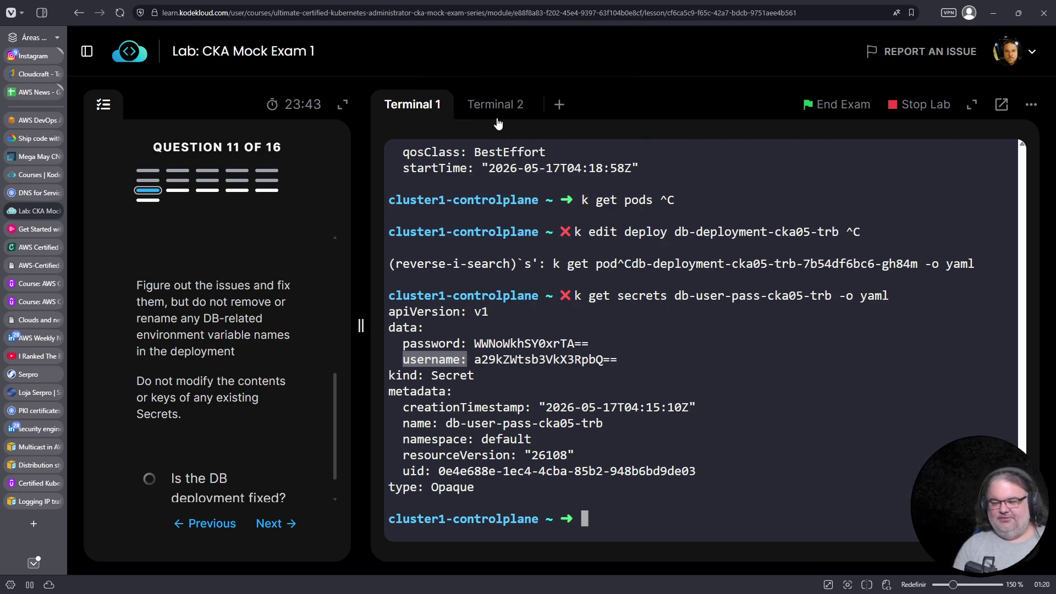
In db-deployment-cka05-trb, change DB_USER's secretKeyRef key from db-user to username
key(ctrl+c)
key(ctrl+r)
text(edit)
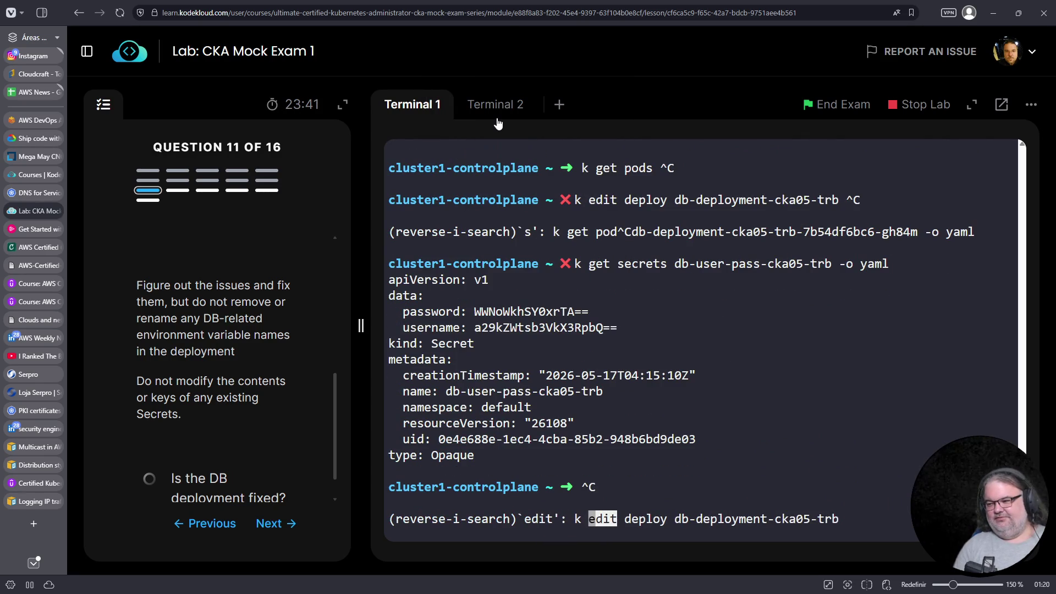
key(Return)
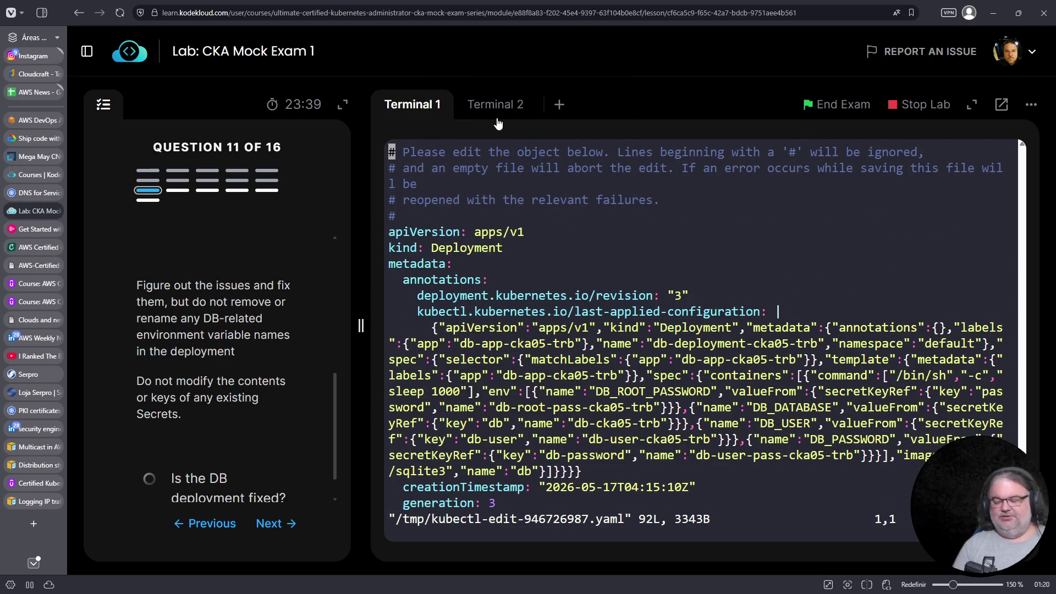
key(ctrl+f)
key(ctrl+f)
key(j)
key(j)
key(j)
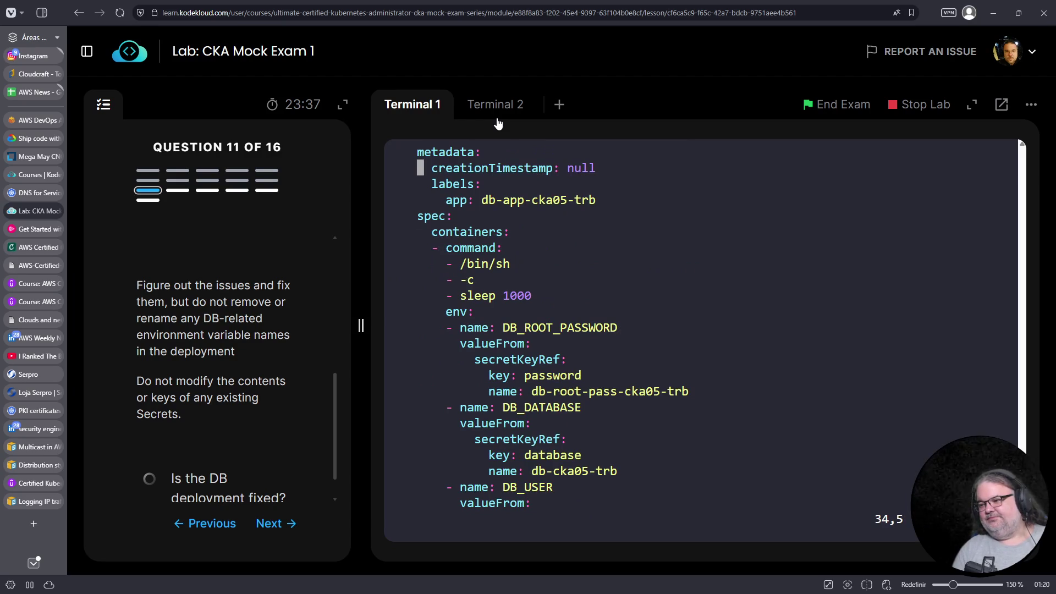
key(k)
key(k)
key(k)
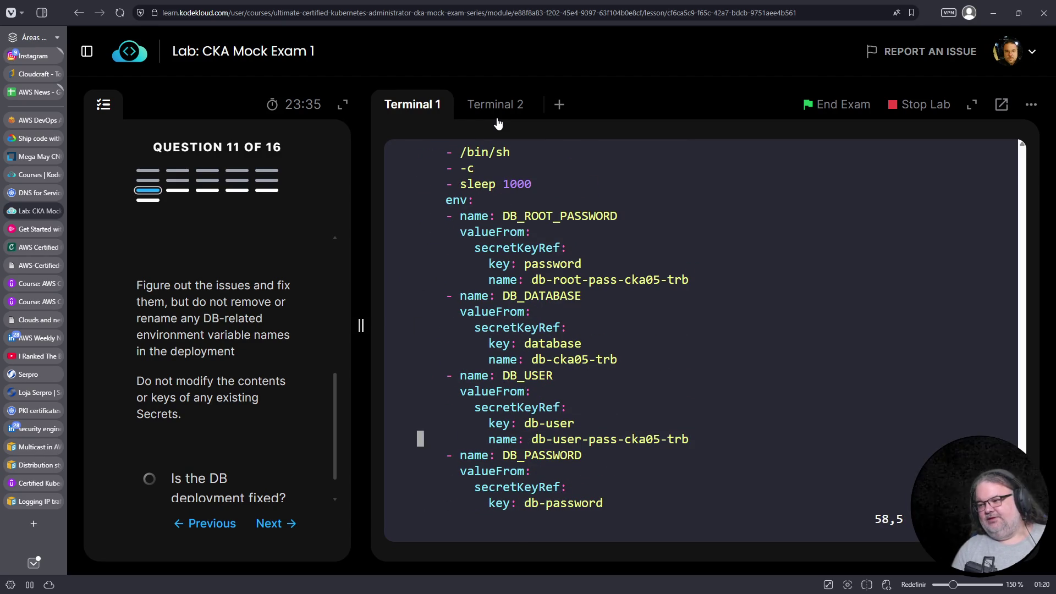
key(f)
key(s)
key(h)
key(j)
key(b)
key(h)
key(k)
key(shift+d)
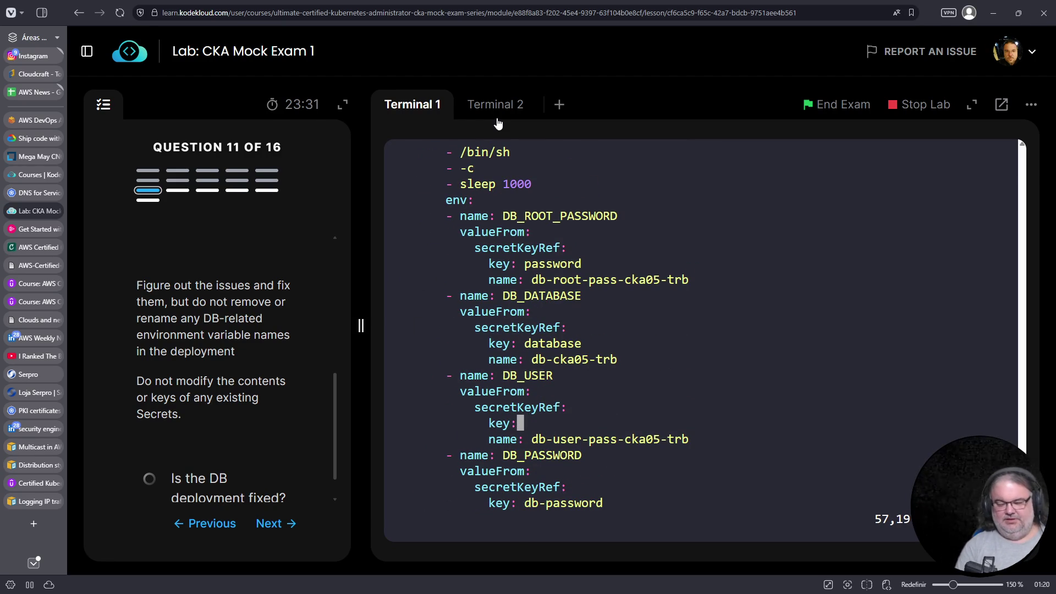
key(a)
right_click(693, 292)
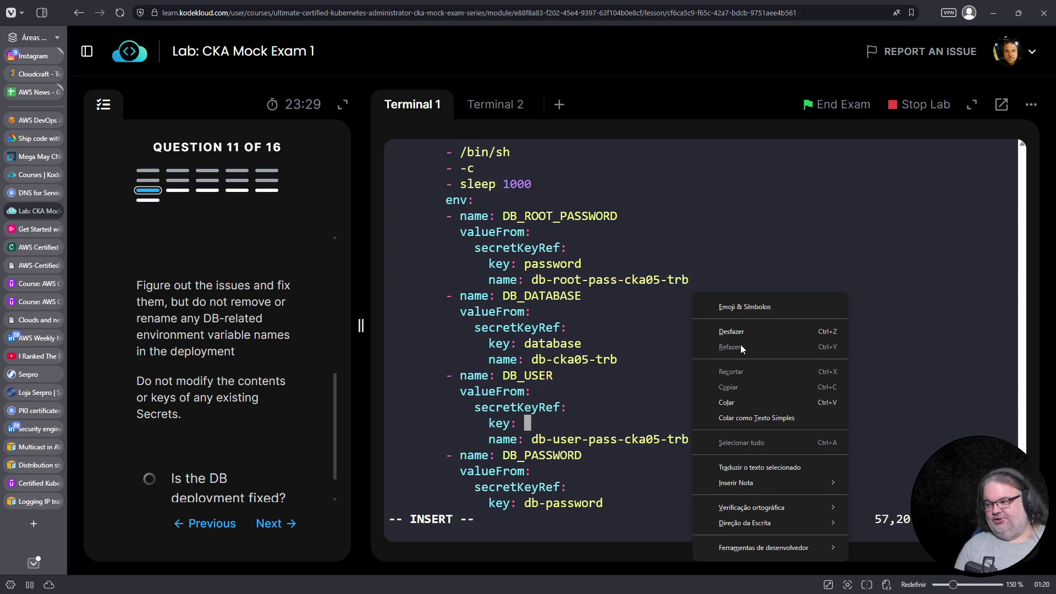
click(737, 402)
Remove the stray colon, keep DB_PASSWORD on key password, and save with :wq
key(Down)
key(Up)
key(BackSpace)
key(Down)
key(Down)
key(Down)
key(Down)
key(Down)
key(Down)
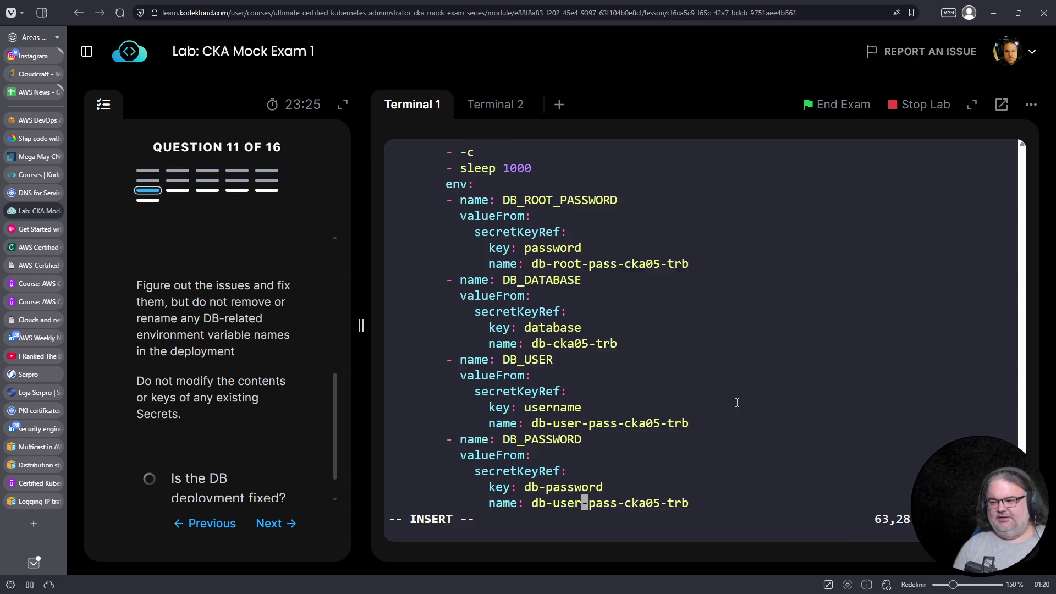
key(Up)
key(Left)
key(Up)
key(Left)
key(Left)
key(Left)
key(Left)
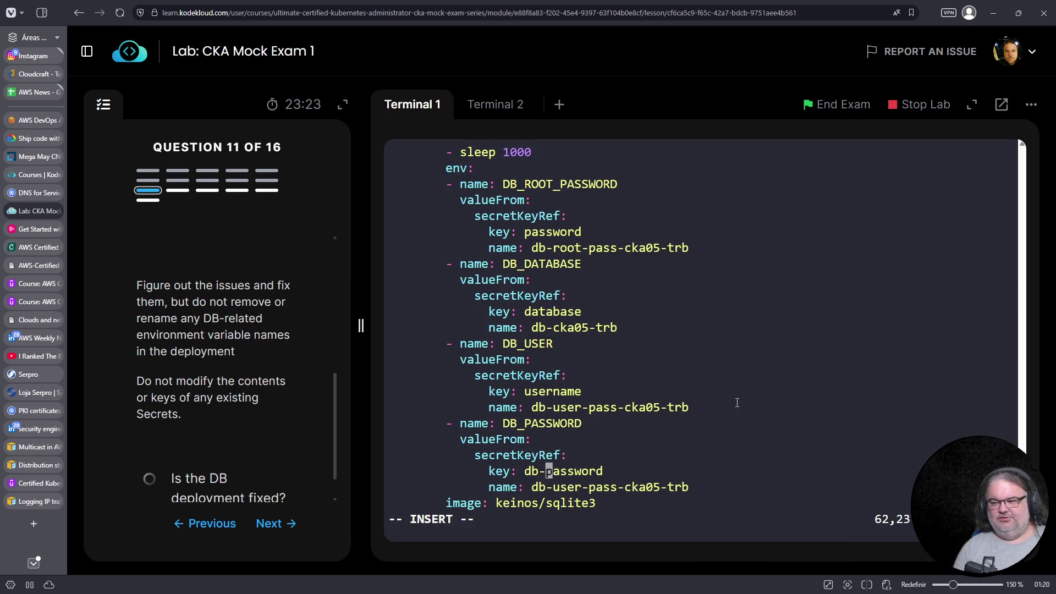
text(D)
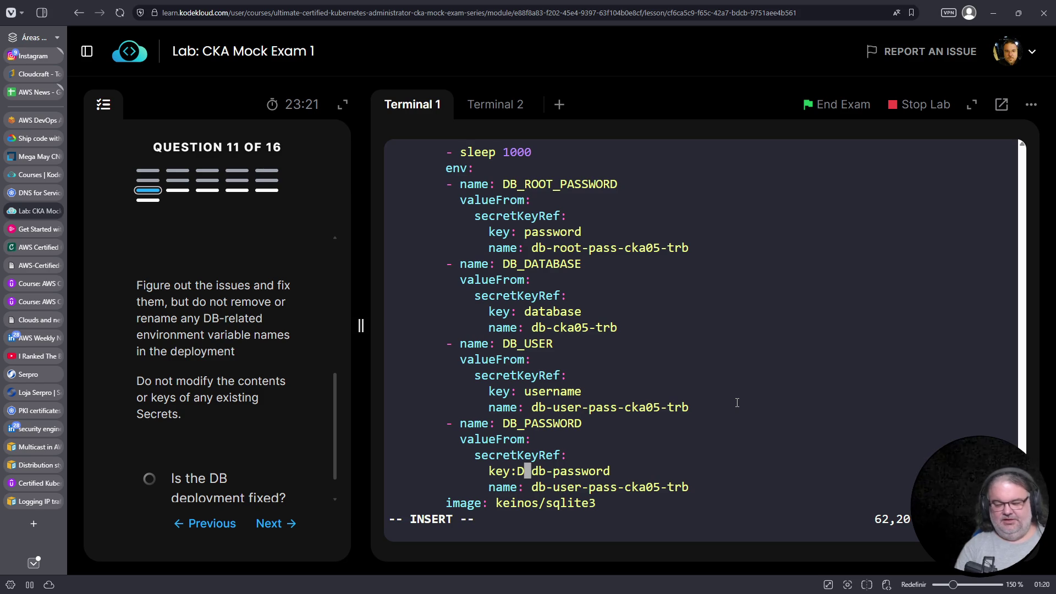
key(Escape)
key(u)
text(u)
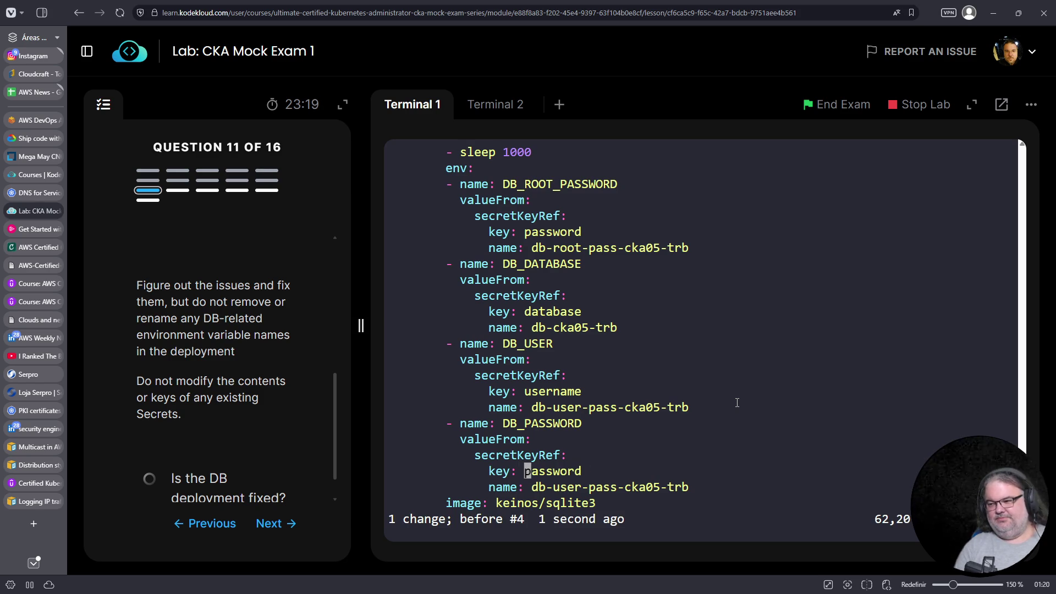
text(:wq)
key(Return)
Verify the db-deployment-cka05-trb pod is 1/1 Running, exit cluster1-controlplane, and go to question 12
text(k get pods)
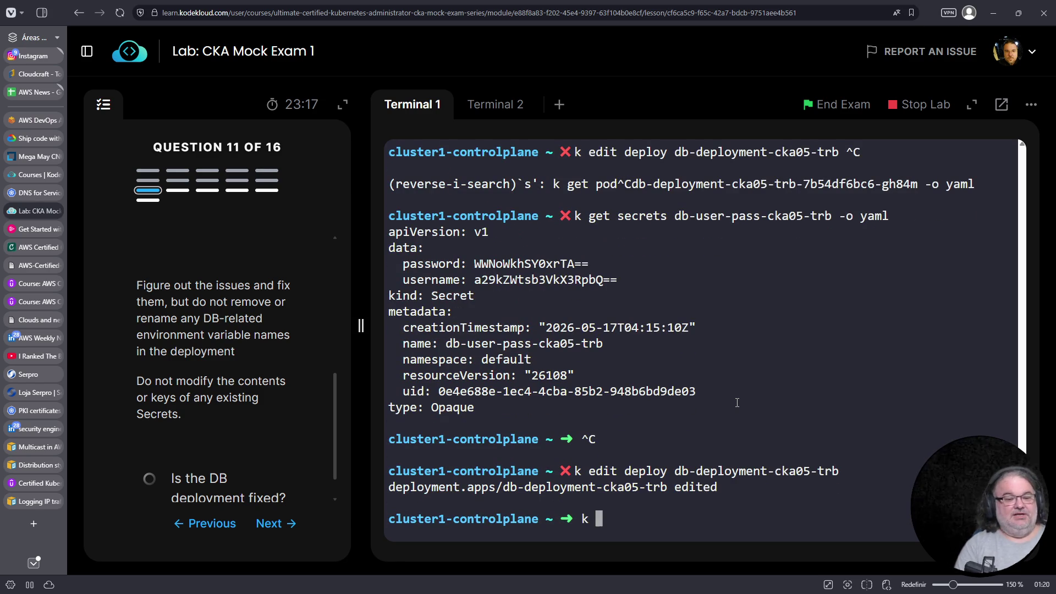
key(Return)
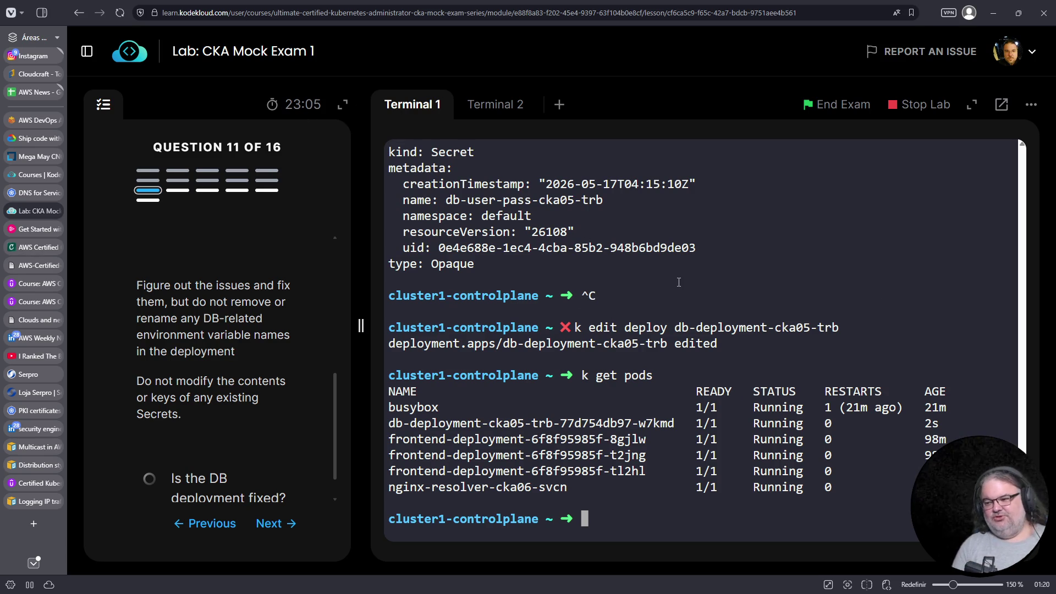
key(ctrl+c)
key(ctrl+d)
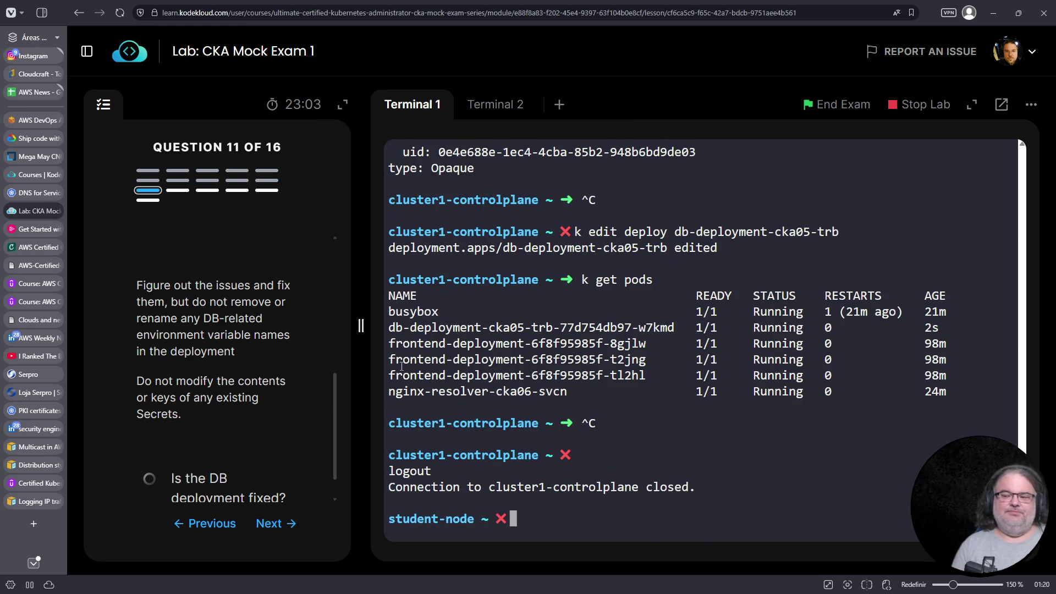
click(284, 523)
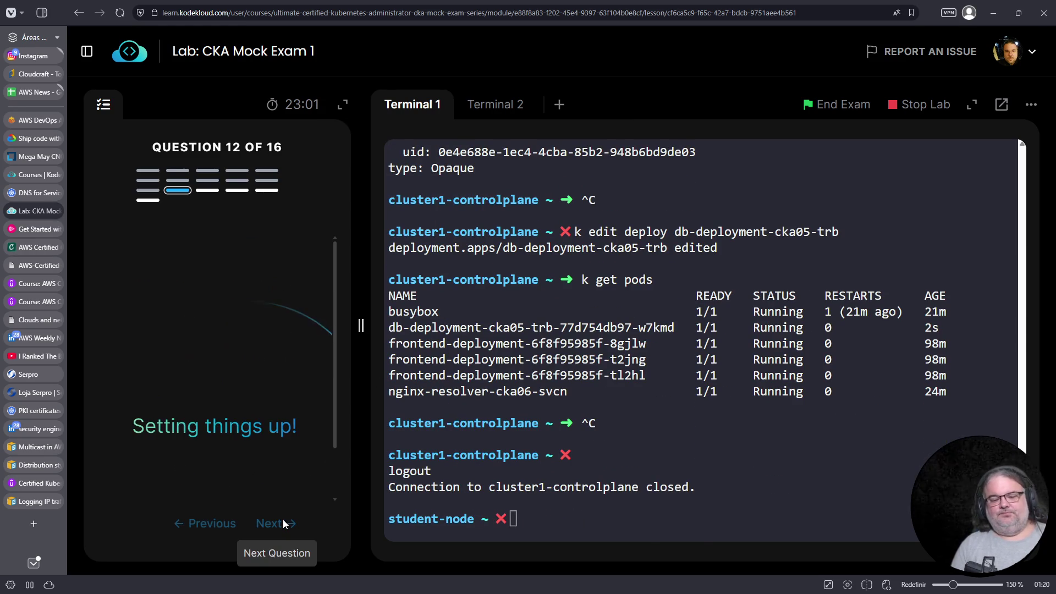
Connect to cluster1-controlplane by running the ssh command copied from the question
scroll(215, 342, down, 2)
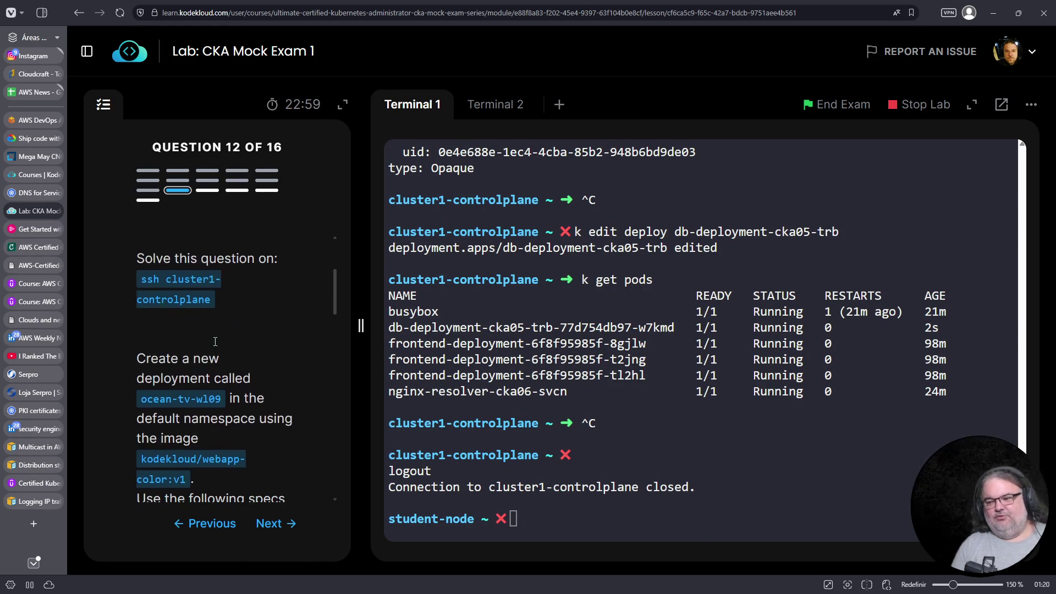
drag(142, 279, 211, 298)
right_click(194, 300)
click(210, 312)
right_click(739, 164)
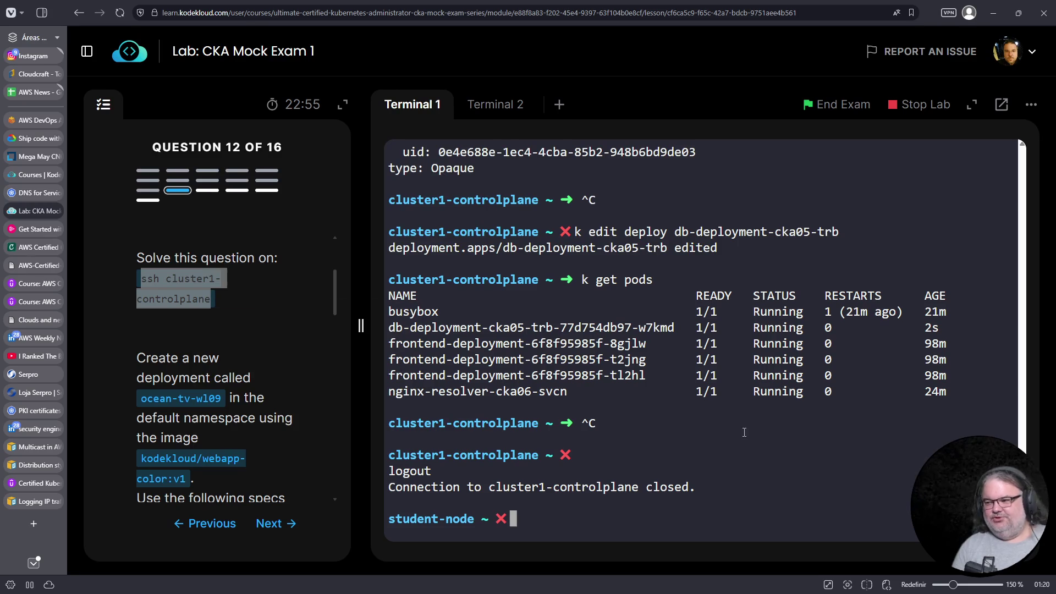
click(785, 271)
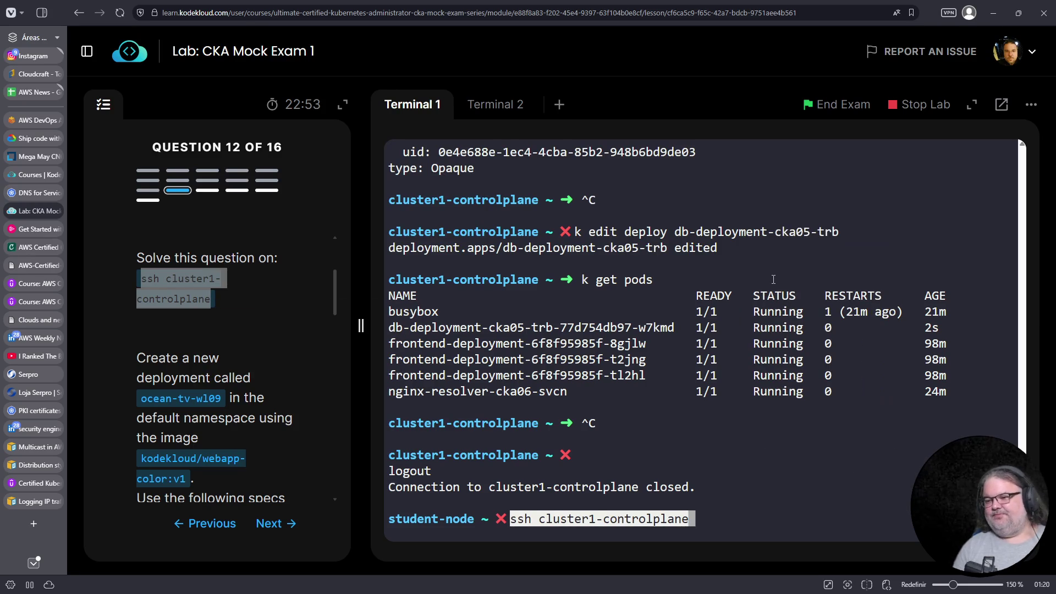
key(Return)
Begin a 'k create deploy' command for the deployment ocean-tv-wl09
scroll(246, 315, down, 2)
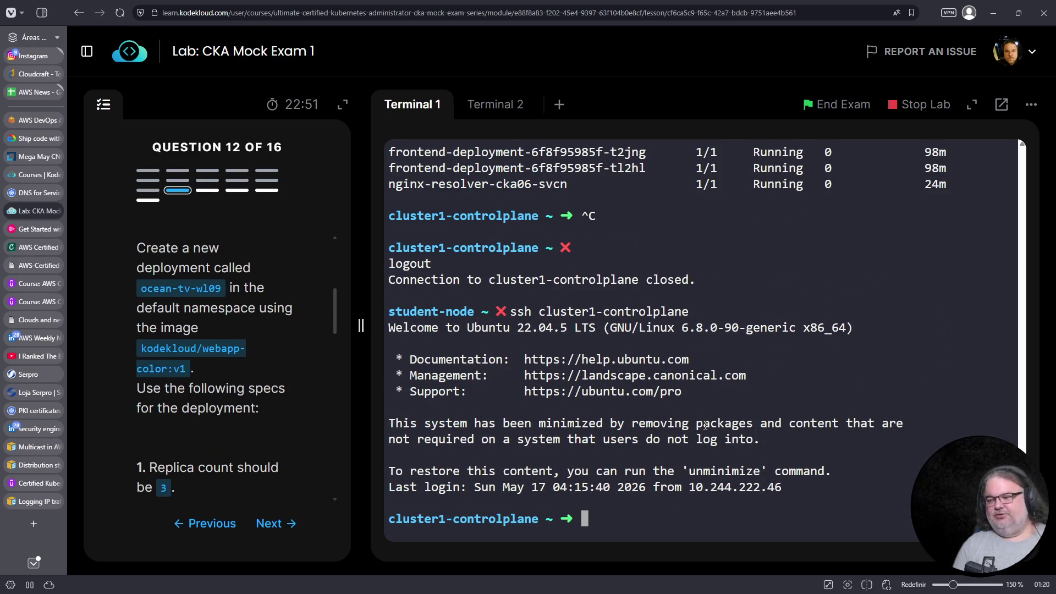
text(k create deploy)
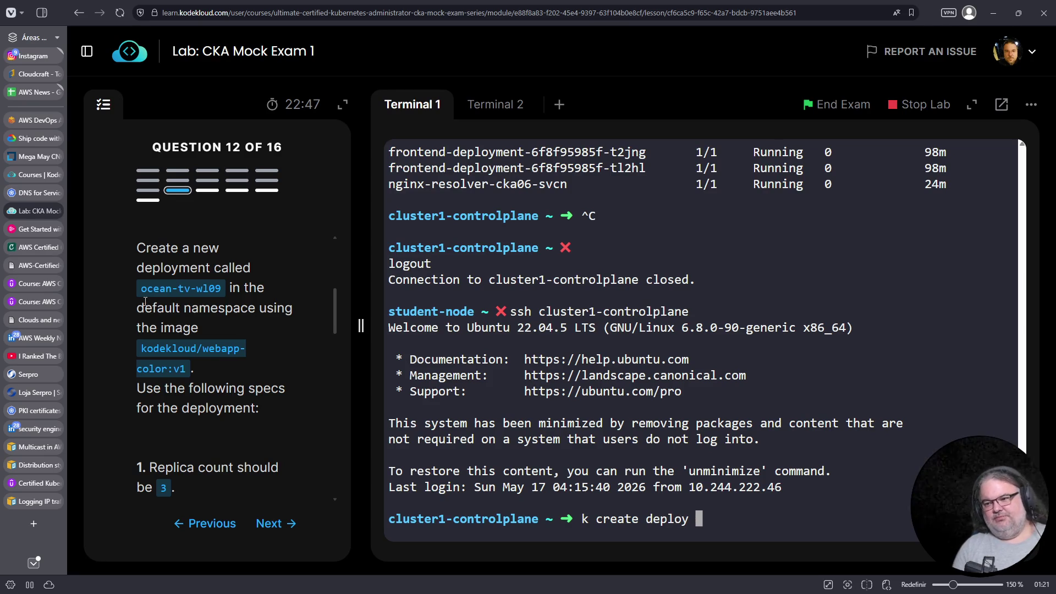
drag(141, 288, 221, 289)
right_click(221, 289)
click(223, 304)
click(772, 278)
right_click(772, 278)
click(792, 382)
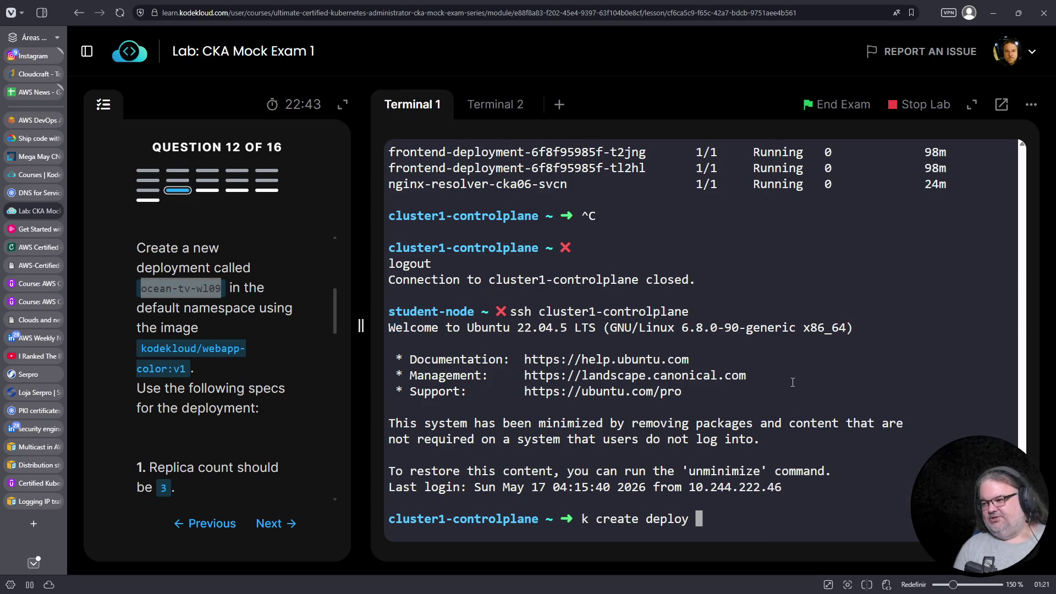
Add image kodekloud/webapp-color:v1, 3 replicas and dry-run YAML output to deploy.yaml, and run it
drag(184, 364, 144, 351)
right_click(152, 351)
click(177, 366)
click(807, 399)
text(--image=)
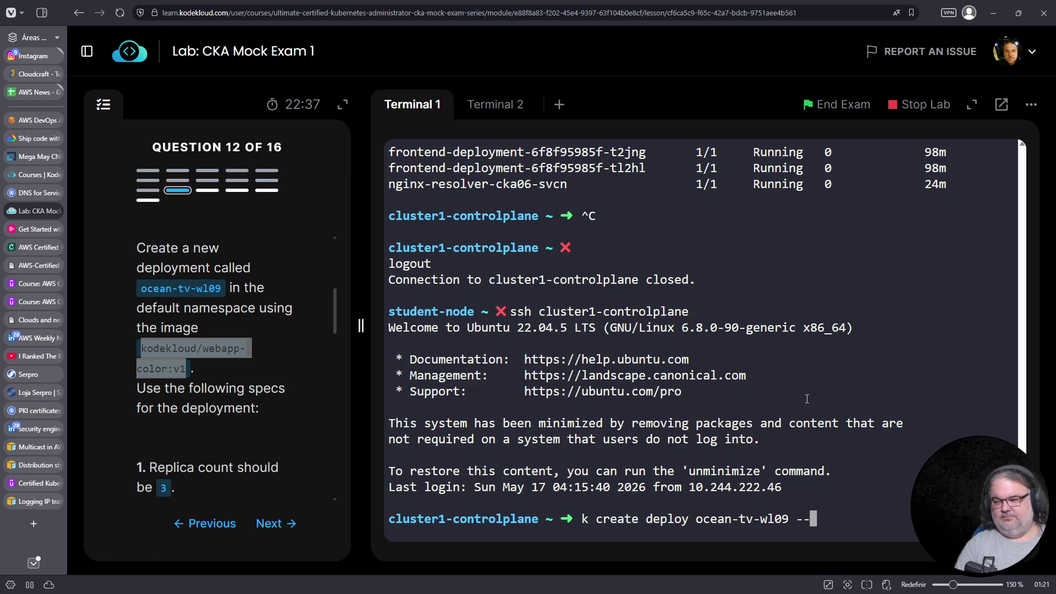
right_click(818, 397)
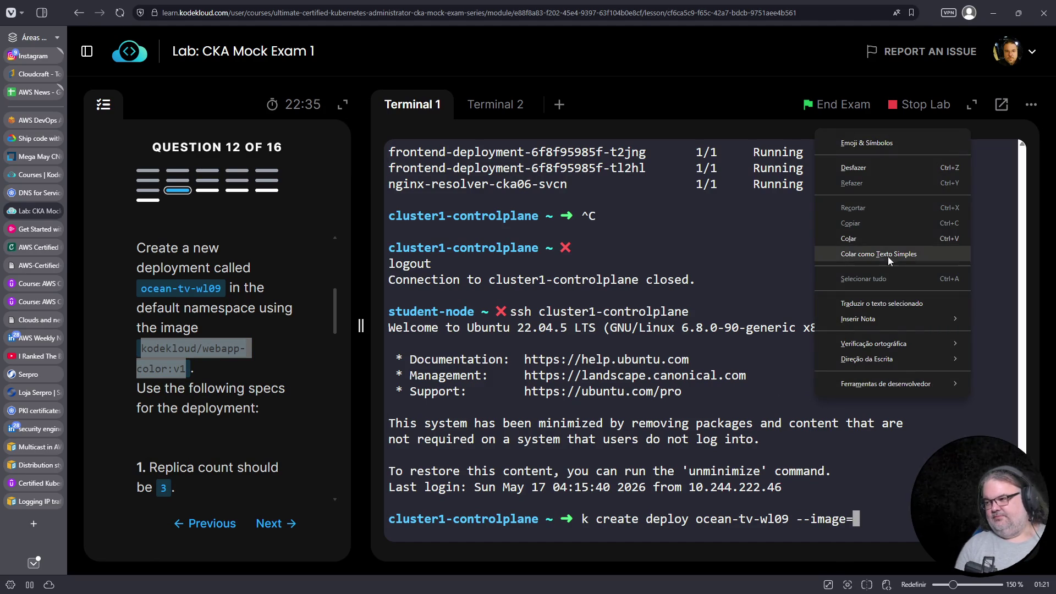
click(848, 239)
scroll(243, 332, down, 1)
scroll(243, 331, down, 2)
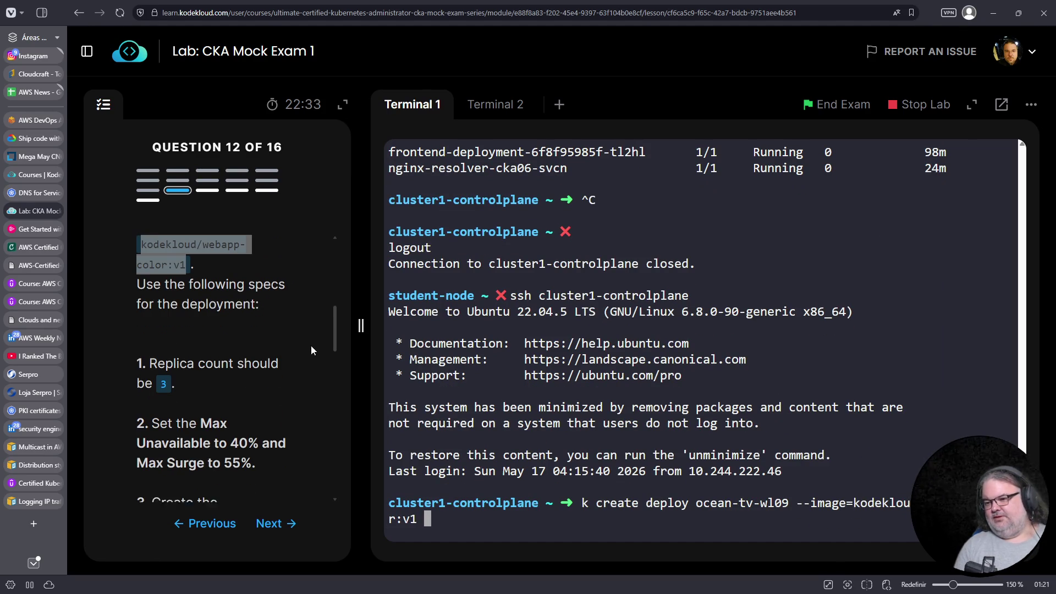
text(--replicas=3 )
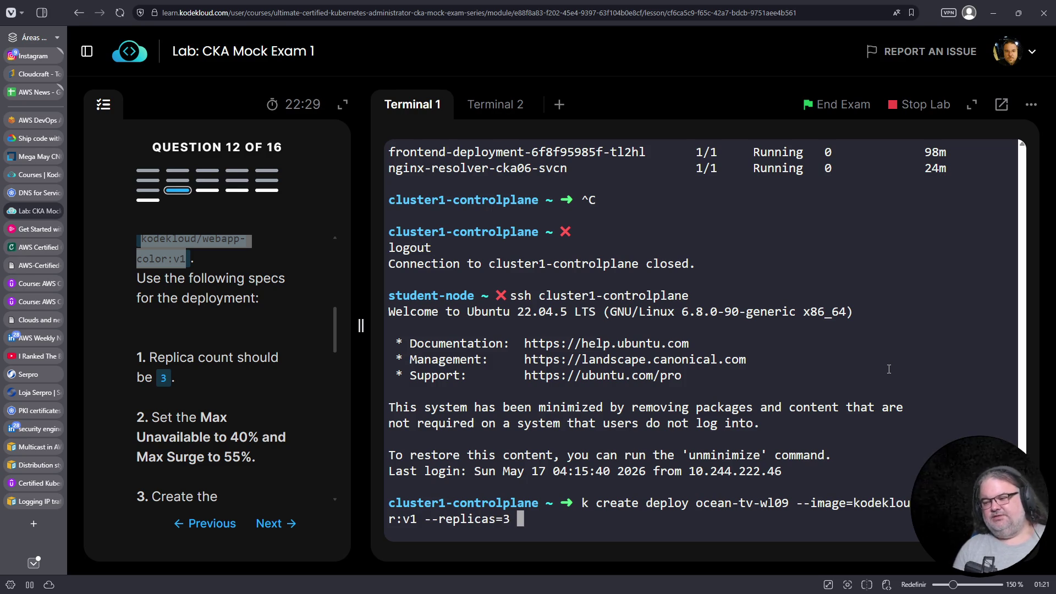
text(--d)
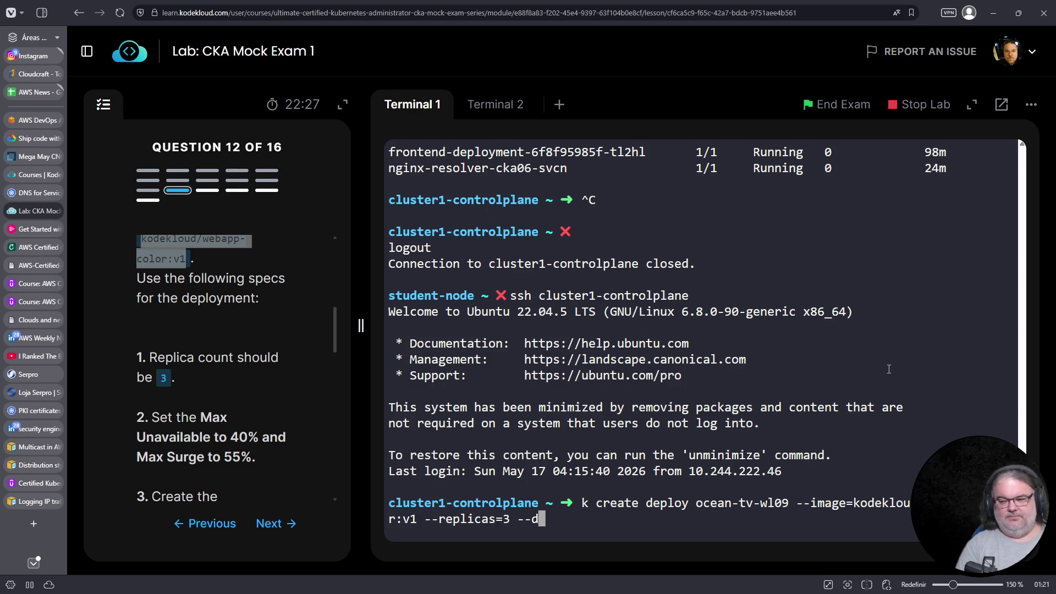
text(ry-run -o yaml > deploy.y)
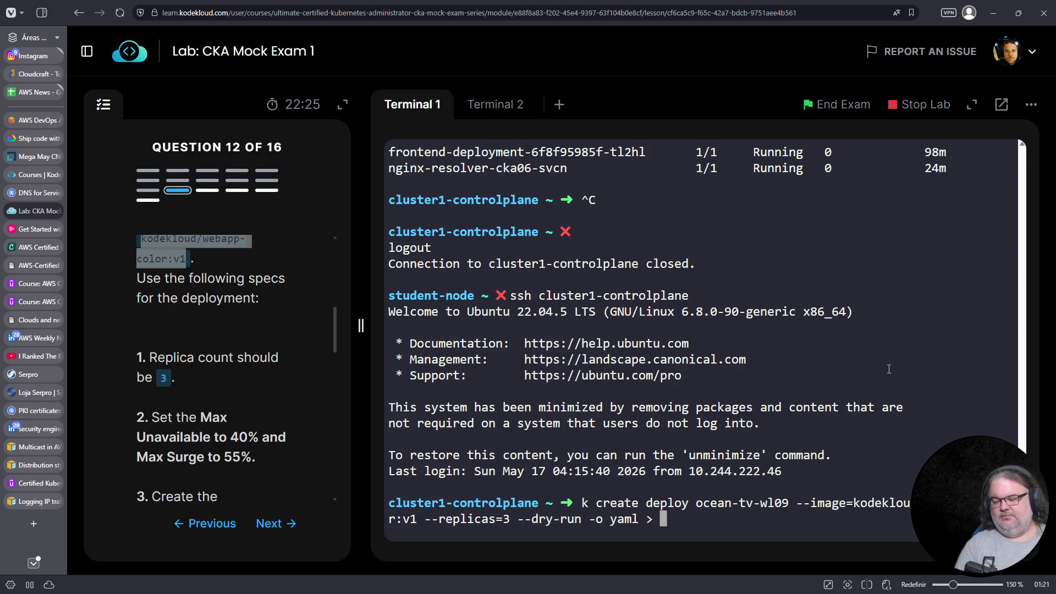
text(aml)
key(Return)
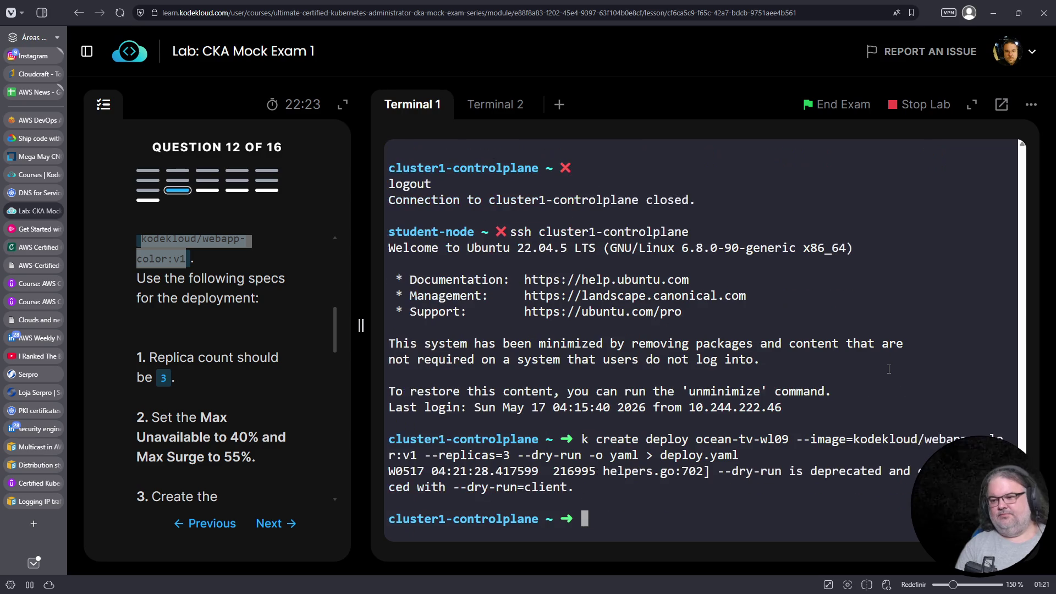
Open deploy.yaml in vim and move to the empty strategy: {} line
text(vim deploy.yaml)
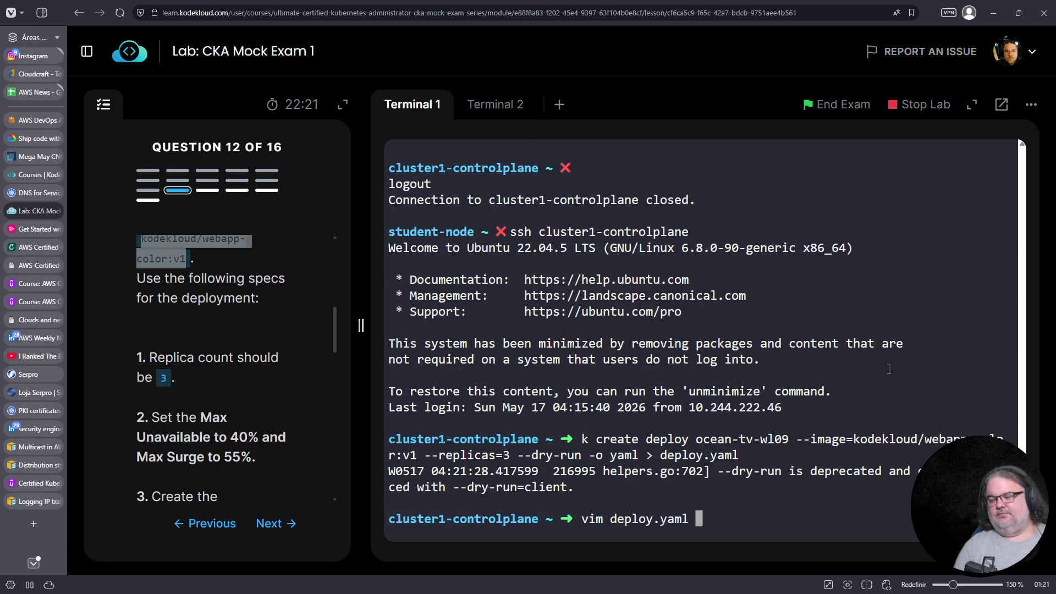
key(Return)
key(Down)
key(Down)
key(Down)
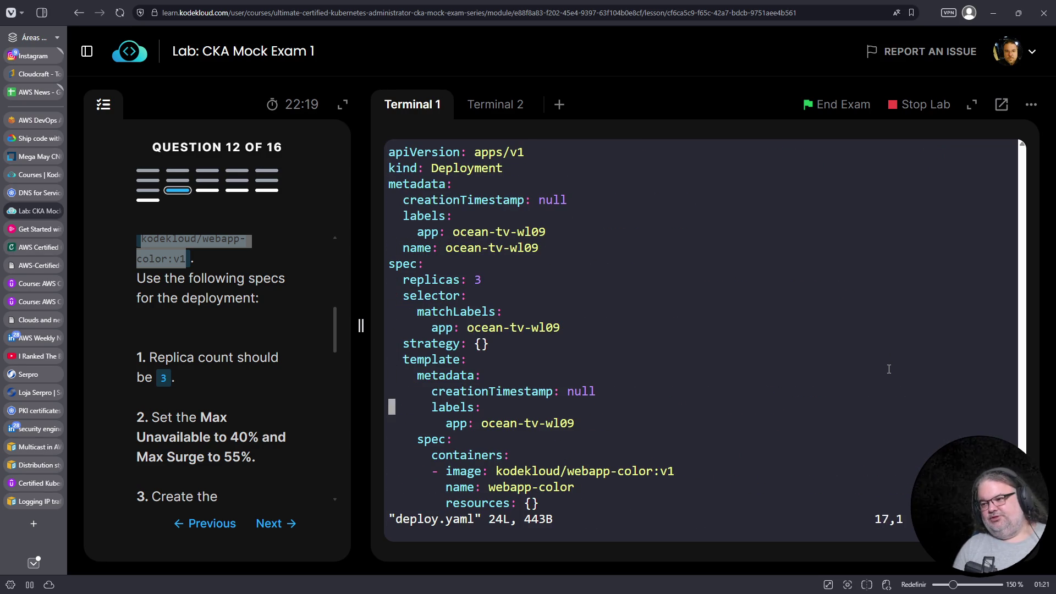
key(Up)
key(Up)
key(Up)
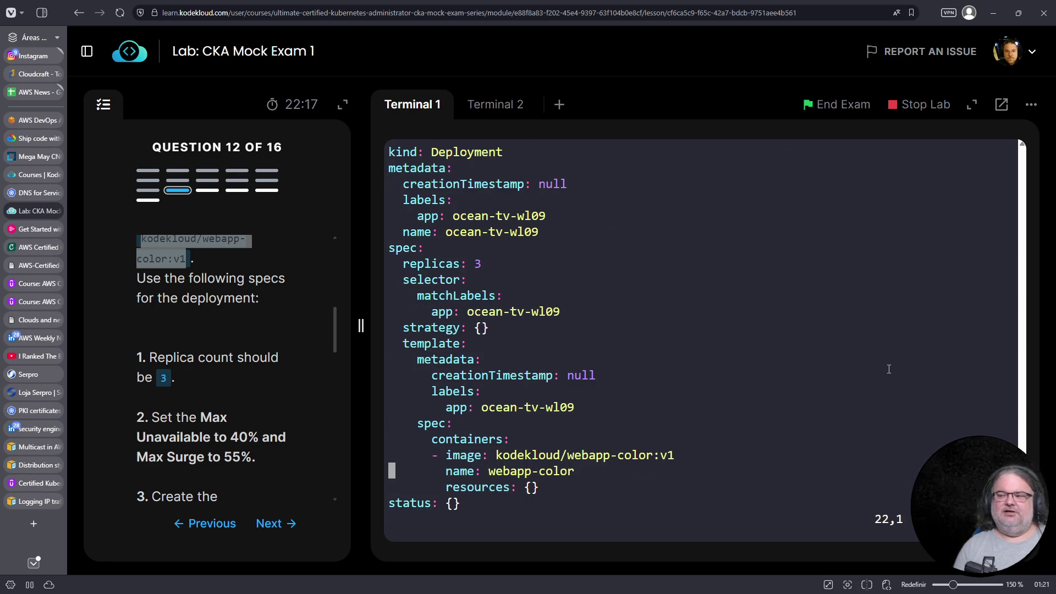
key(Up)
key(Up)
key(Up)
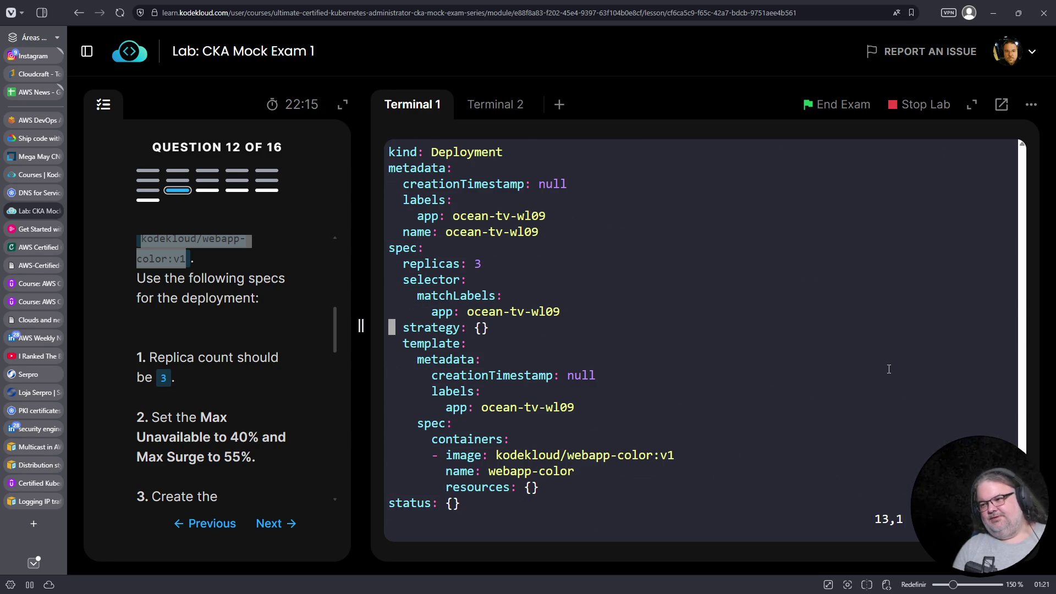
key(Down)
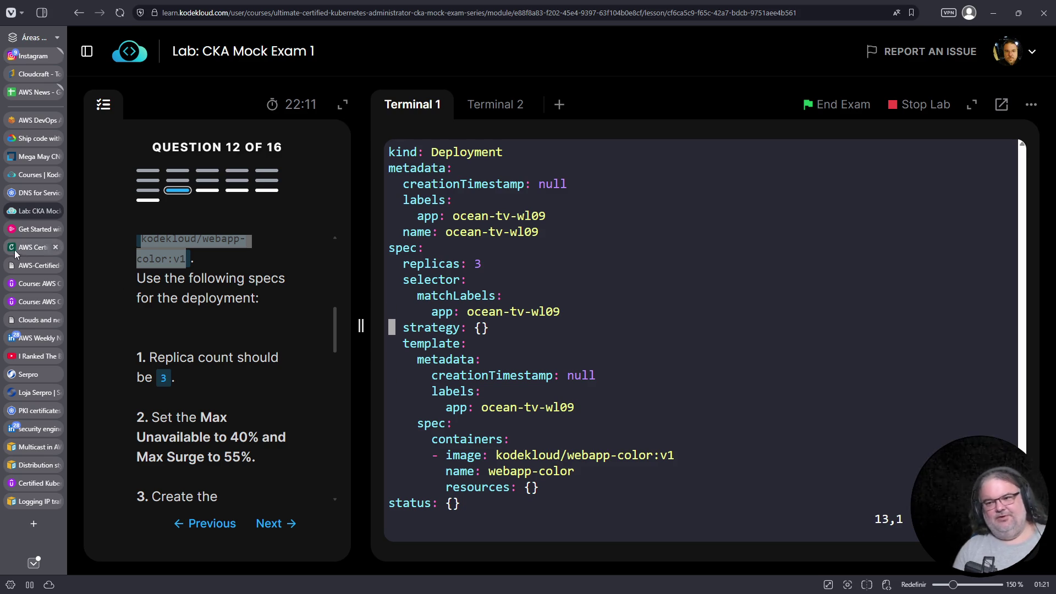
Search the Kubernetes docs for 'deployment strategy' and locate maxSurge mentions on the Deployments page
click(30, 192)
click(150, 105)
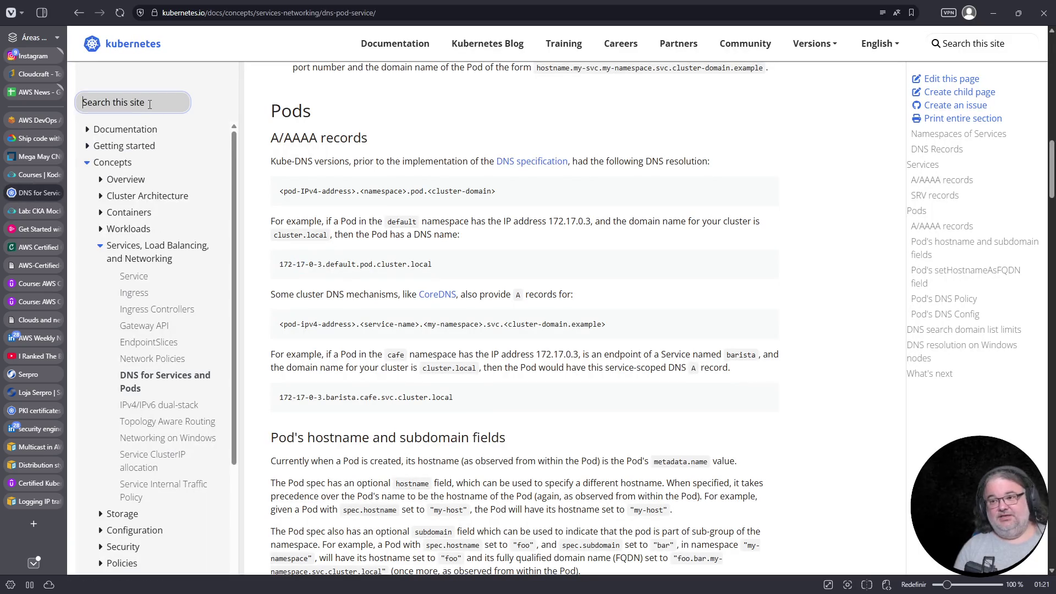
text(deployment strategy)
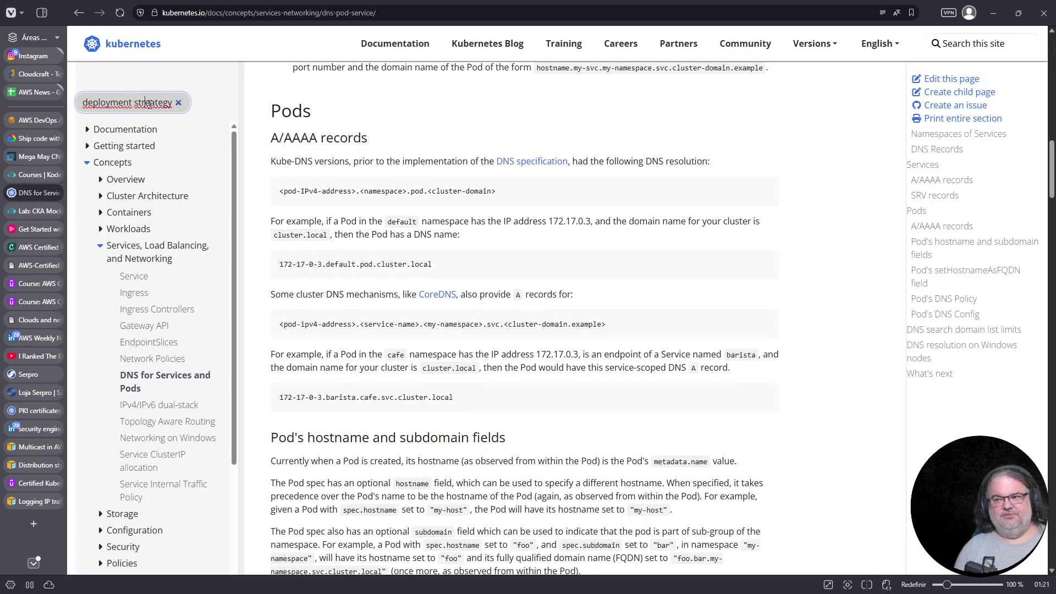
key(Return)
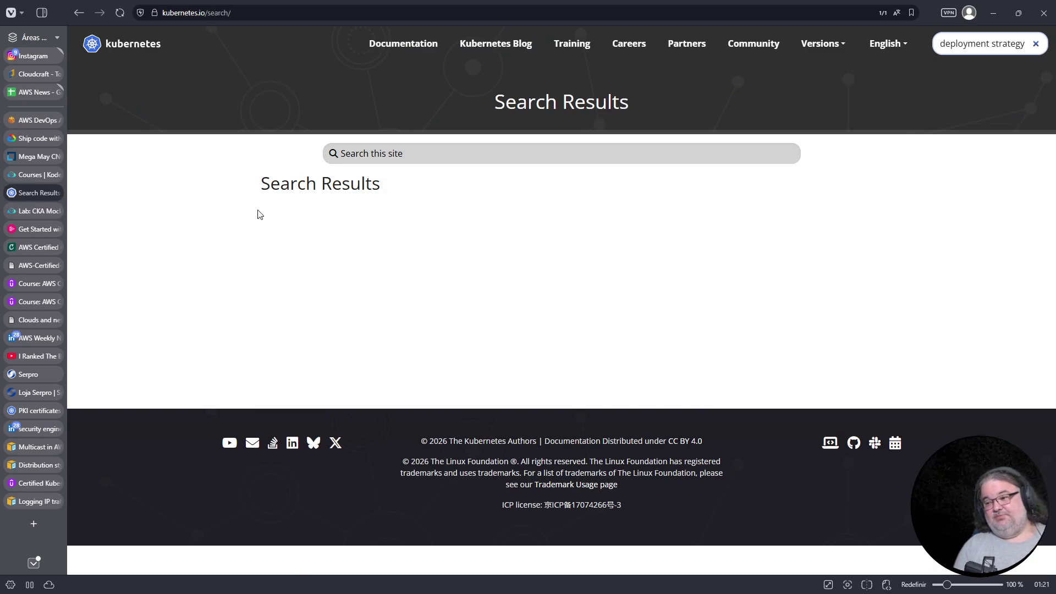
click(362, 249)
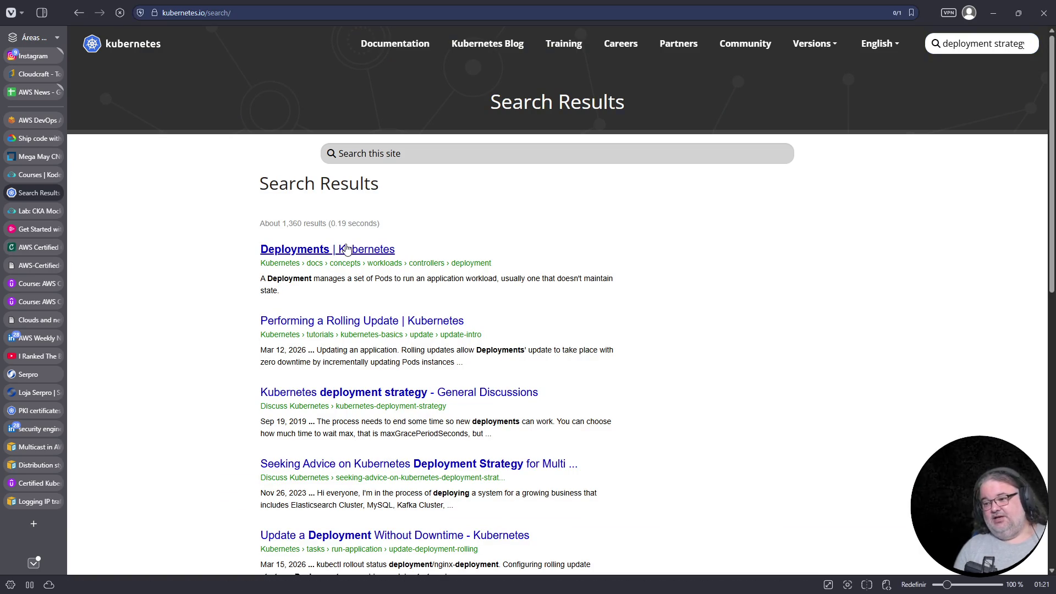
key(ctrl+f)
text(surge)
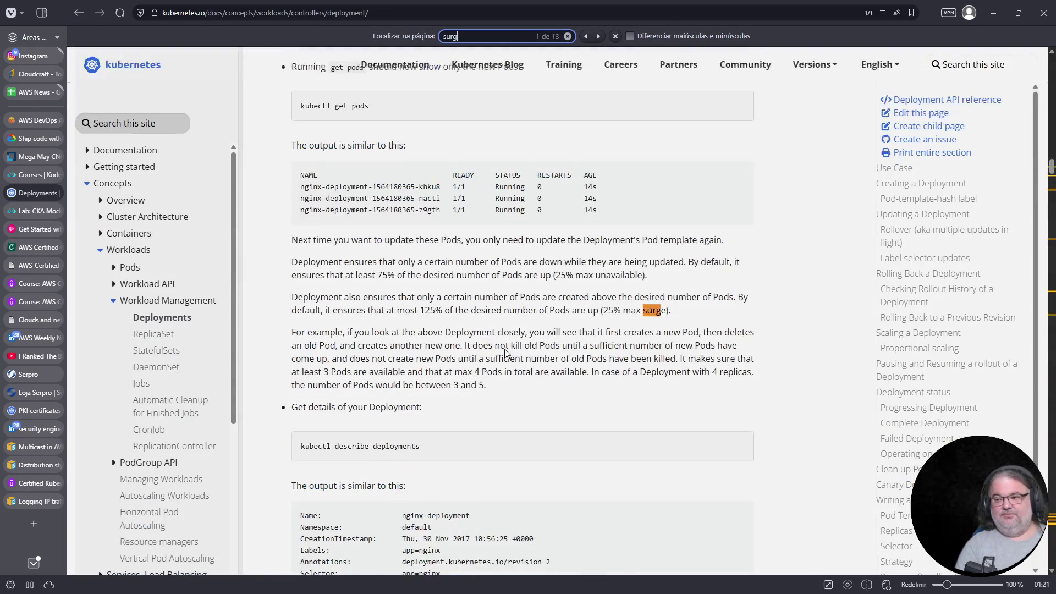
key(Return)
key(Return)
key(Return)
key(Return)
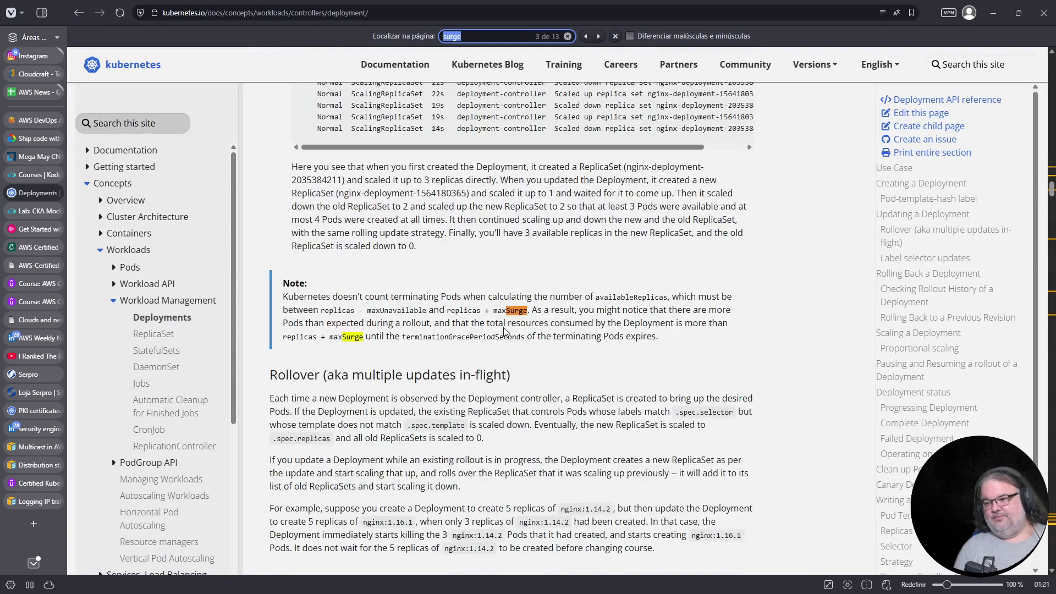
key(Return)
key(Return)
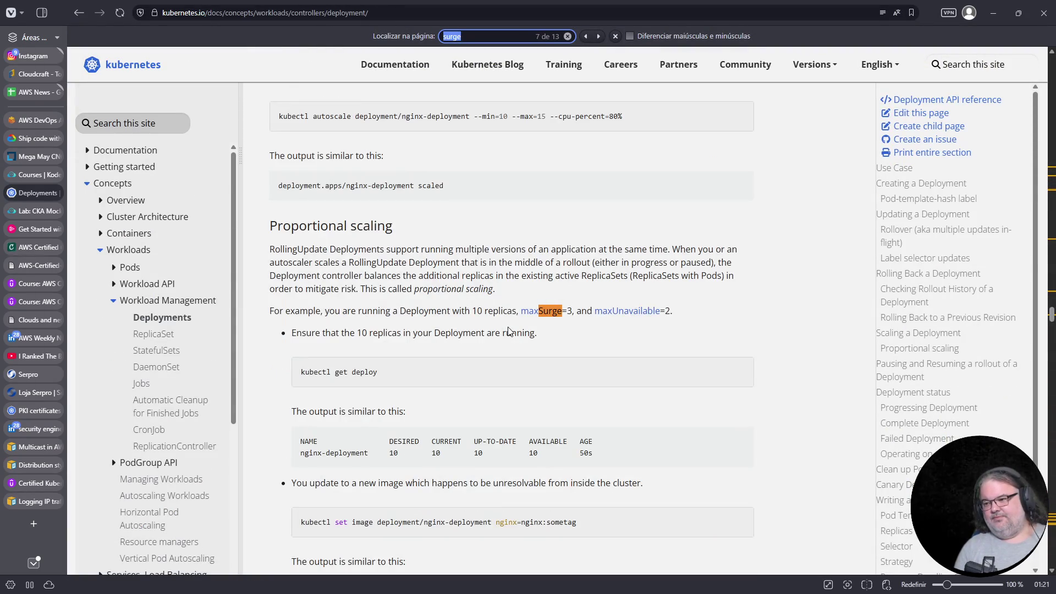
key(Return)
key(Return)
key(Return)
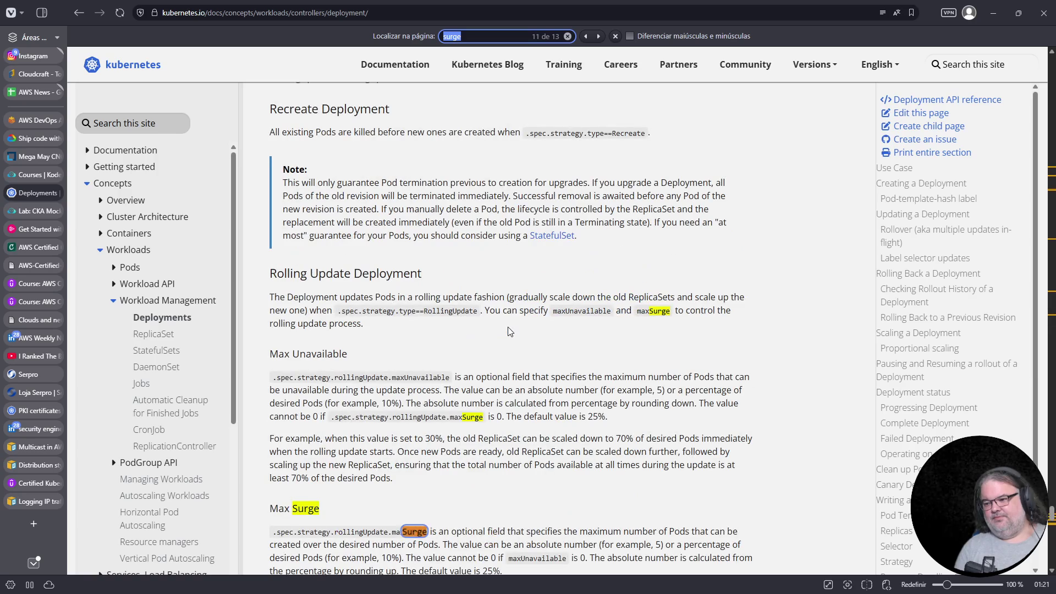
scroll(509, 332, down, 5)
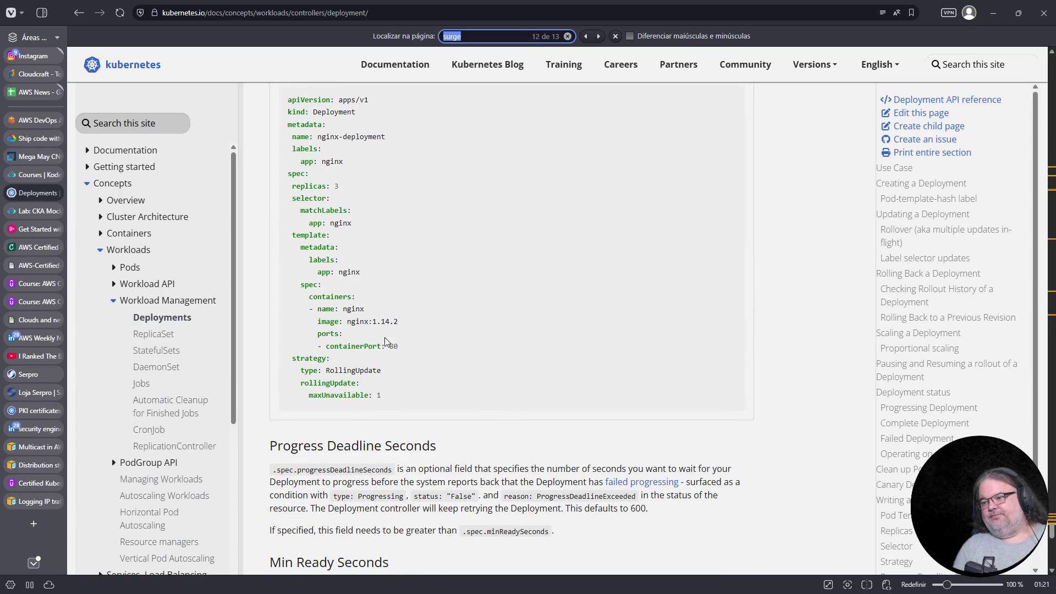
key(Return)
key(Return)
key(Return)
key(Return)
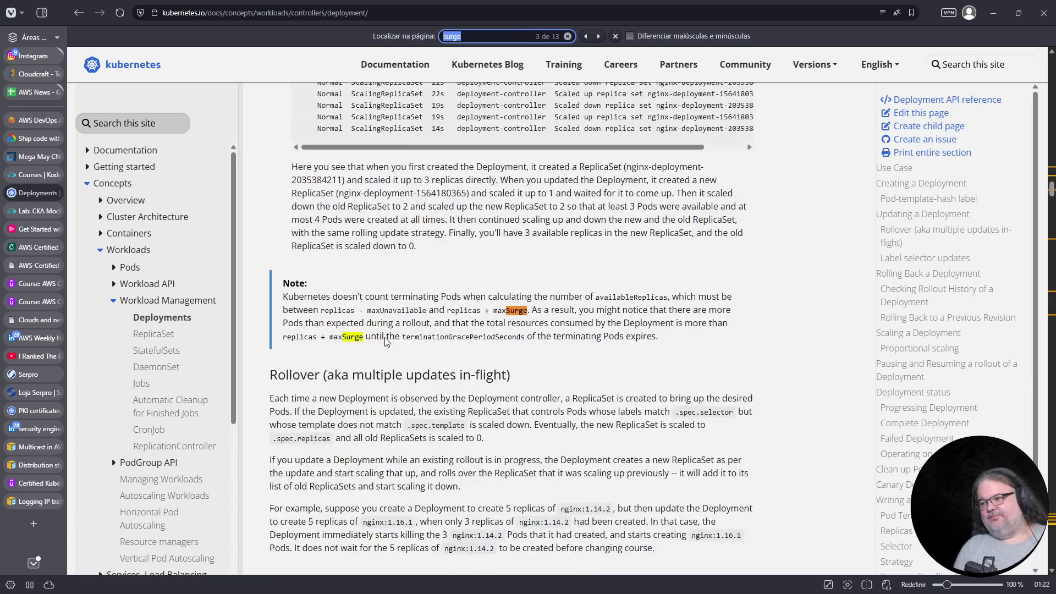
key(Return)
key(Return)
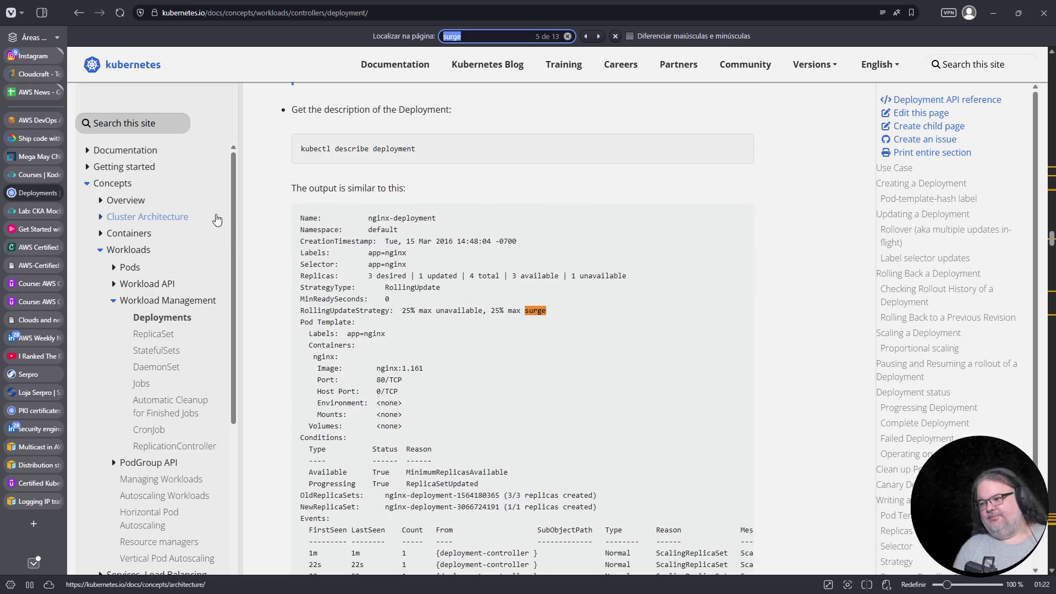
Find the maxSurge/maxUnavailable example on the 'Update a Deployment Without Downtime' page
click(135, 123)
text(max)
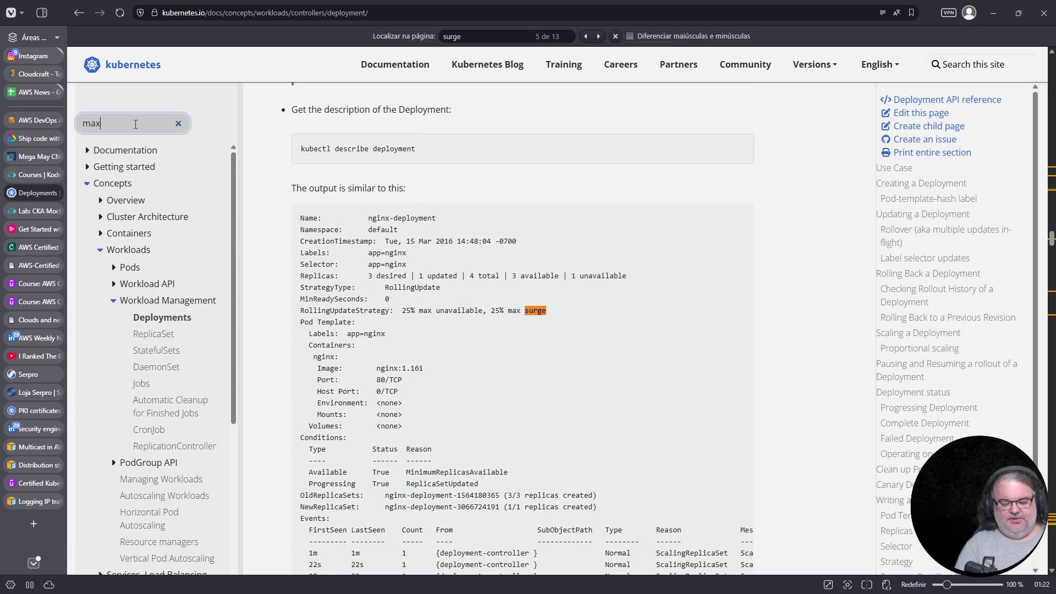
text(surge)
key(Return)
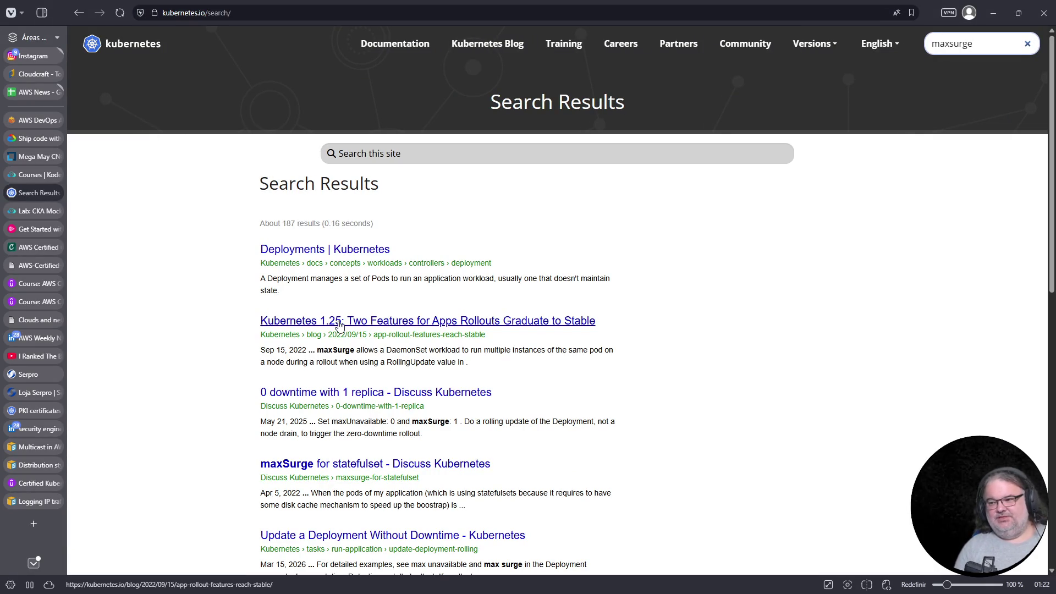
scroll(340, 322, down, 1)
scroll(341, 322, down, 2)
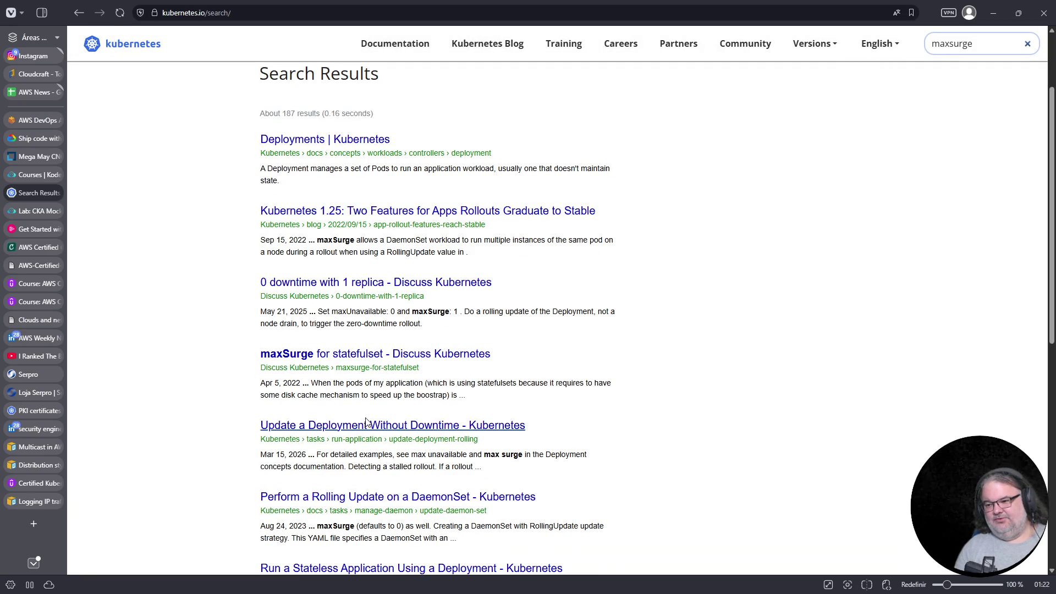
click(343, 425)
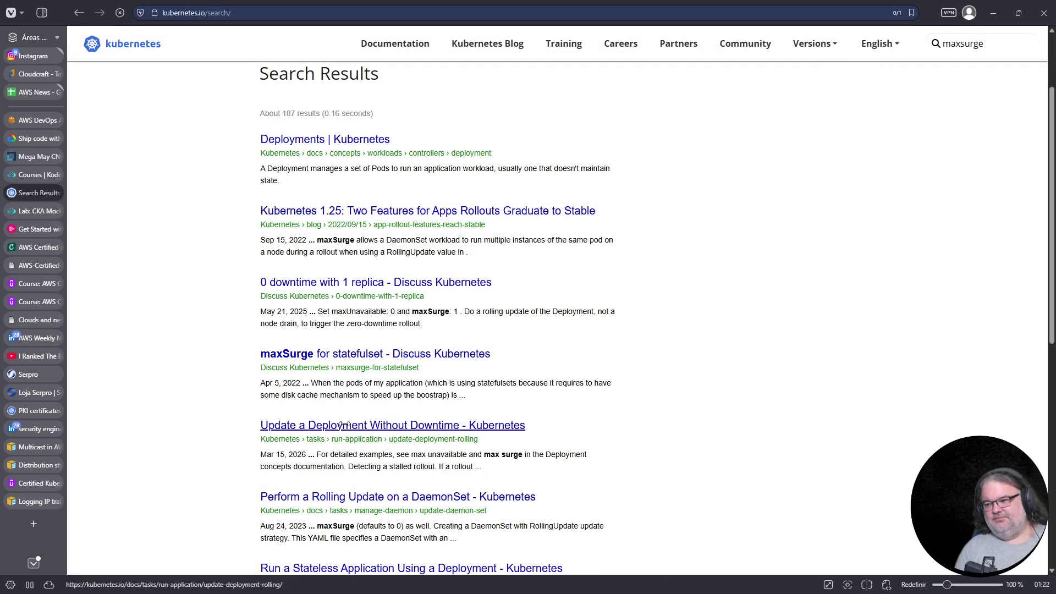
key(ctrl+f)
text(surge)
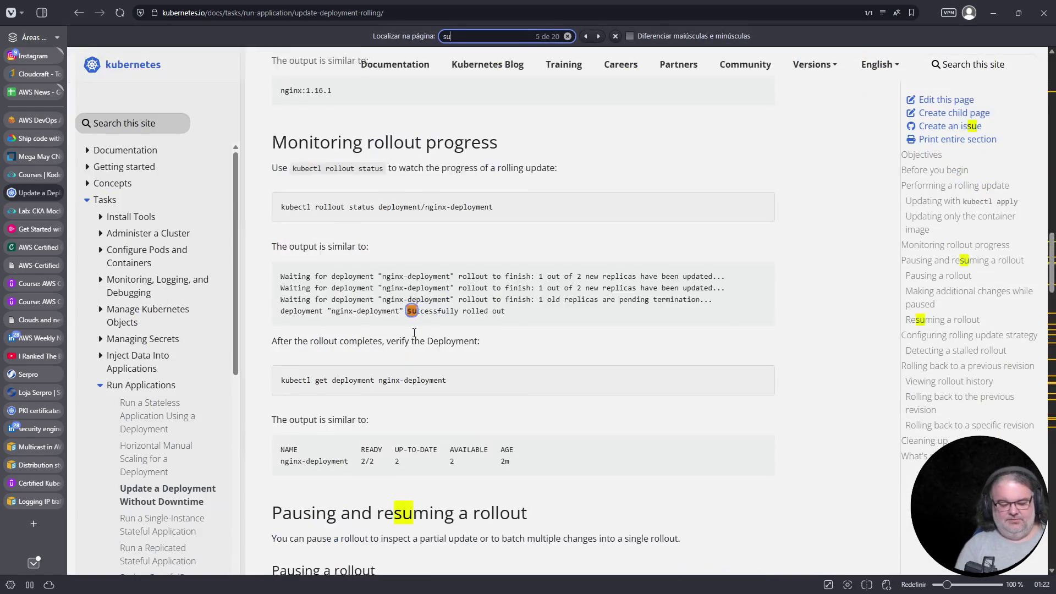
key(Return)
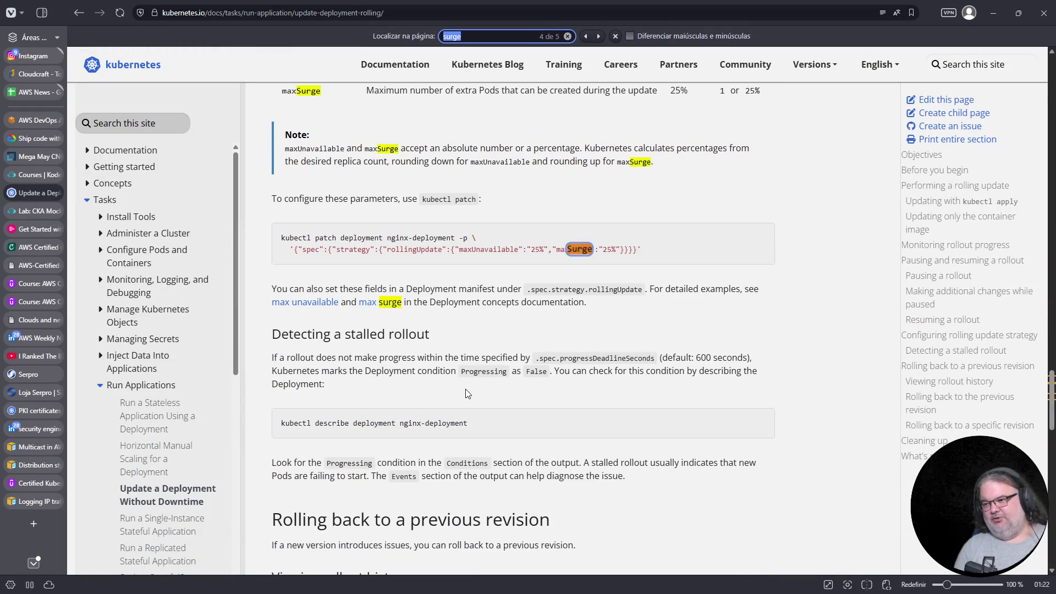
scroll(466, 393, down, 2)
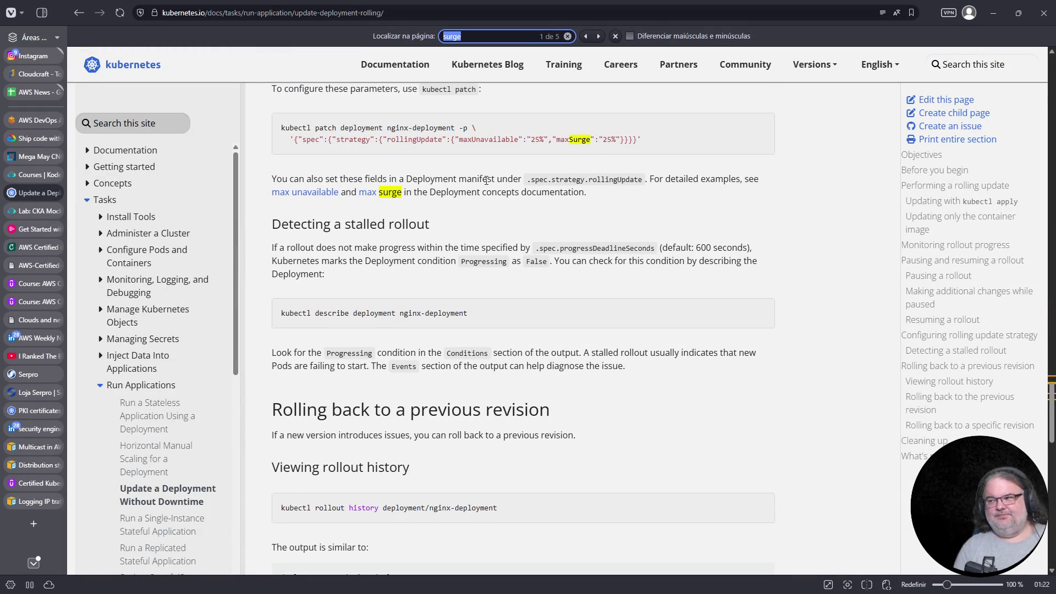
scroll(470, 275, down, 10)
scroll(471, 276, up, 6)
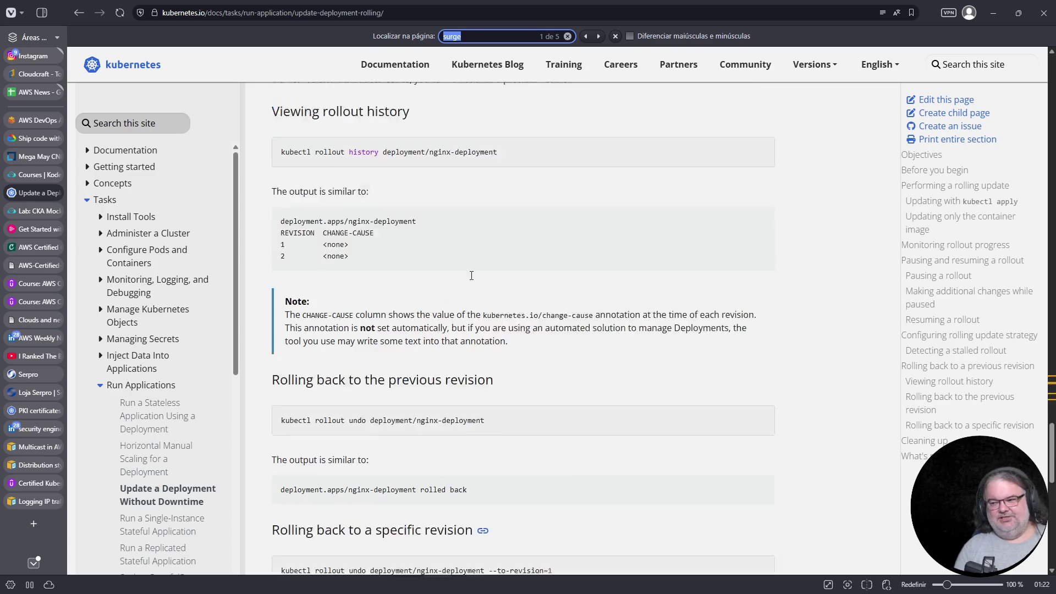
click(33, 174)
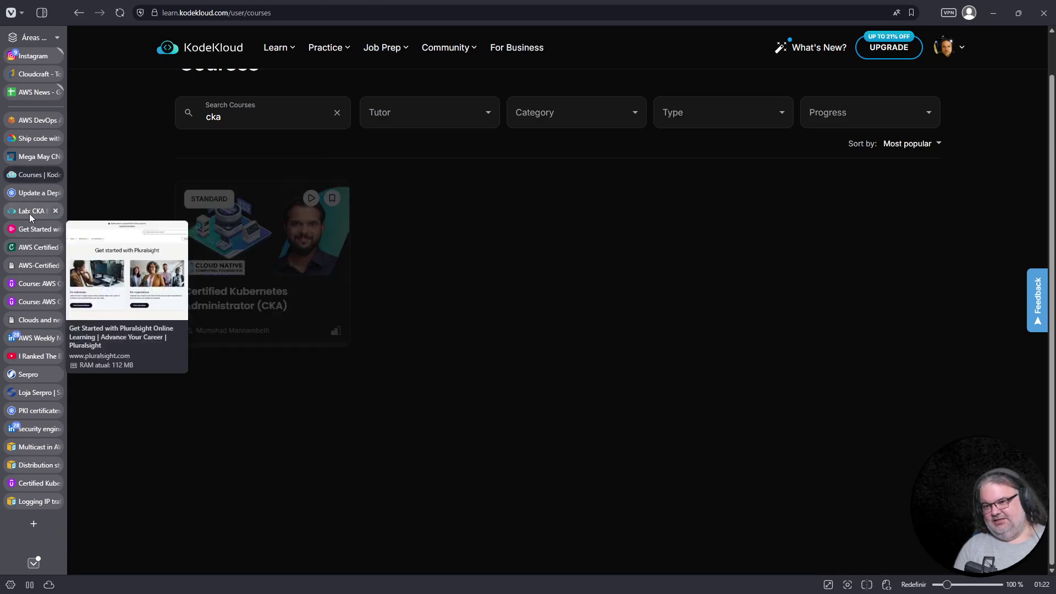
Delete the status: {} and resources: {} lines from deploy.yaml
click(30, 212)
click(658, 359)
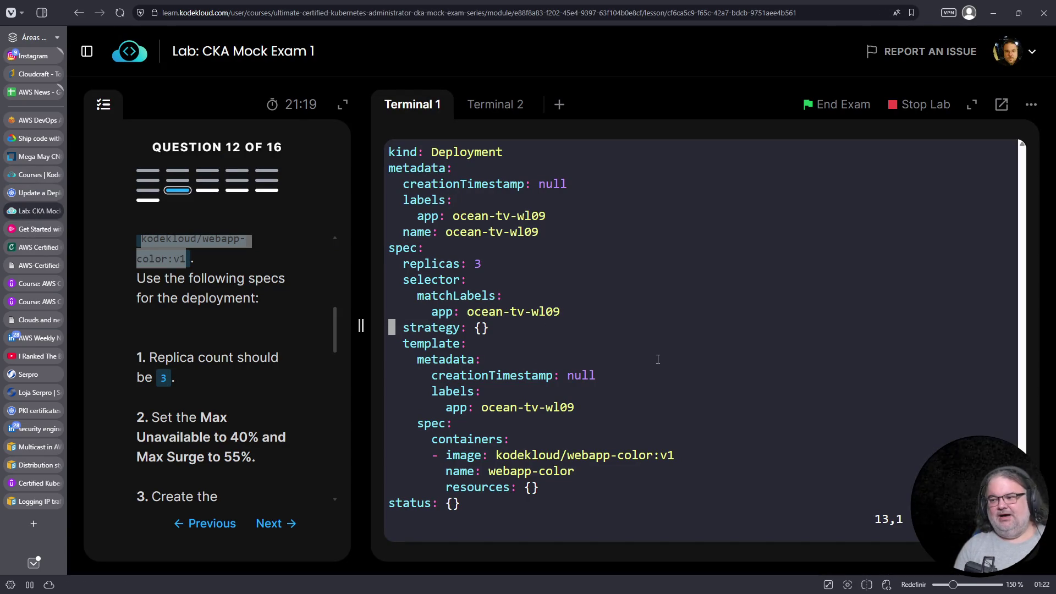
key(Down)
key(Down)
key(Down)
key(Up)
key(Up)
key(Up)
key(Up)
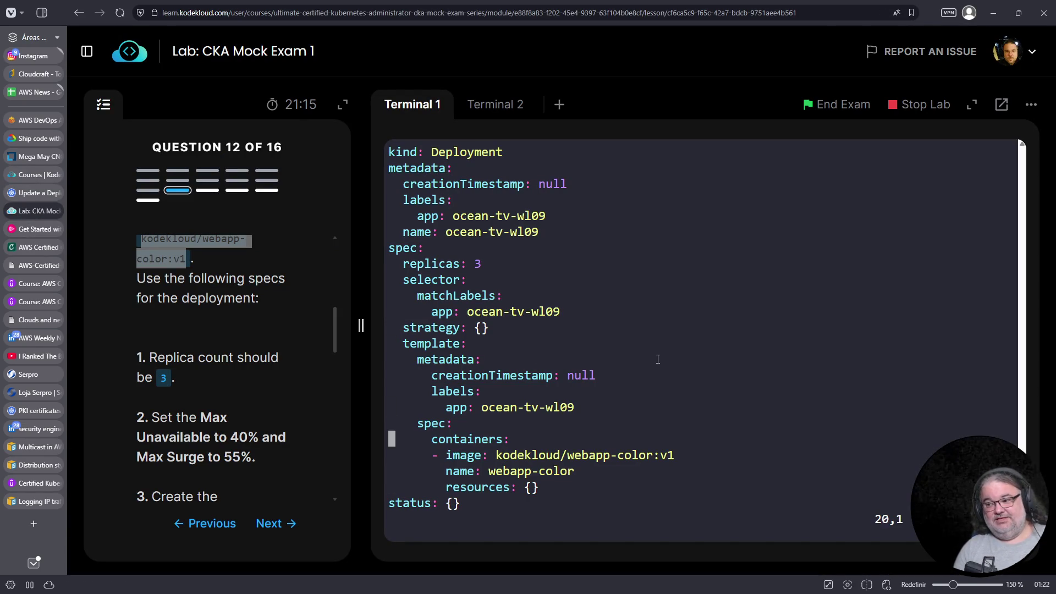
key(Down)
key(Down)
key(Down)
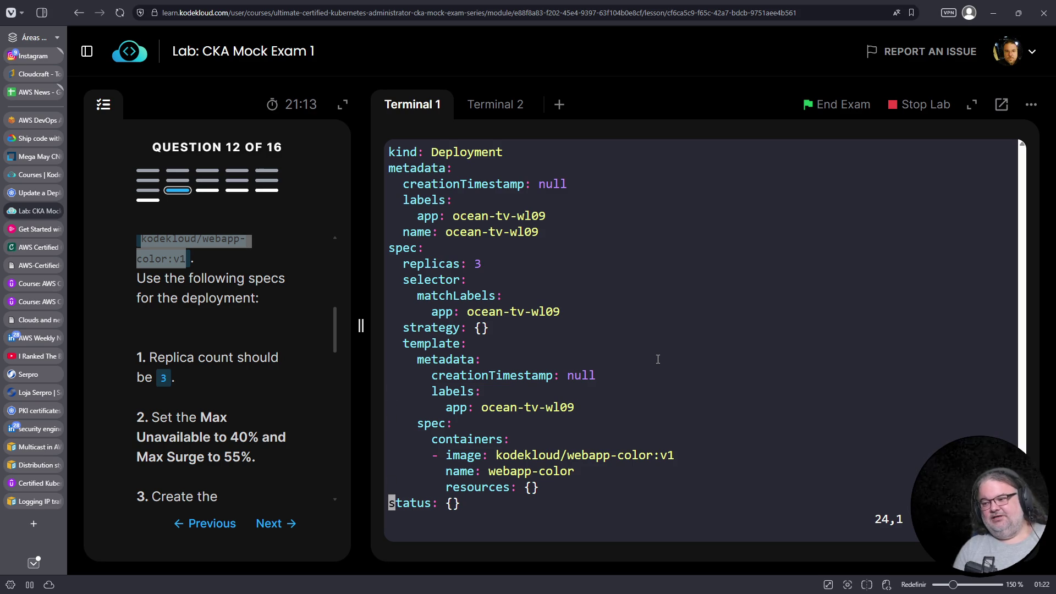
key(d)
key(d)
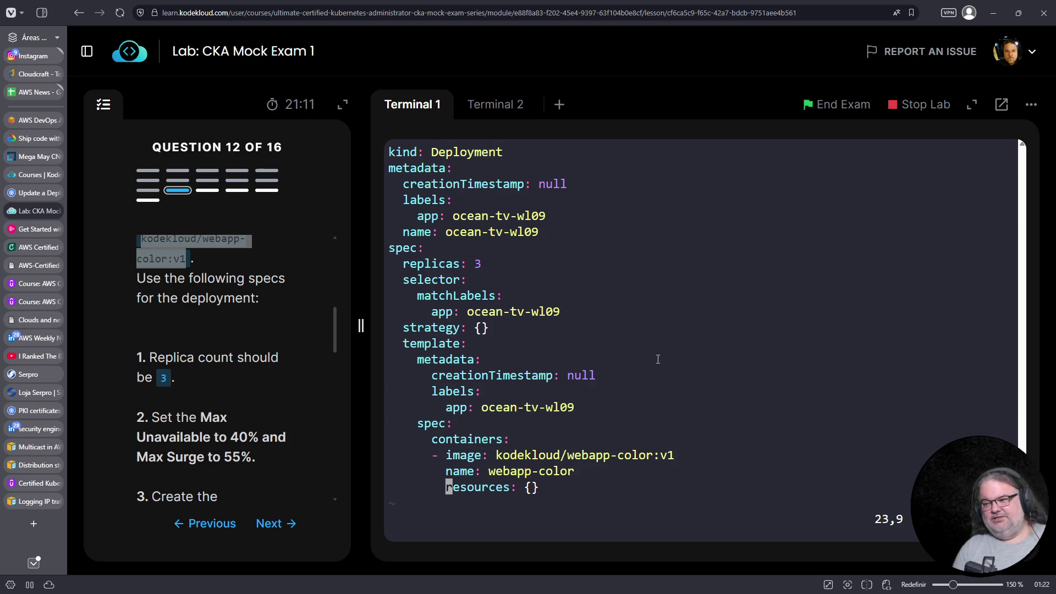
key(d)
key(d)
Remove the {} after strategy and open an indented empty line beneath it
key(Up)
key(Up)
key(Up)
key(Up)
key(Up)
key(End)
key(Down)
key(Left)
key(Left)
key(Left)
key(Right)
key(l)
key(shift+d)
key(A)
key(Return)
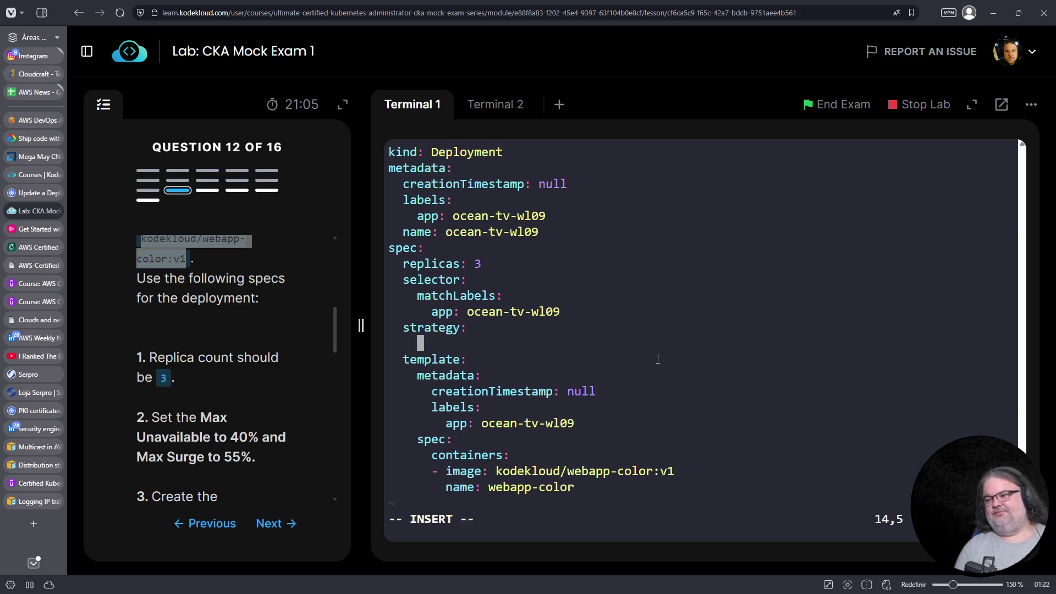
key(BackSpace)
key(BackSpace)
key(BackSpace)
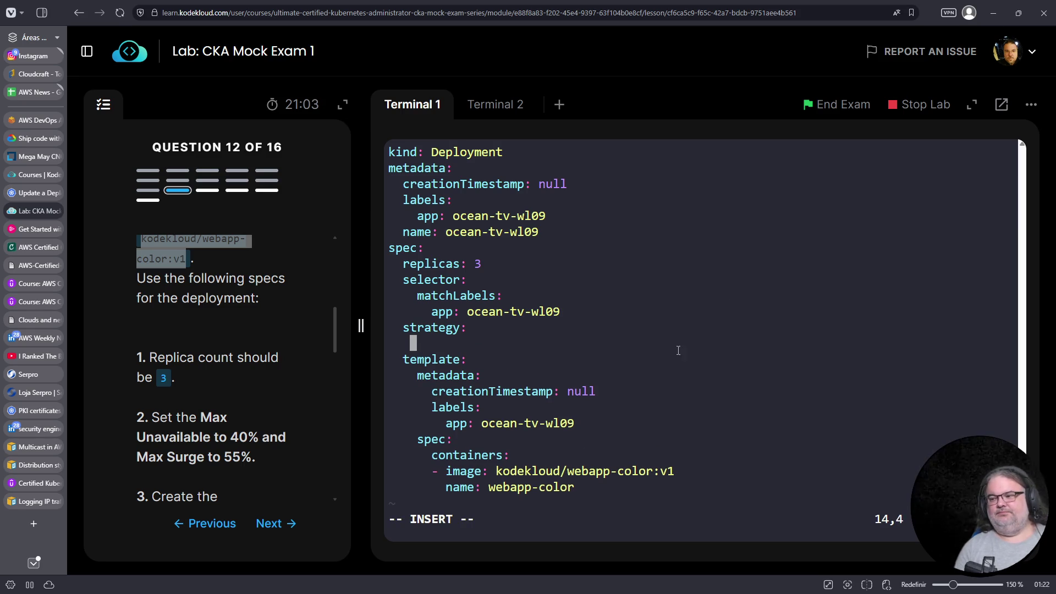
key(BackSpace)
In the second terminal, type 'kubectl explain deployment.spec.' to look up deployment fields
click(489, 108)
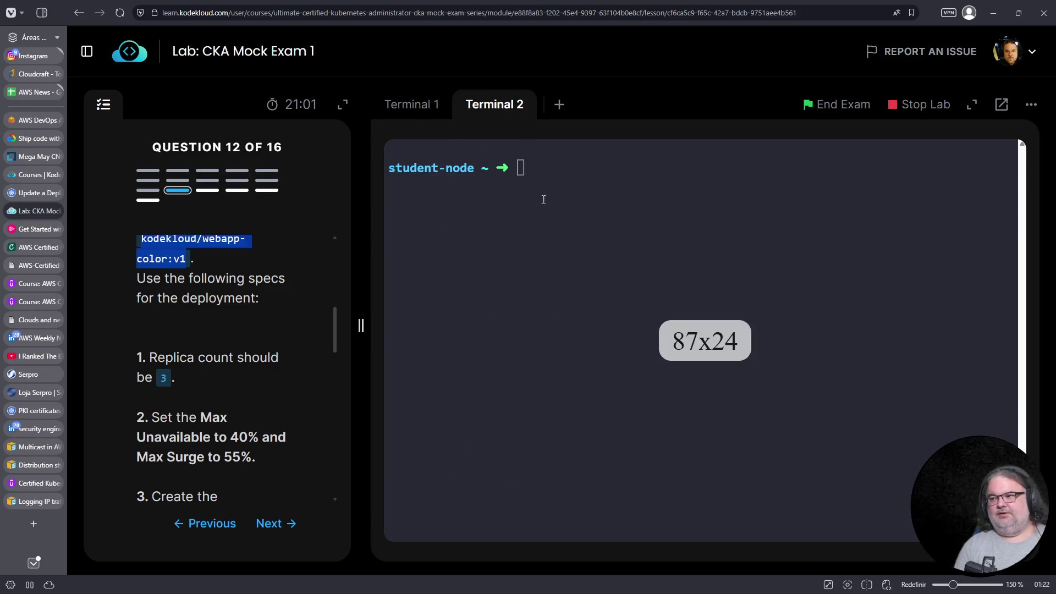
key(ctrl+c)
text(kubectl )
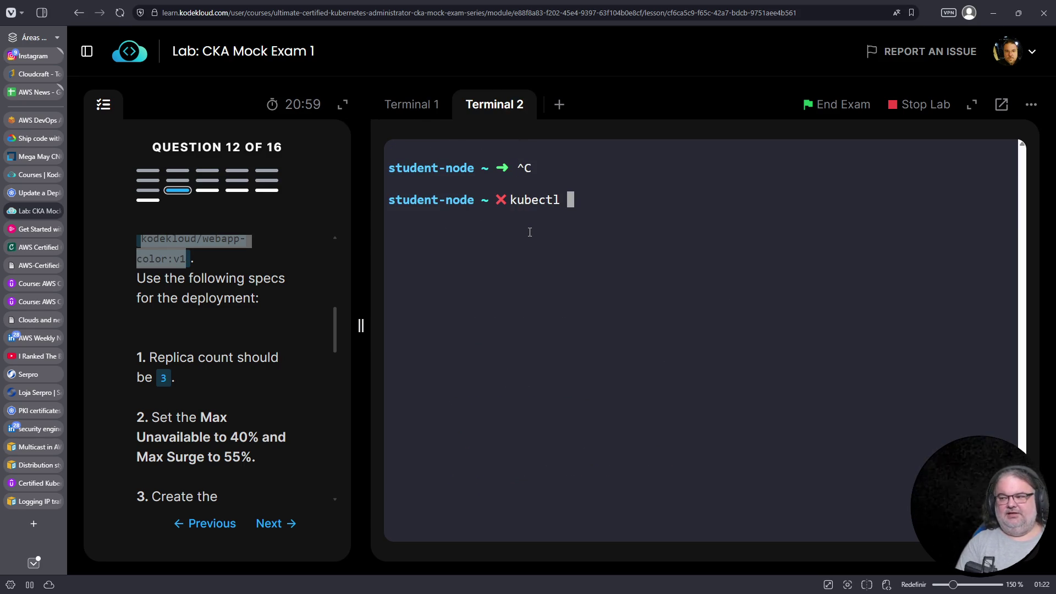
text(explain deployment)
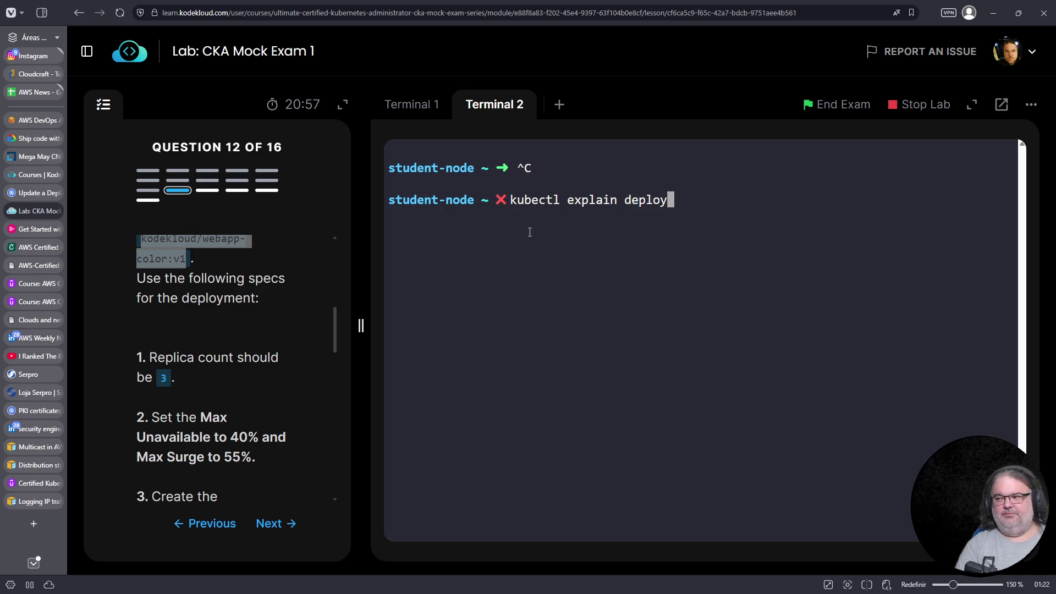
key(BackSpace)
key(BackSpace)
text(nt.sp)
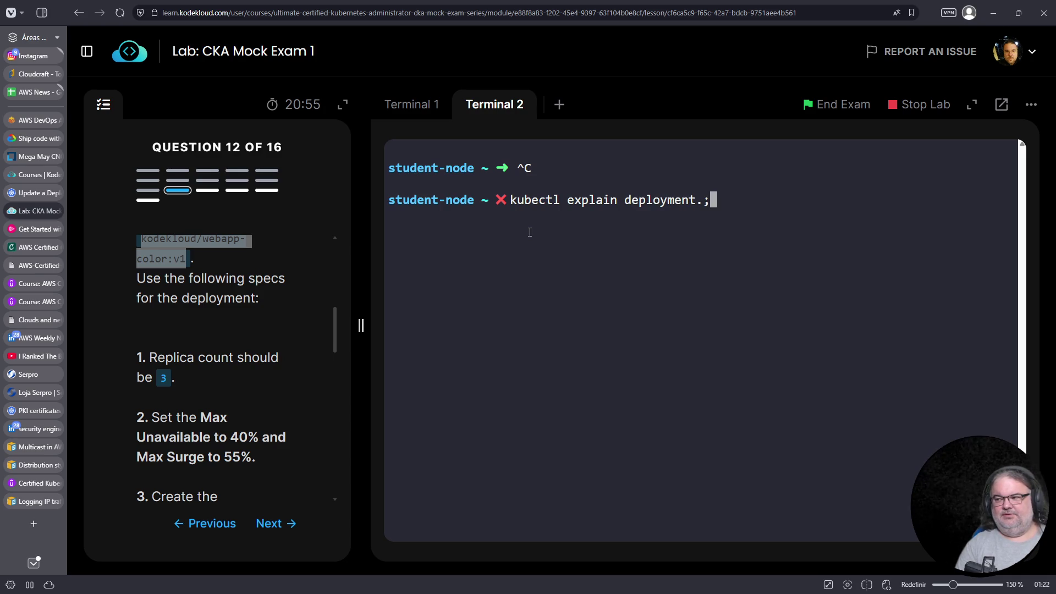
key(BackSpace)
key(BackSpace)
text(spec.)
click(411, 104)
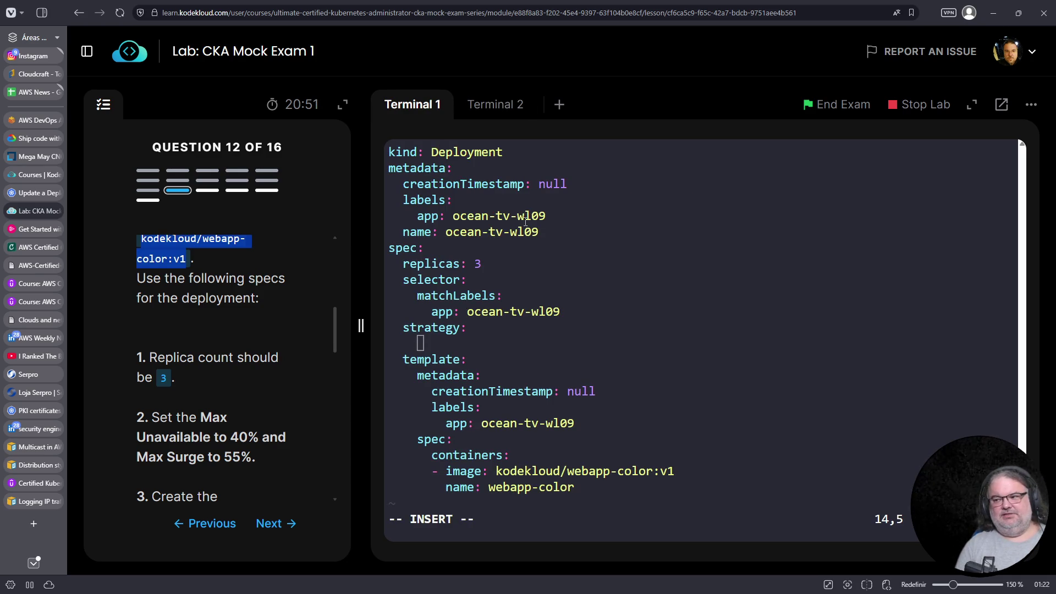
Run 'kubectl explain deployment.spec.strategy' and paste the rollingUpdate field under strategy
click(513, 110)
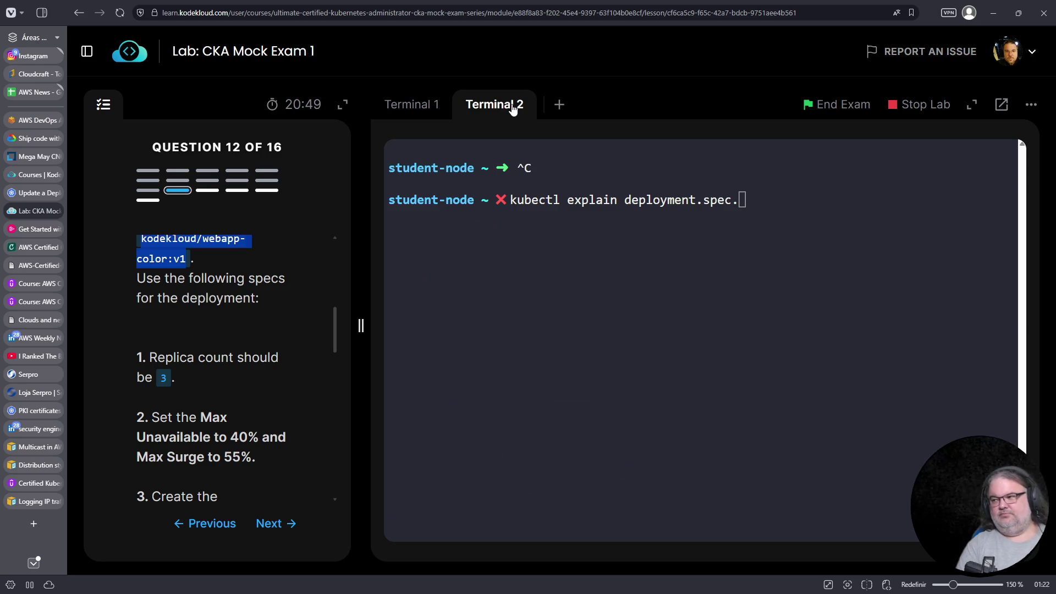
click(739, 240)
text(strategy)
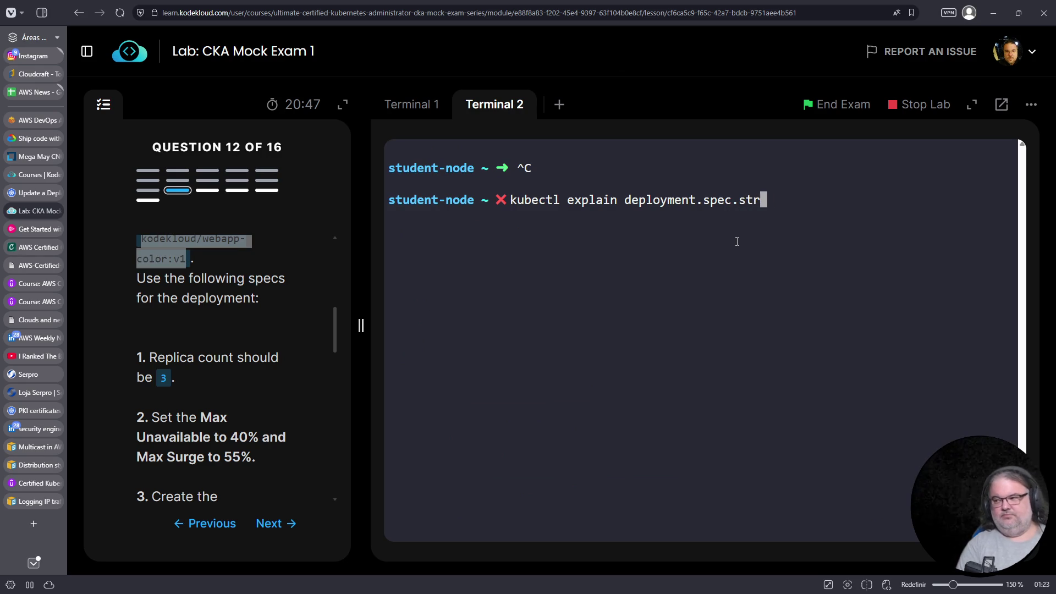
key(Return)
double_click(448, 250)
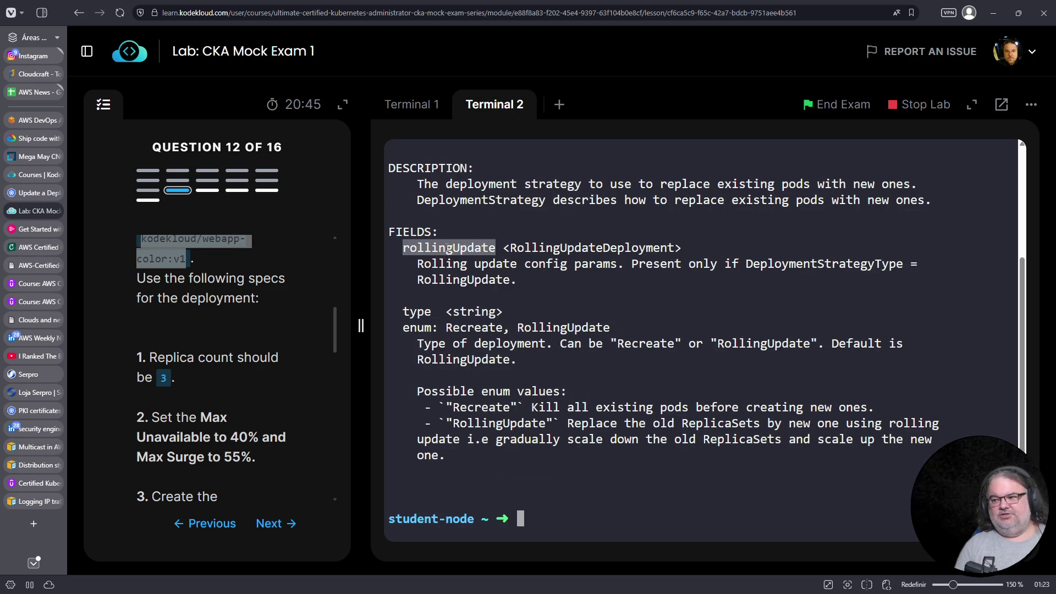
right_click(445, 247)
click(469, 344)
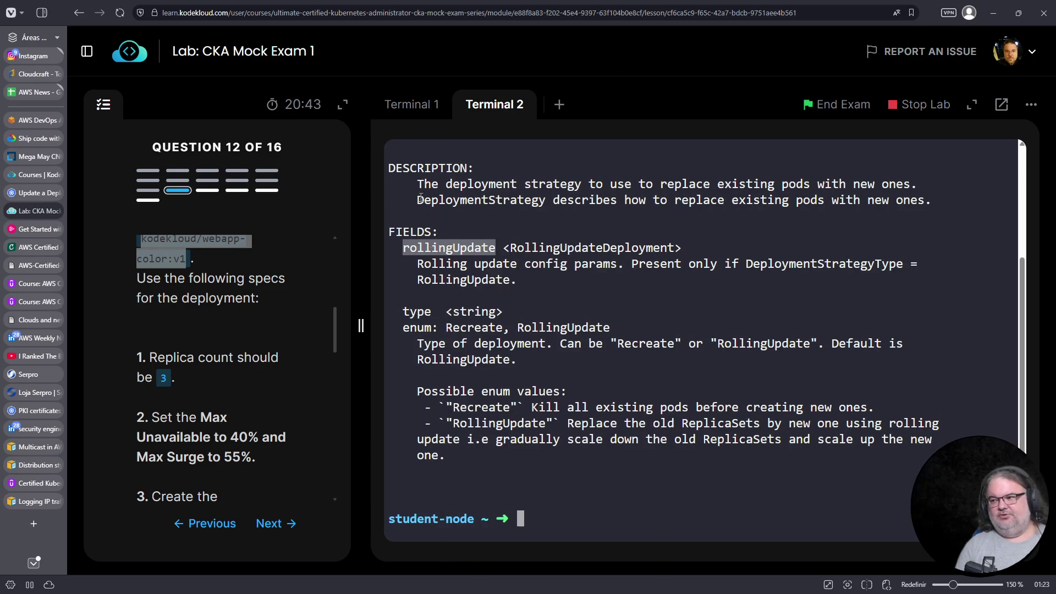
click(404, 110)
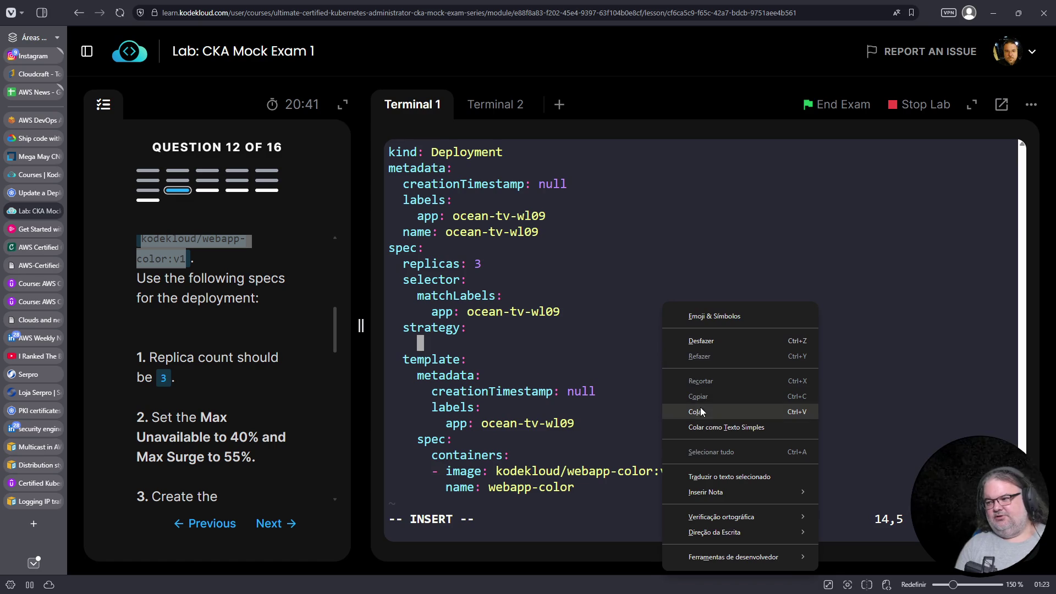
click(700, 408)
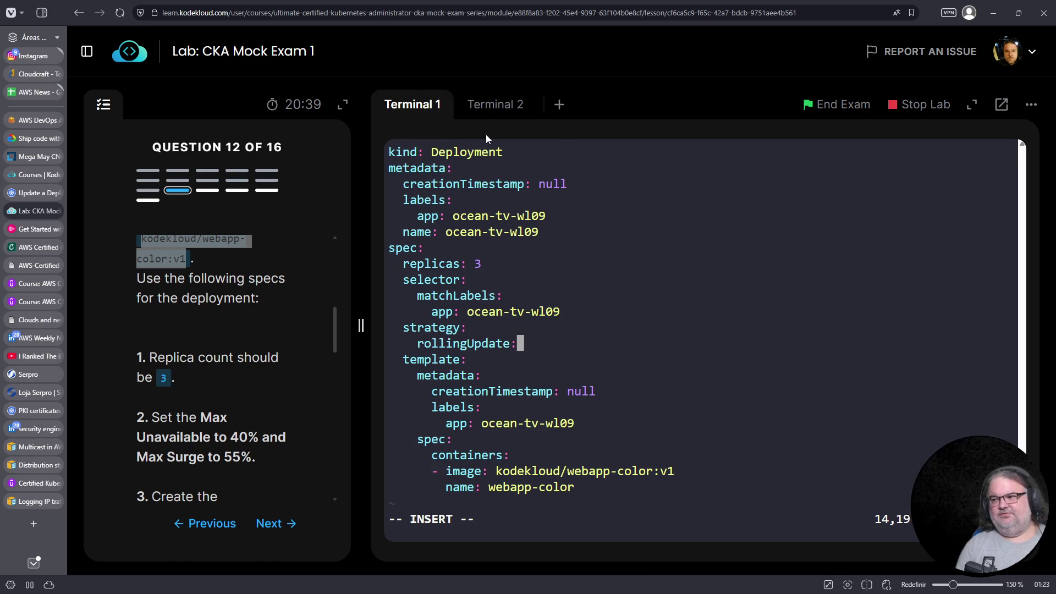
Add 'type: rollingUpdate' under strategy in deploy.yaml and save the file
click(494, 105)
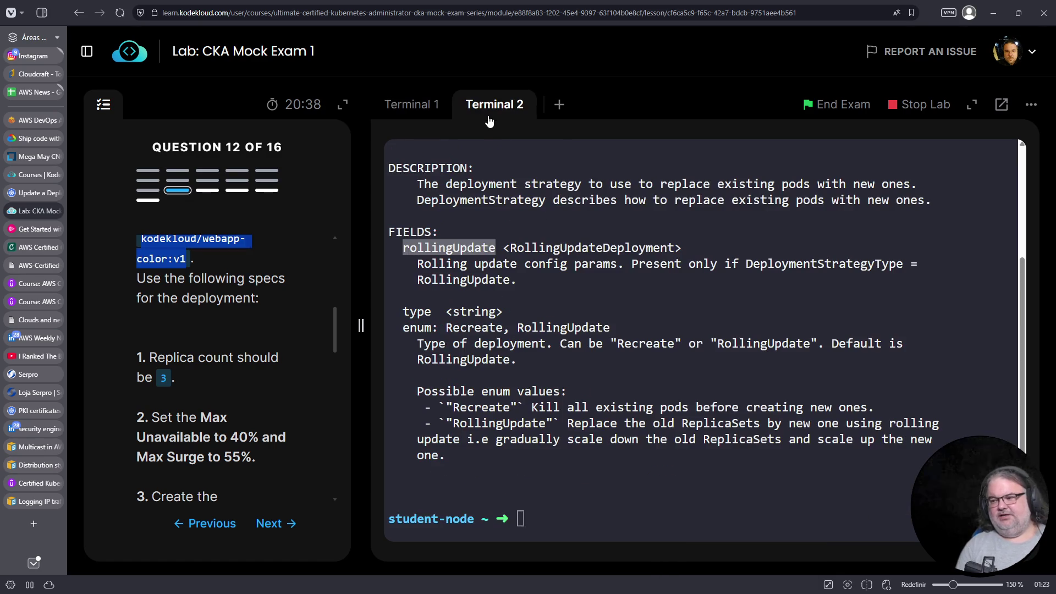
click(645, 303)
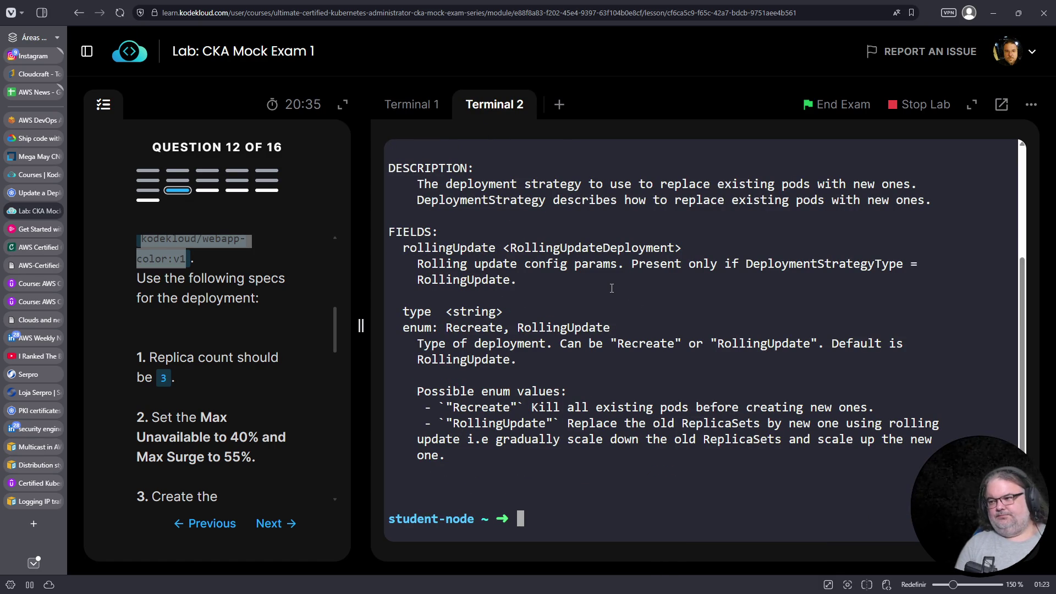
click(408, 107)
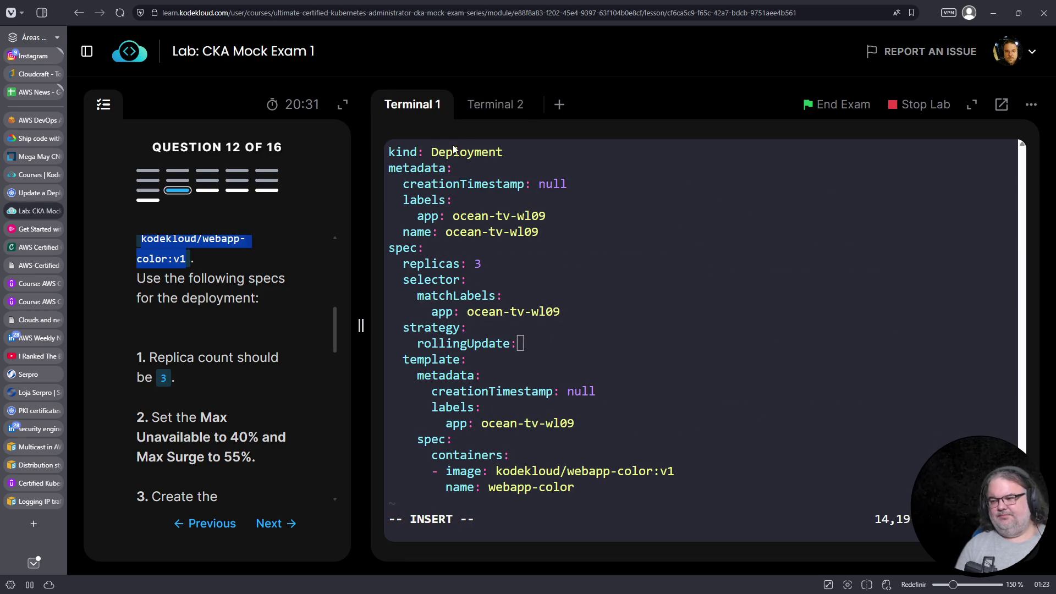
click(564, 244)
key(Up)
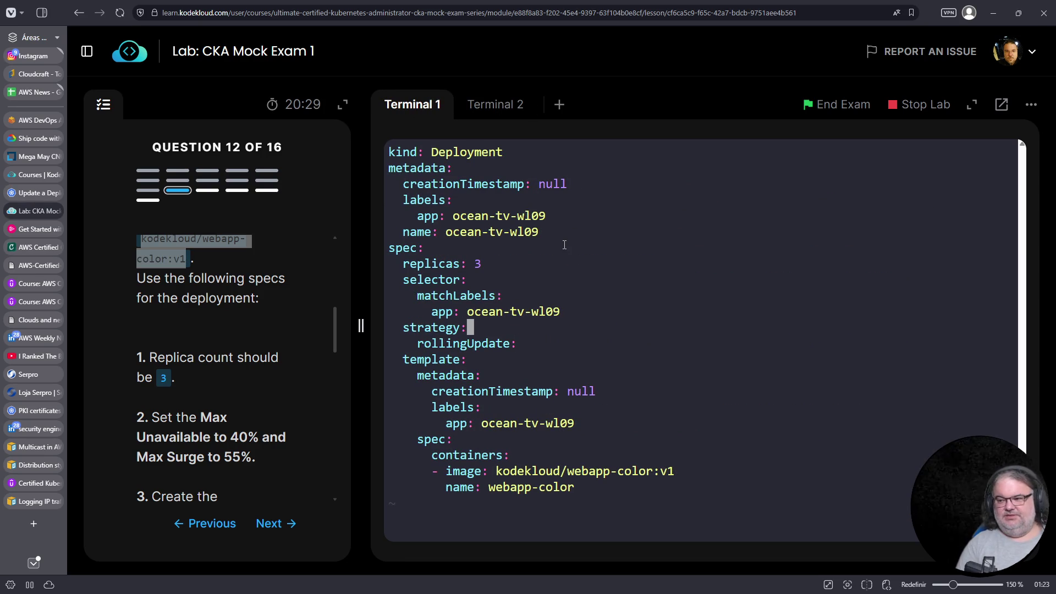
key(Return)
key(BackSpace)
text(ty)
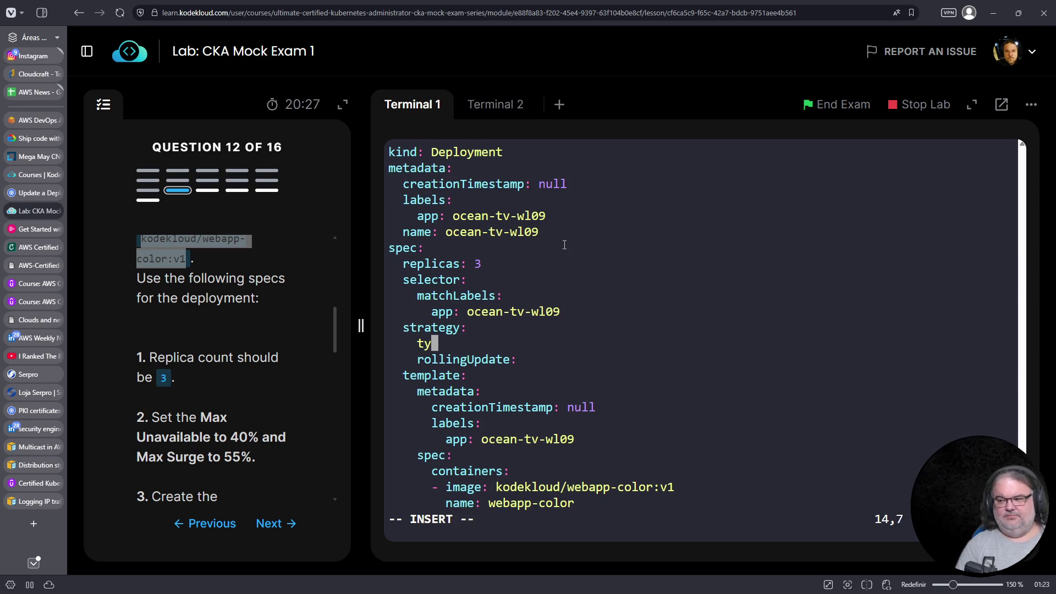
text(pe: rollingUpdate)
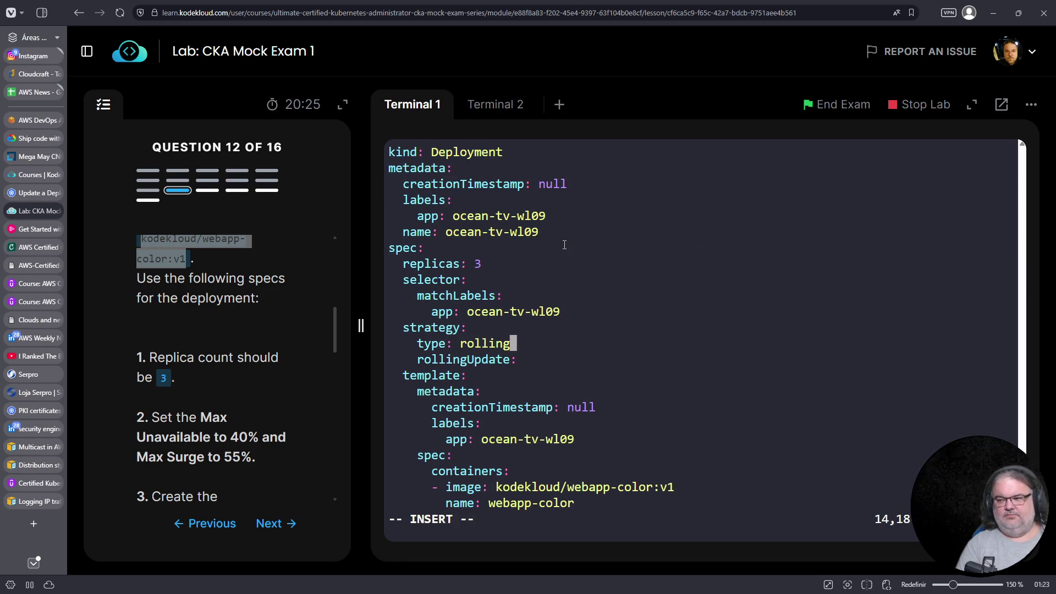
key(Escape)
text(:w)
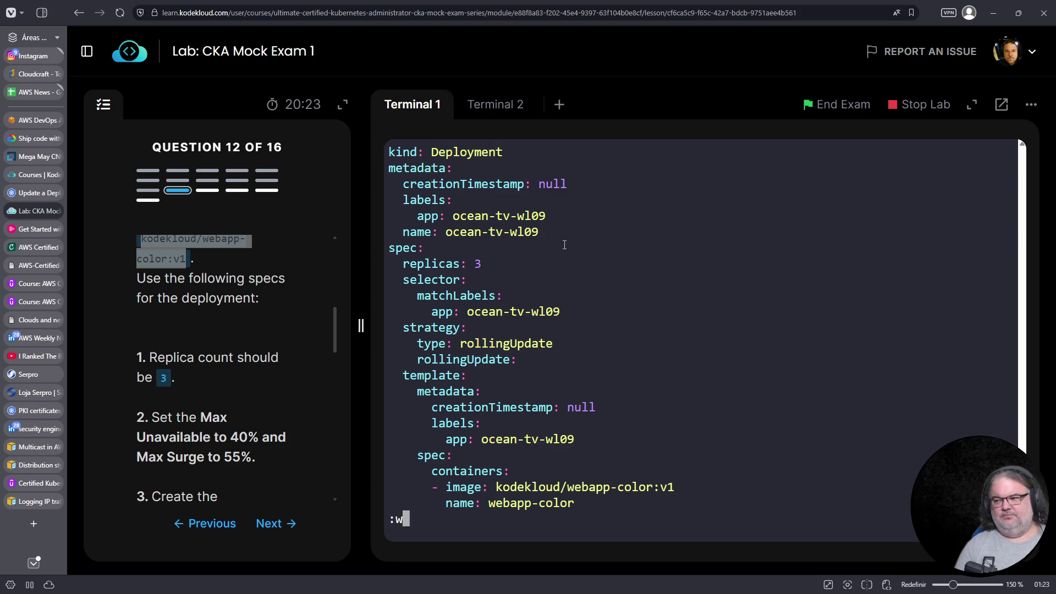
key(Return)
Correct the strategy type to 'RollingUpdate', save, and open a new line under rollingUpdate
click(531, 103)
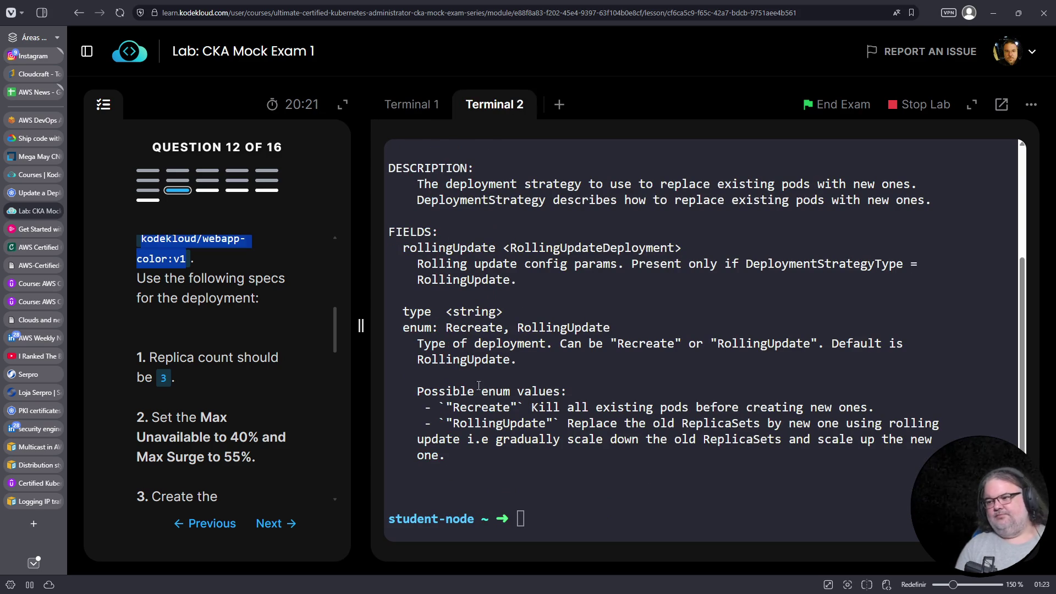
click(411, 108)
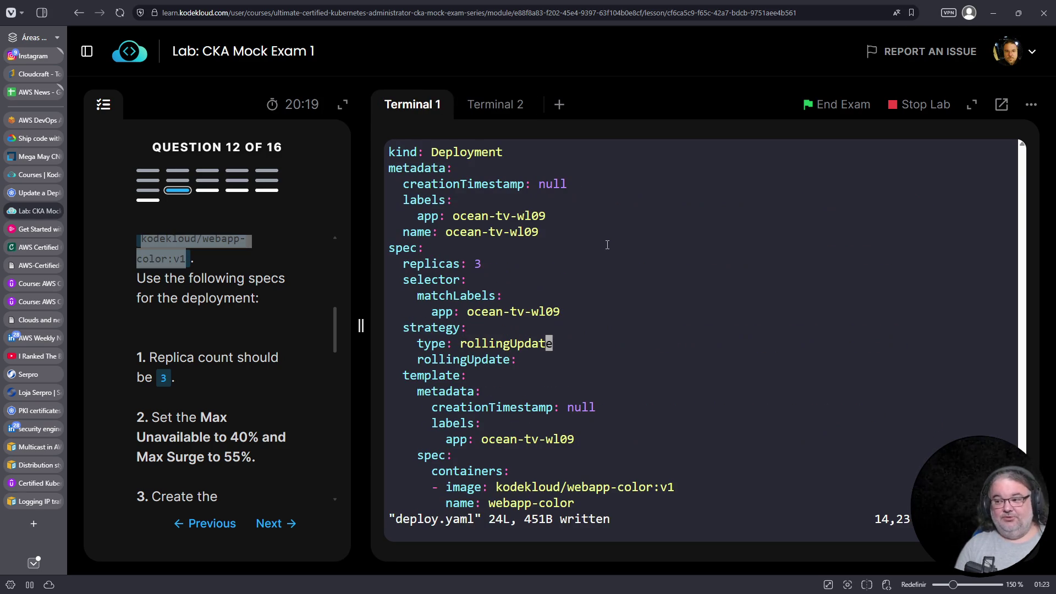
key(Left)
key(Left)
key(Left)
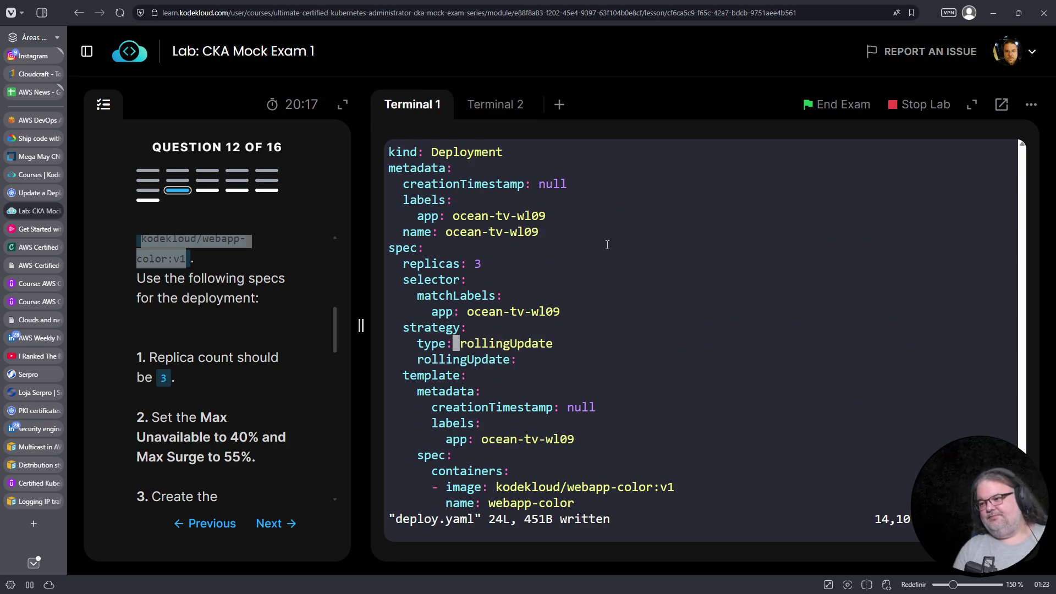
key(Right)
key(shift+r)
key(Delete)
text(iR)
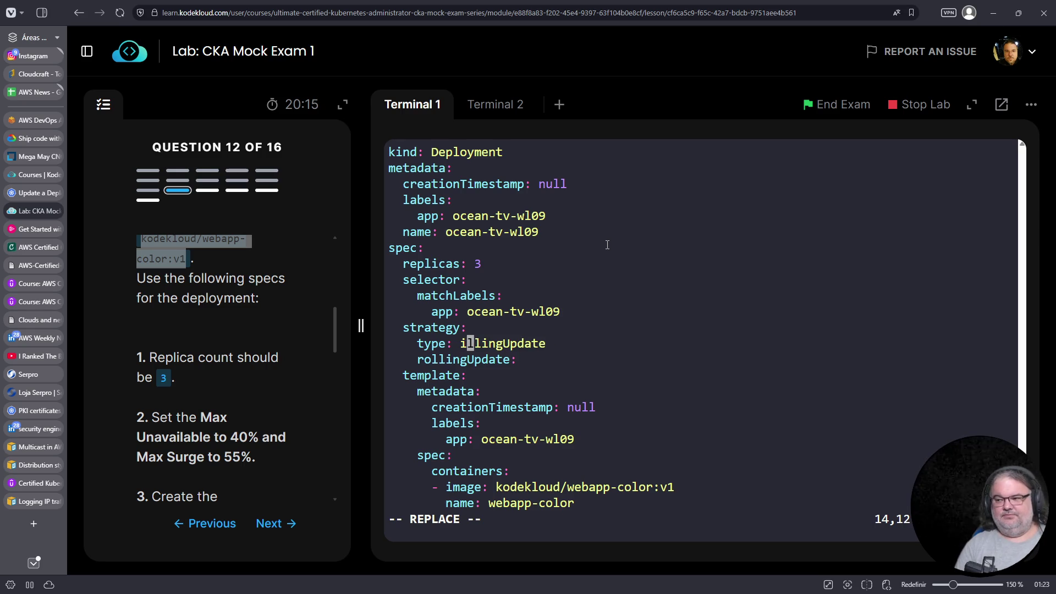
text(p)
key(BackSpace)
key(Escape)
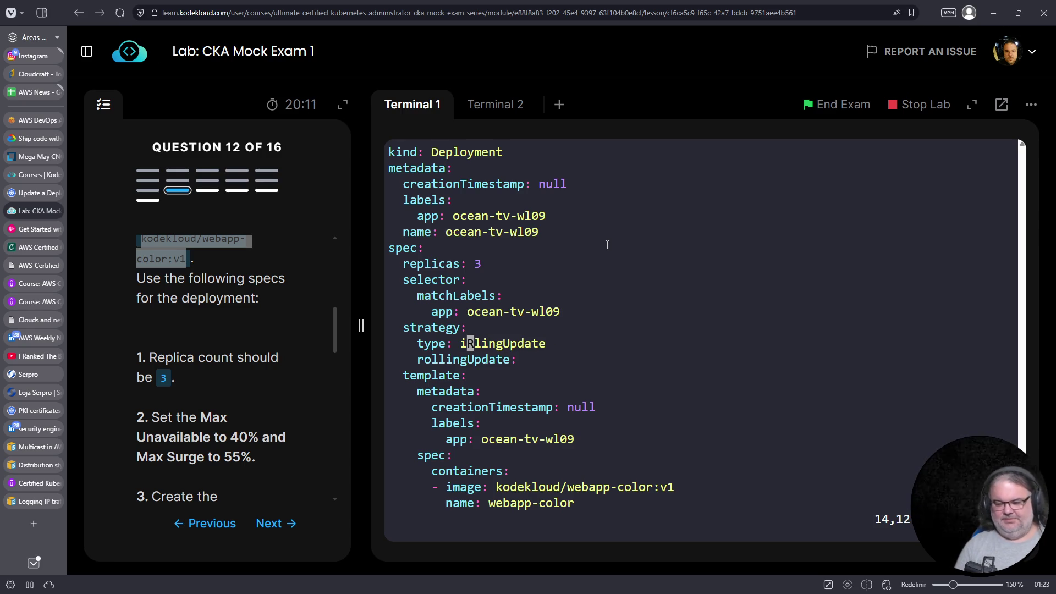
text(bDa)
text(Ro)
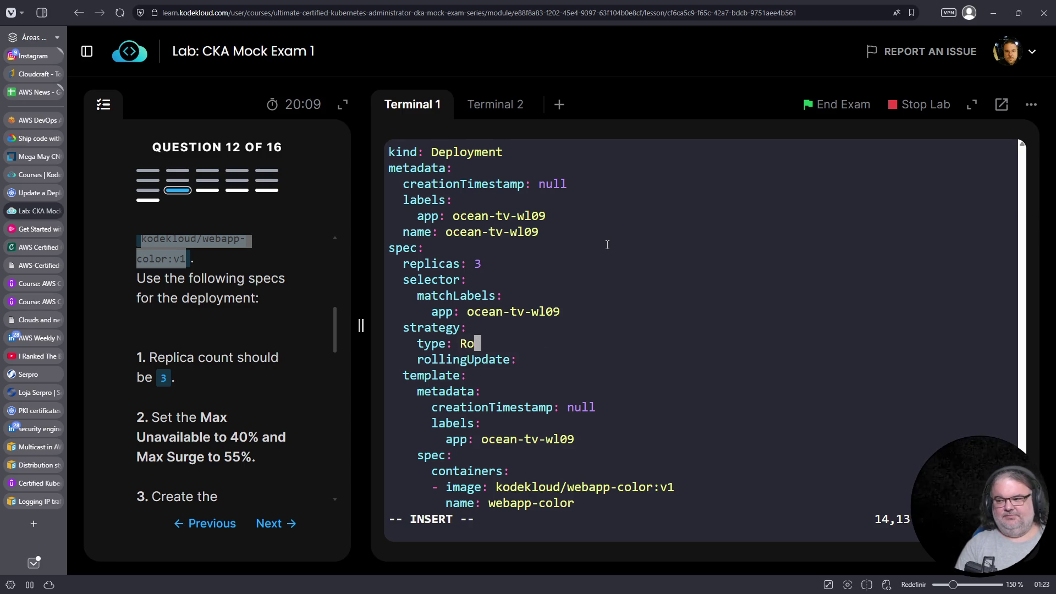
text(llingUpdate)
key(Escape)
text(:w)
key(Return)
text(j)
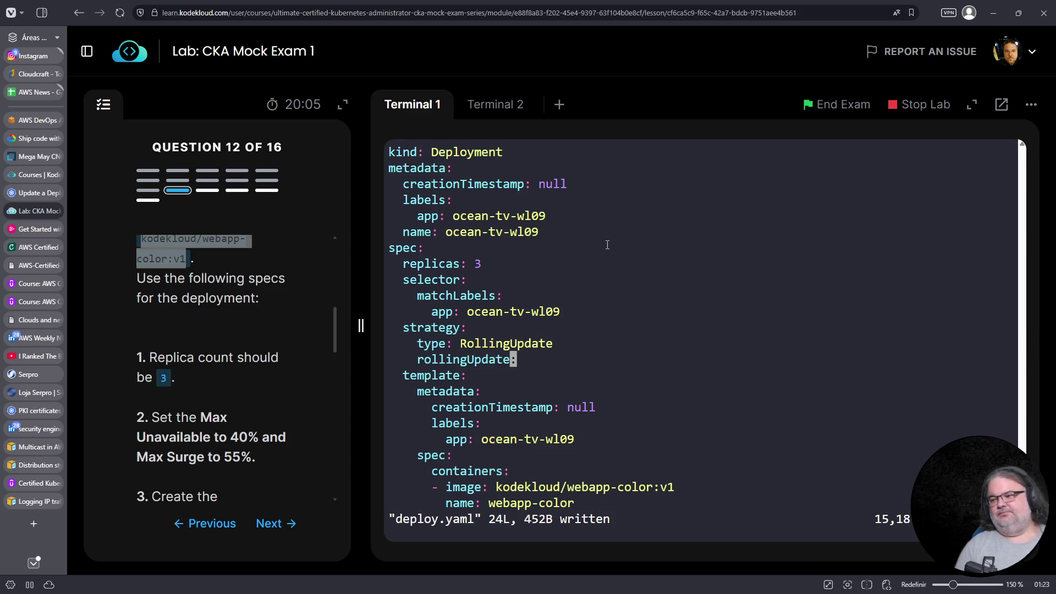
text(o)
key(BackSpace)
key(BackSpace)
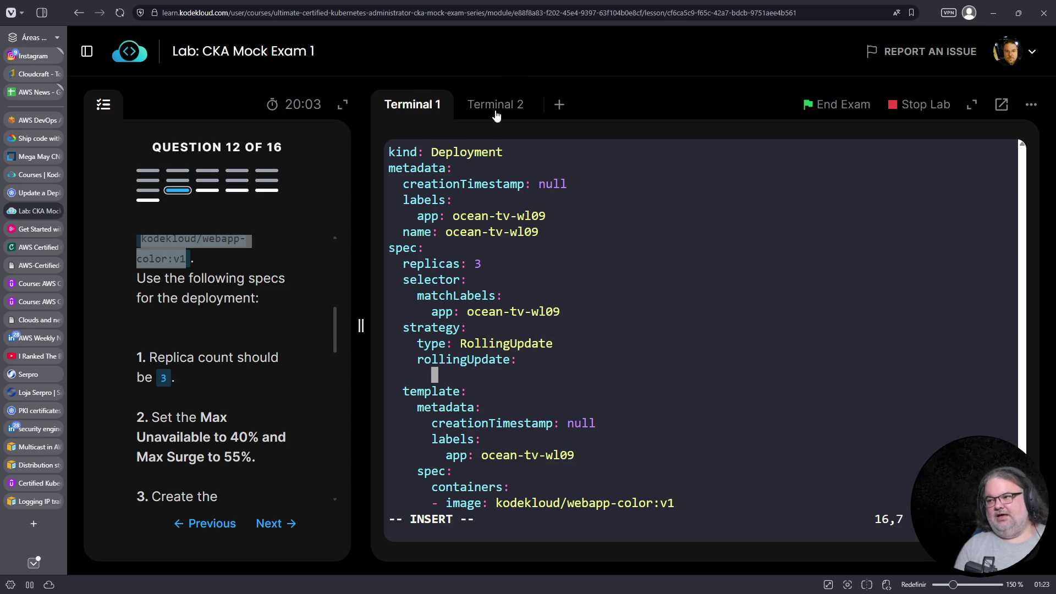
Look up the rollingUpdate field documentation with kubectl explain in the docs terminal
click(487, 112)
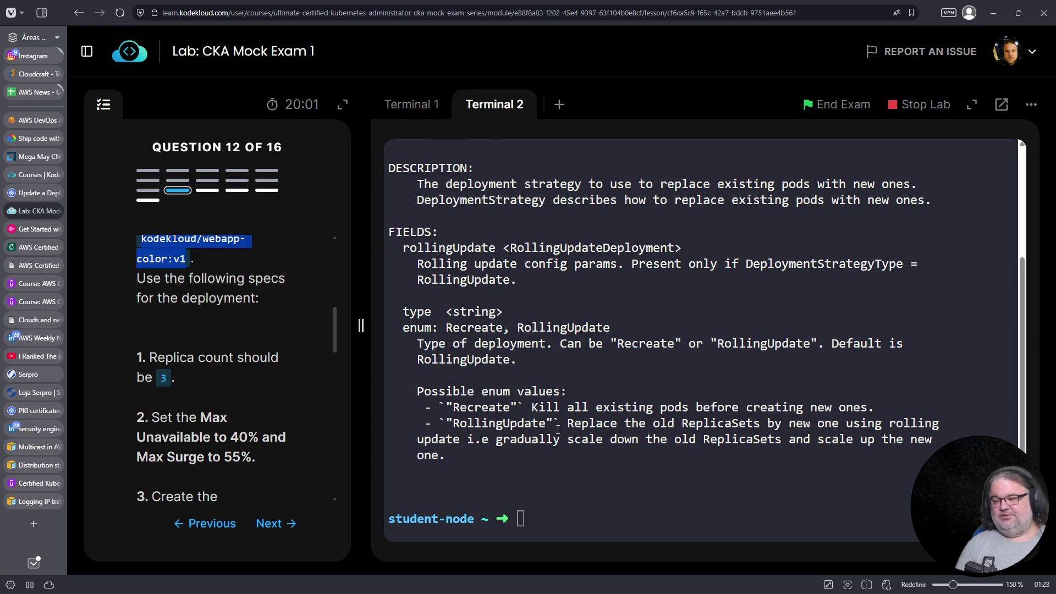
click(684, 518)
key(Up)
text(,rol)
key(BackSpace)
key(BackSpace)
key(BackSpace)
text(.rollingUpdate)
key(Return)
Copy the maxUnavailable field from the docs and add it under rollingUpdate in deploy.yaml
scroll(591, 393, up, 2)
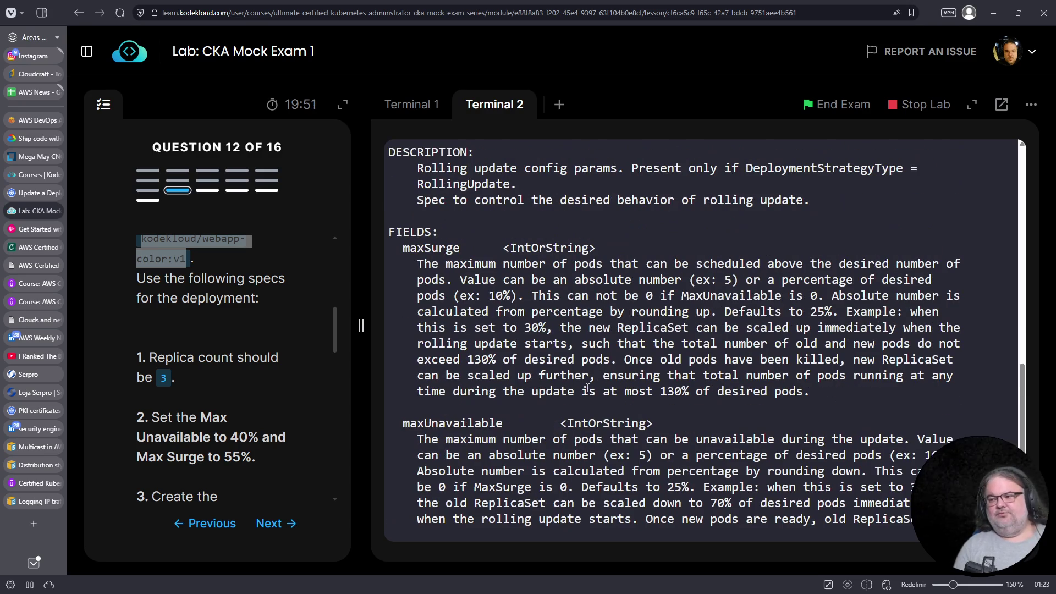
double_click(461, 421)
right_click(458, 423)
click(519, 184)
click(417, 109)
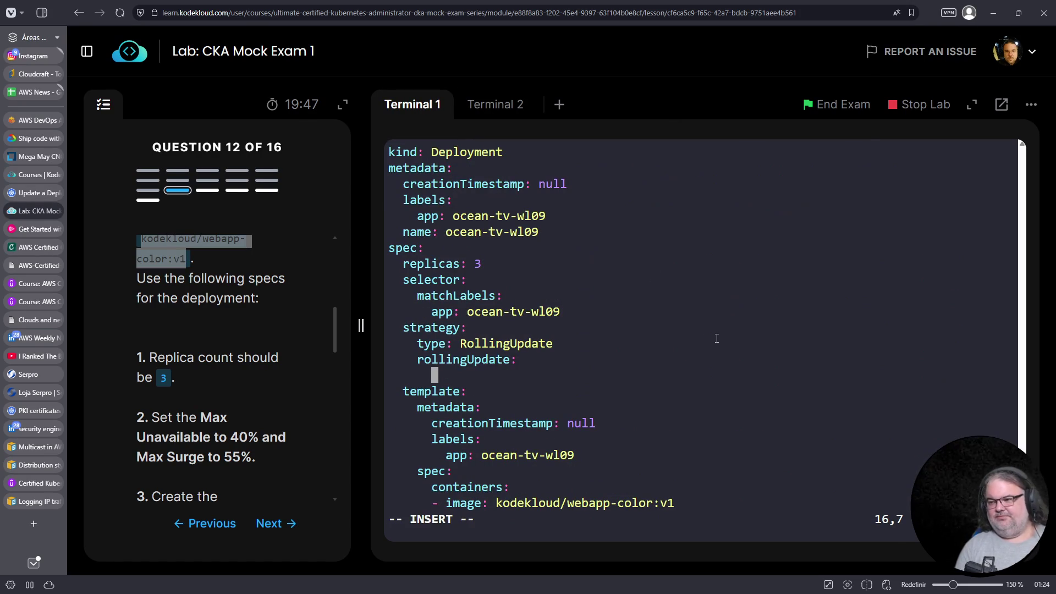
right_click(706, 344)
click(754, 186)
text(:)
key(Return)
Copy the maxSurge field into deploy.yaml on the next line, aligned with maxUnavailable
click(495, 104)
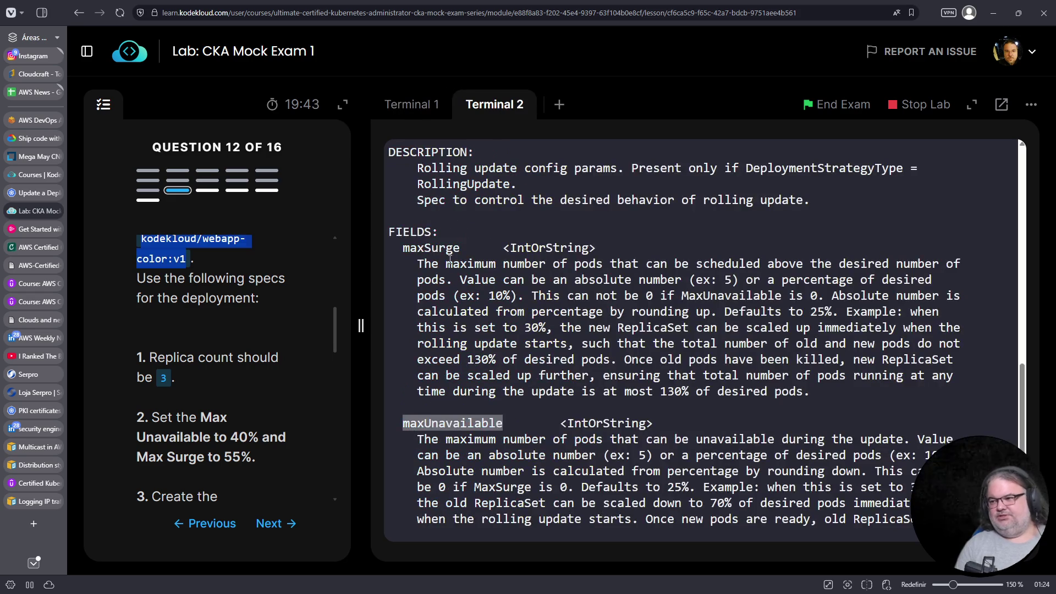
double_click(431, 248)
right_click(437, 252)
click(463, 341)
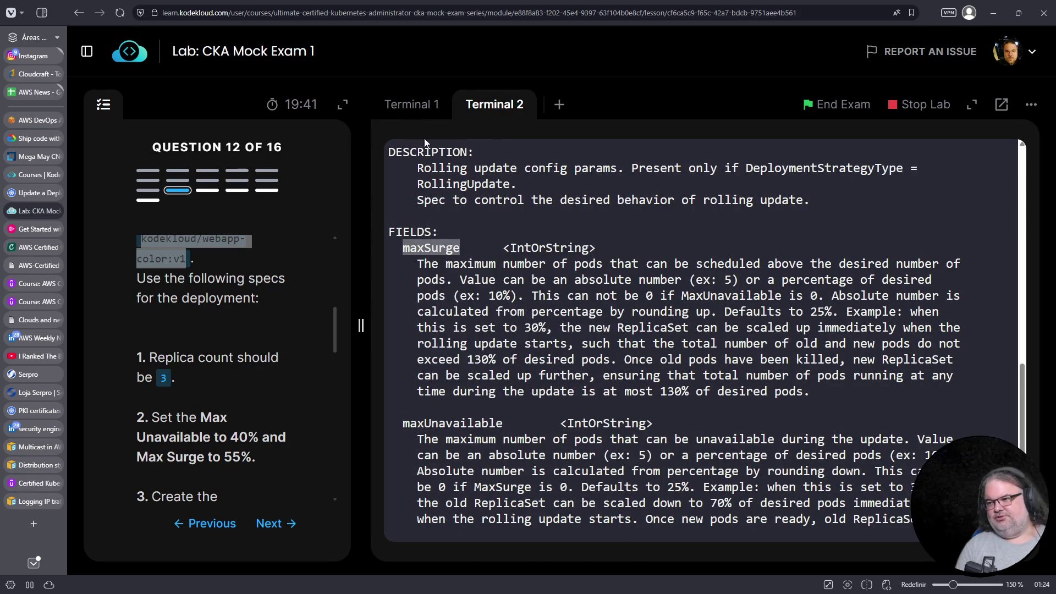
click(429, 108)
right_click(615, 206)
click(644, 309)
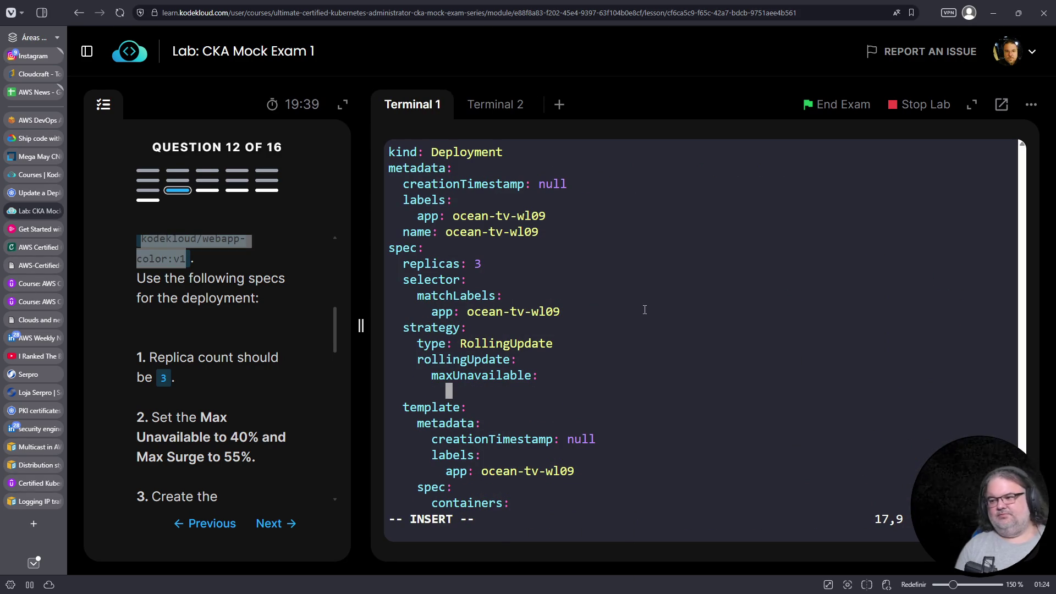
key(Home)
key(End)
text(:)
key(Home)
key(Delete)
key(Delete)
key(End)
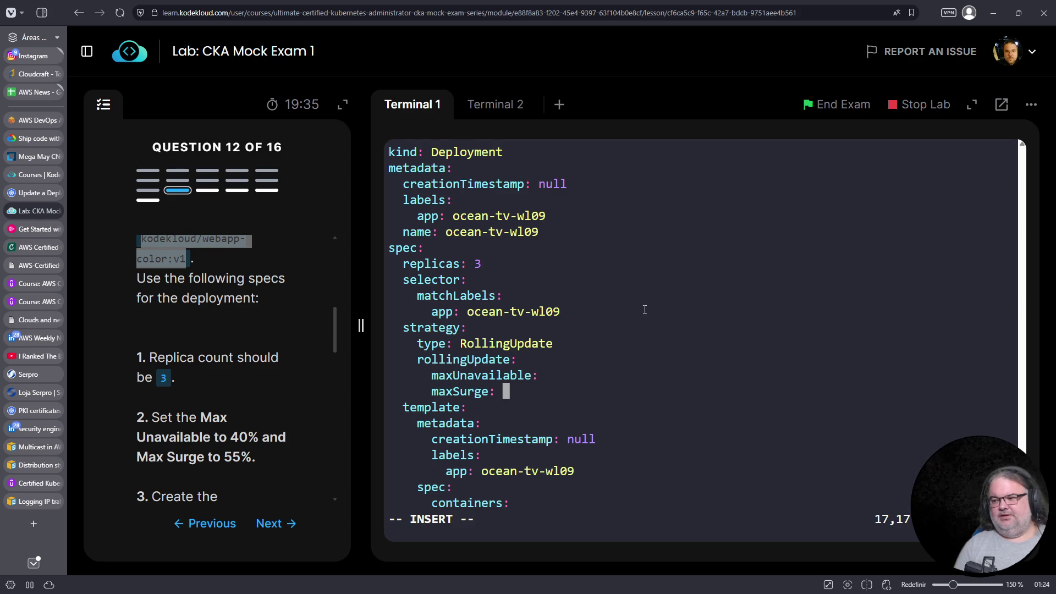
After checking maxSurge's accepted value type, set maxSurge to 55% and maxUnavailable to 40%
click(494, 106)
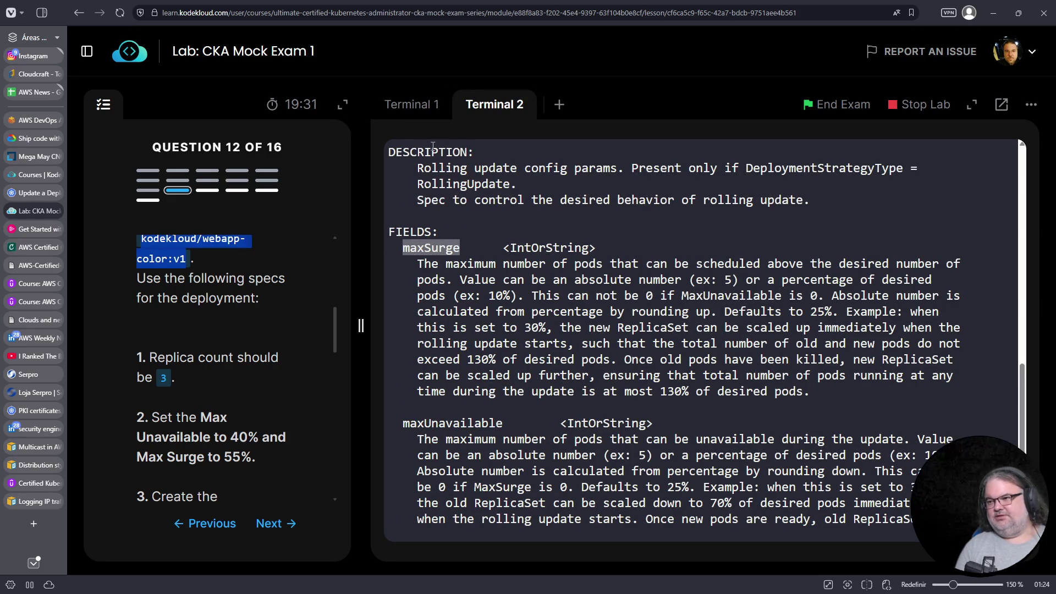
double_click(548, 247)
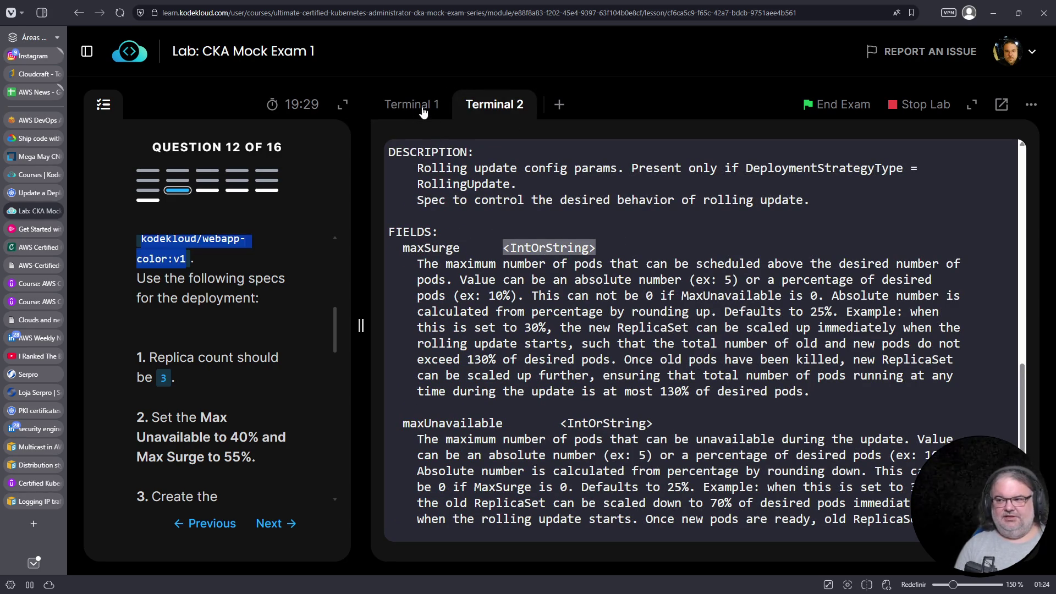
click(423, 110)
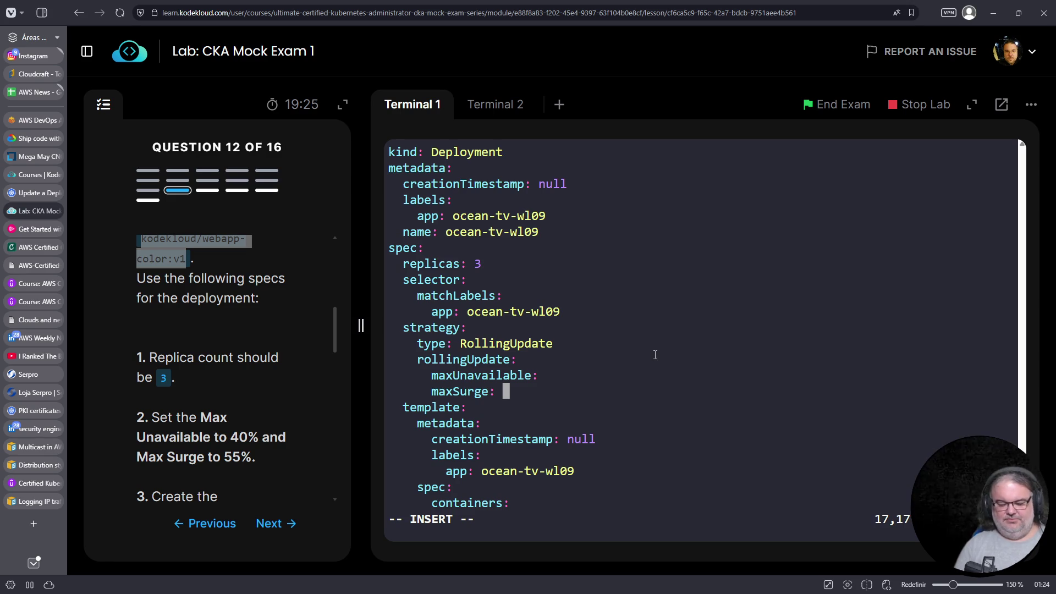
text(i)
key(BackSpace)
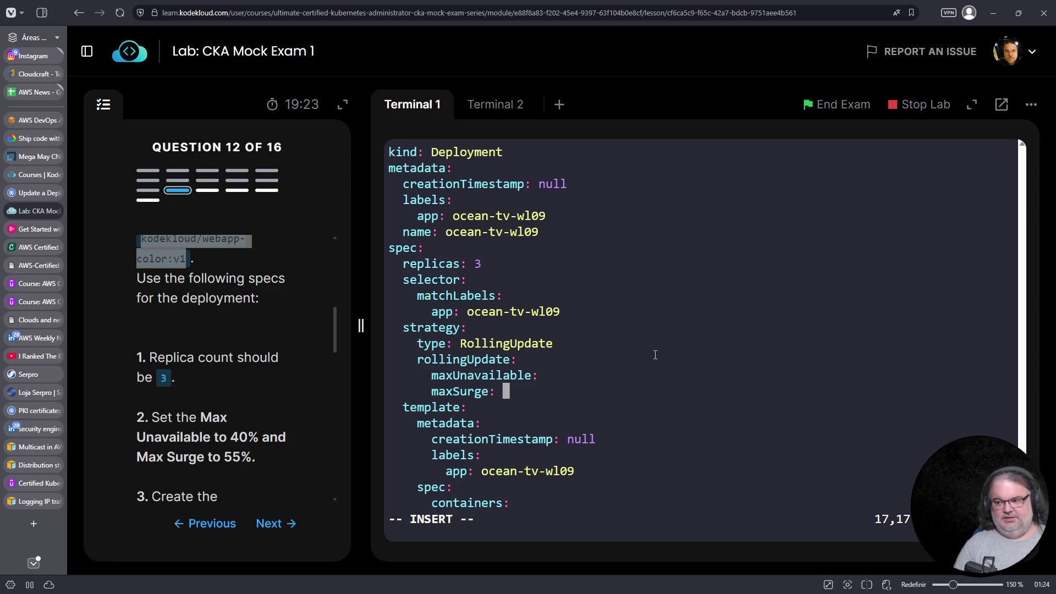
text(55%)
key(Up)
key(End)
text(40)
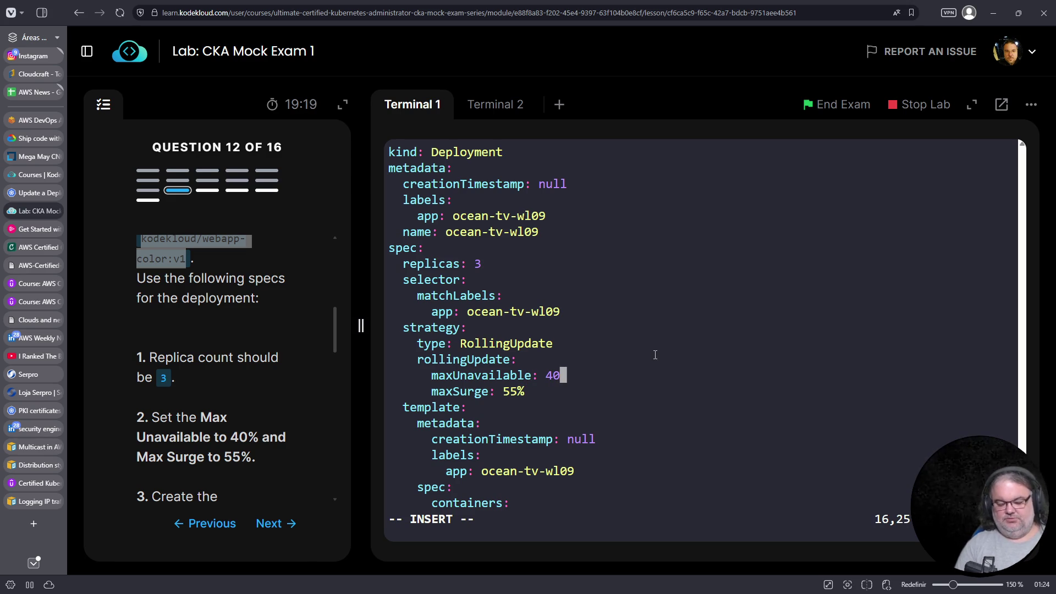
text(%)
Review the rest of deploy.yaml, then save and quit vim with :wq
key(Down)
key(Down)
key(Down)
scroll(252, 350, down, 5)
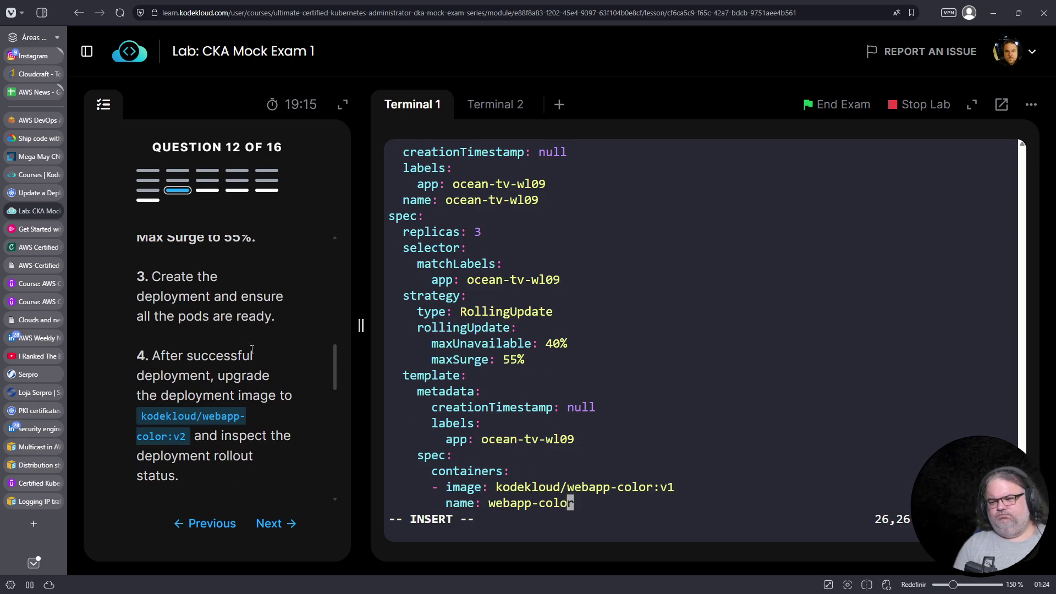
key(Escape)
text(:wq)
key(Return)
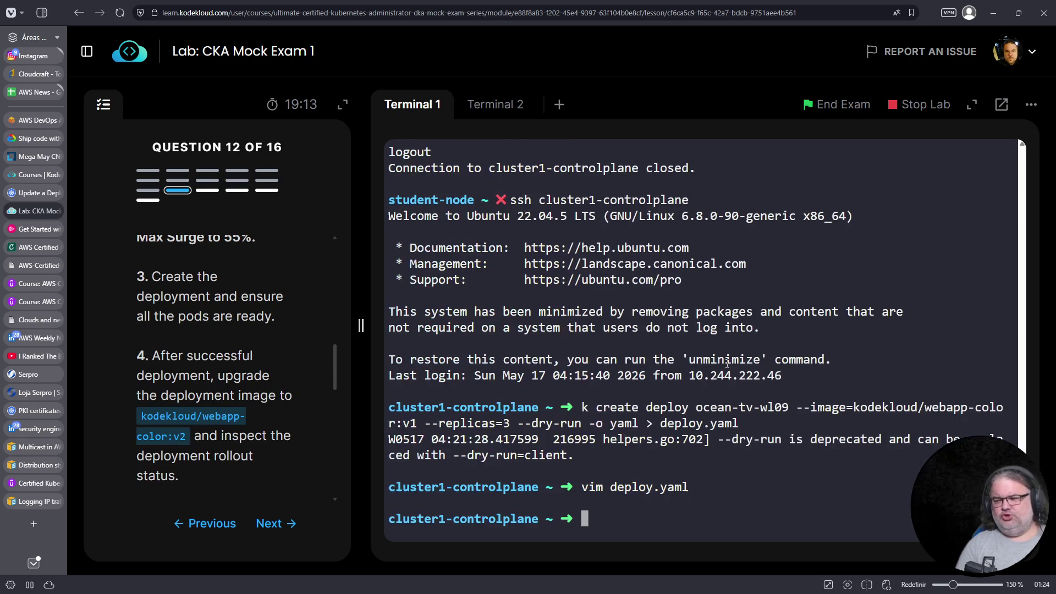
Create the deployment with 'k create -f deploy.yaml'
text(k create -f dep)
key(Tab)
key(Return)
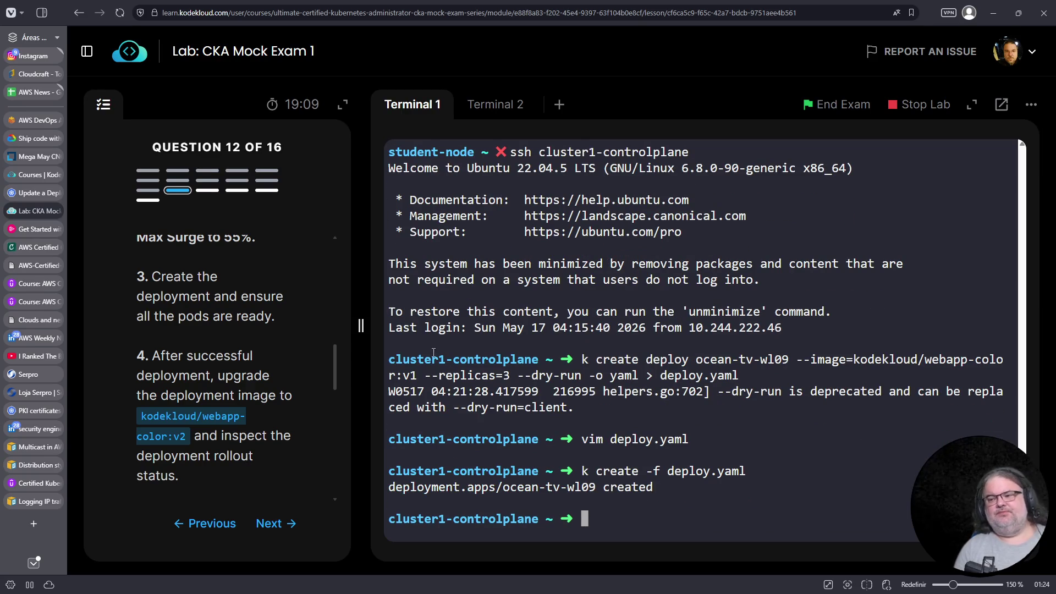
List pods with 'k get pods' and confirm the three ocean-tv-wl09 pods are Running
text(k get pods)
key(Return)
drag(388, 448, 605, 486)
click(613, 391)
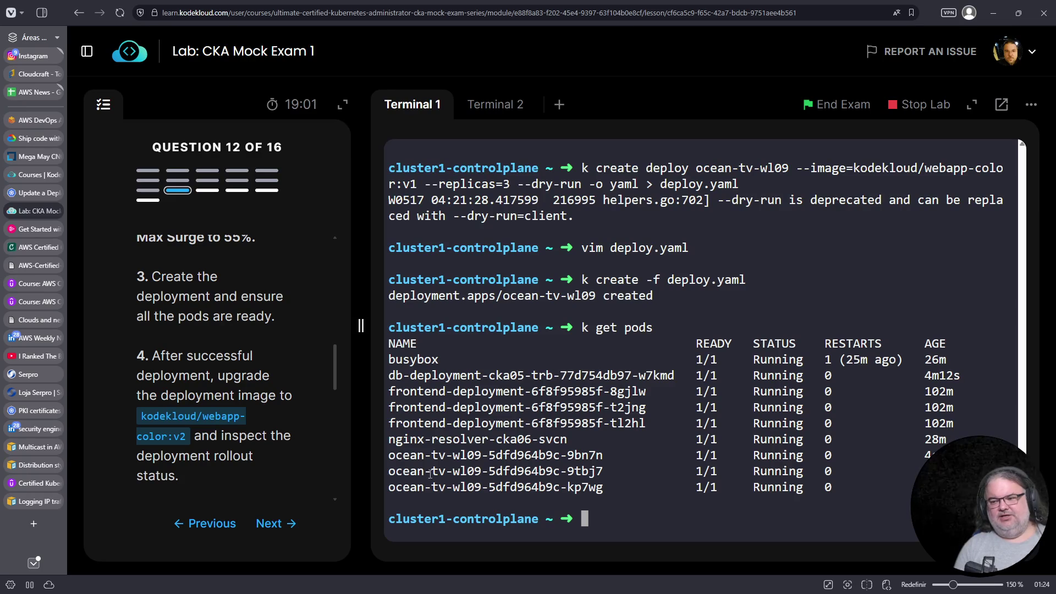
Run a set command on deploy/ocean-tv-wl09 with --image=kodekloud/webapp-color:v2 pasted from the question
text(k set )
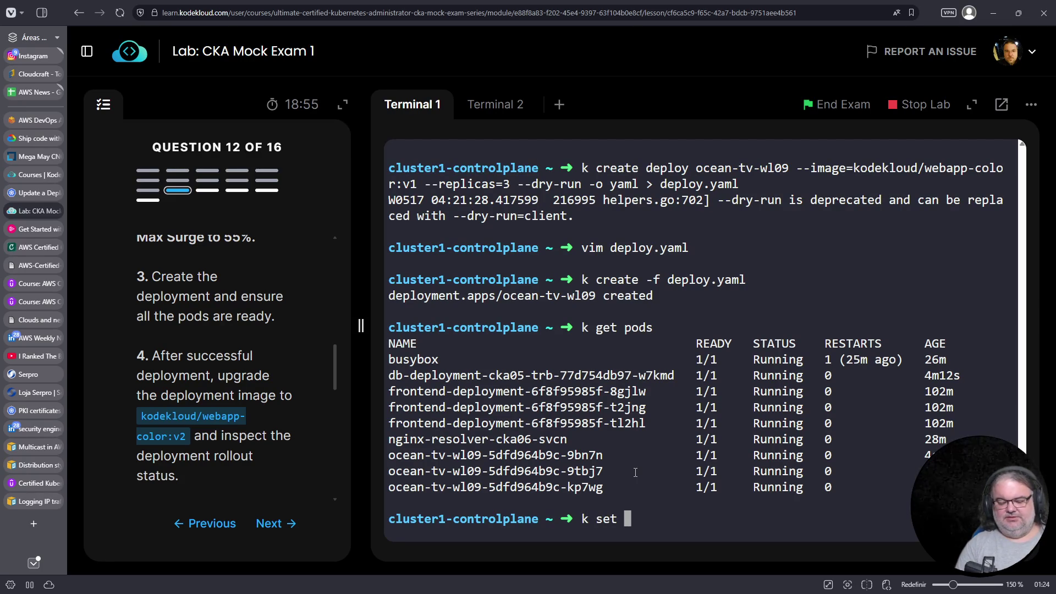
text(p)
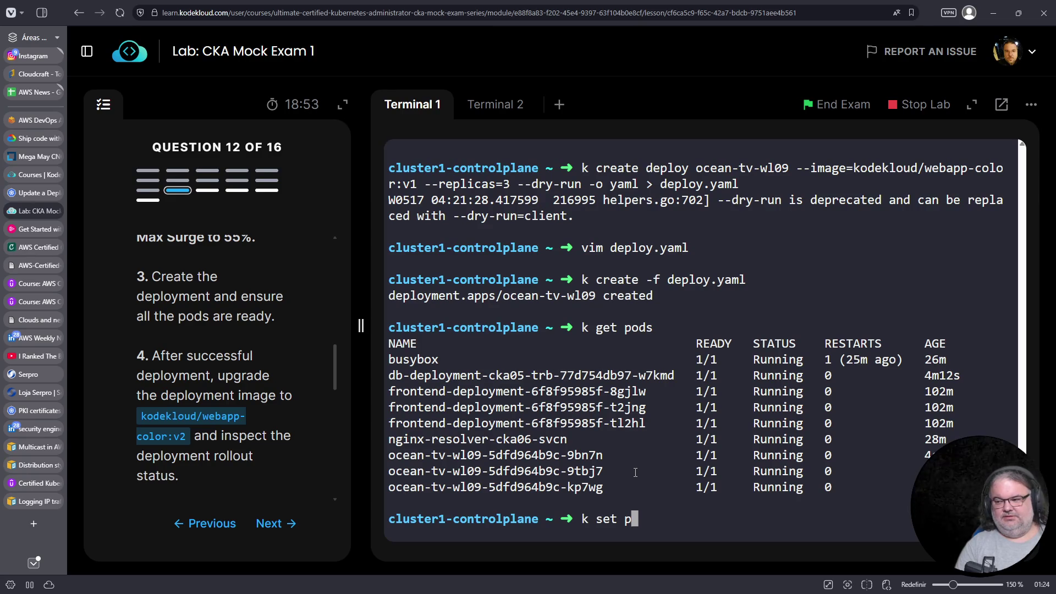
key(BackSpace)
text(deploy/)
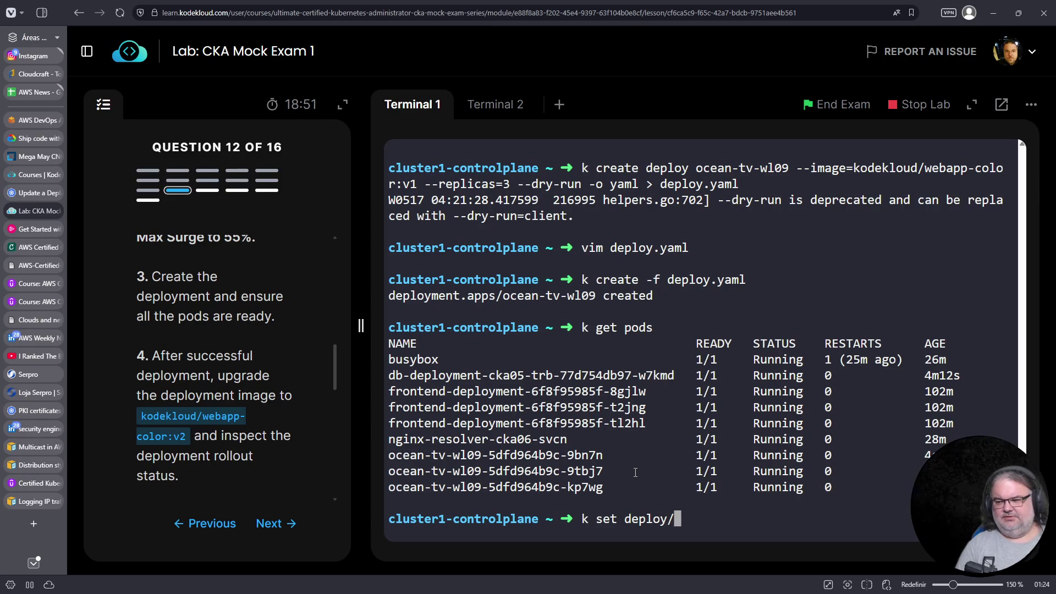
text(ocean-tv-w)
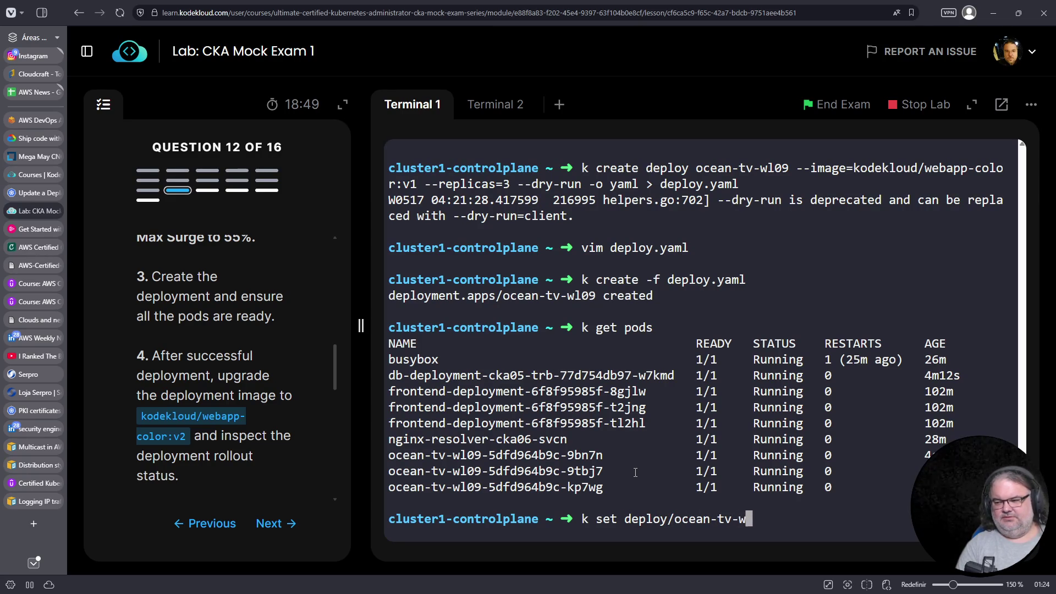
text(l09 0-)
key(BackSpace)
key(BackSpace)
text(--image=)
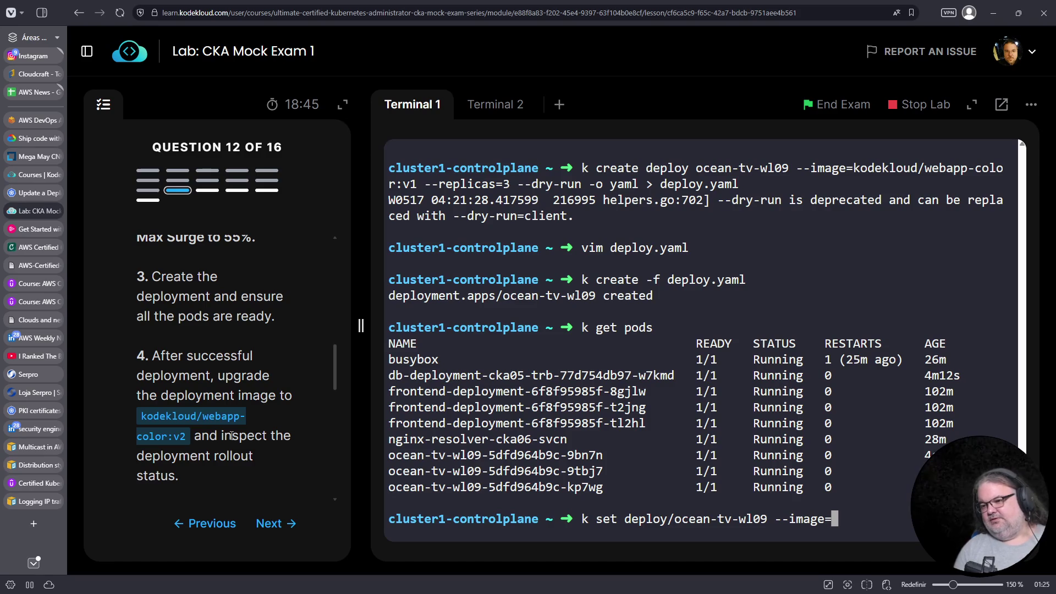
drag(188, 438, 141, 416)
right_click(162, 418)
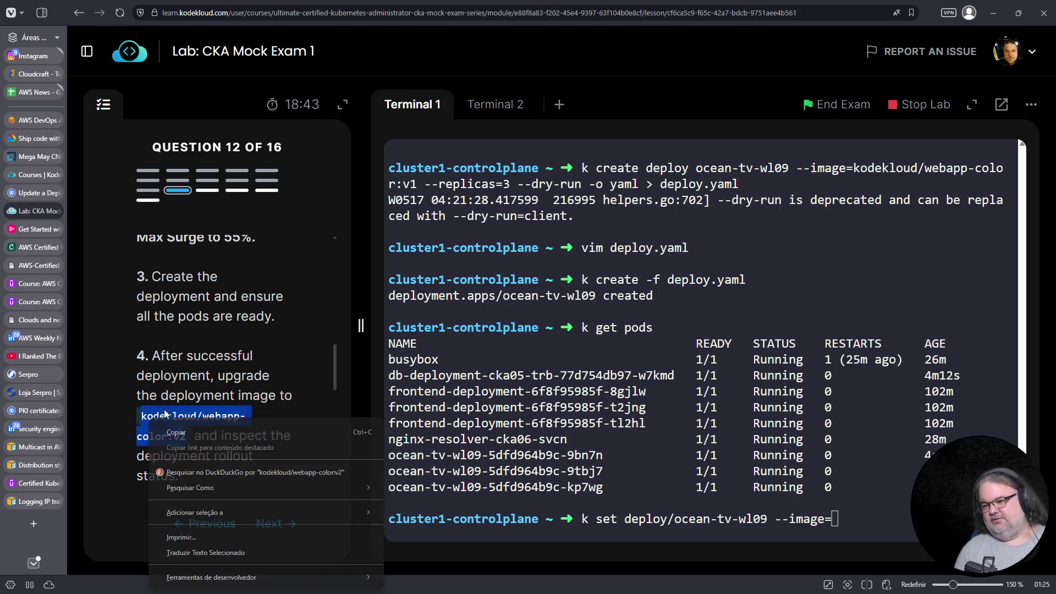
click(242, 433)
right_click(881, 478)
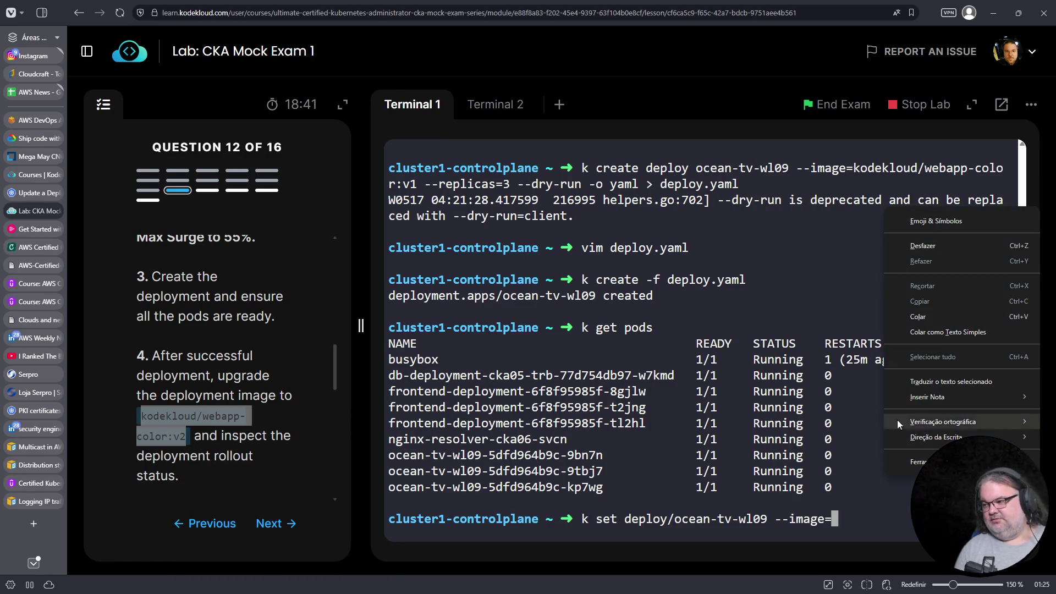
click(911, 312)
key(Return)
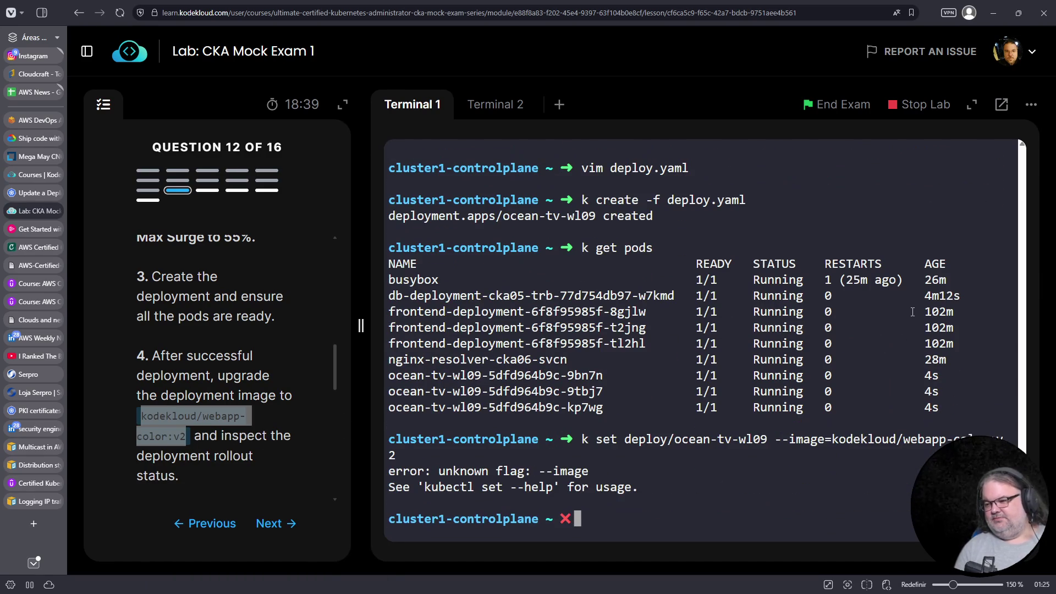
Try inserting the missing 'image' subcommand into the failed command, then abandon the line
key(Up)
key(ctrl+a)
key(ctrl+Right)
key(ctrl+Right)
key(ctrl+Right)
key(Right)
key(Right)
key(Right)
key(ctrl+a)
key(Right)
key(Right)
key(Right)
text(iamge)
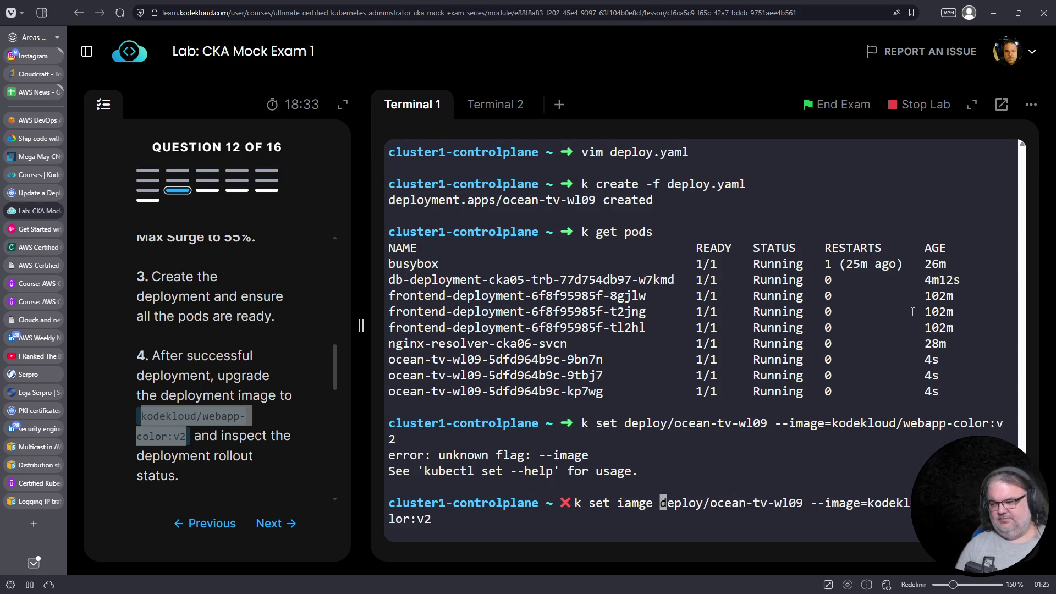
key(Left)
key(Left)
key(Left)
key(Left)
key(Delete)
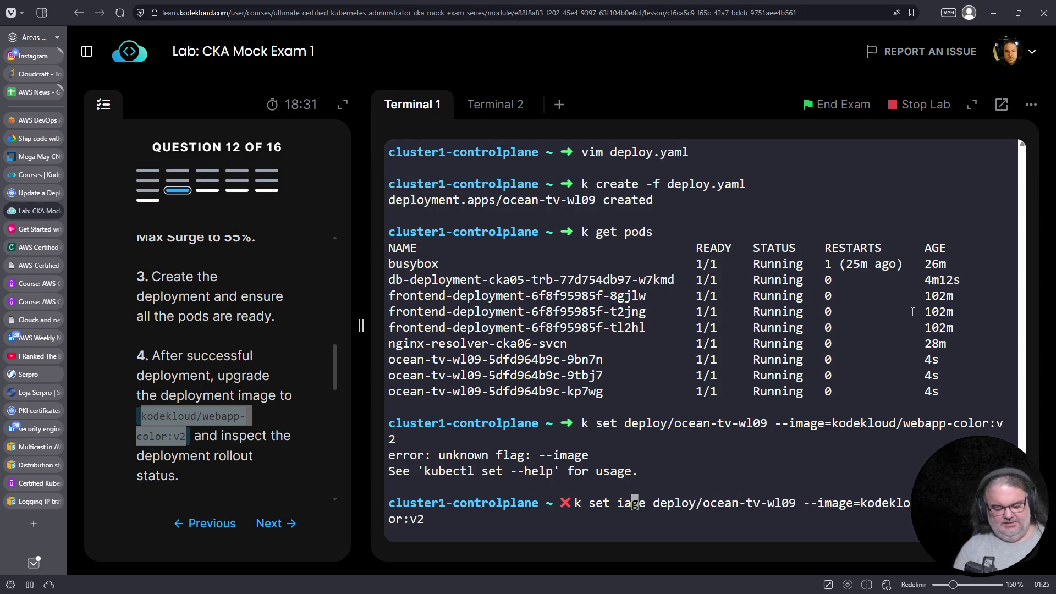
key(ctrl+c)
Show the help for 'k set image' to check its syntax
text(k set image --help)
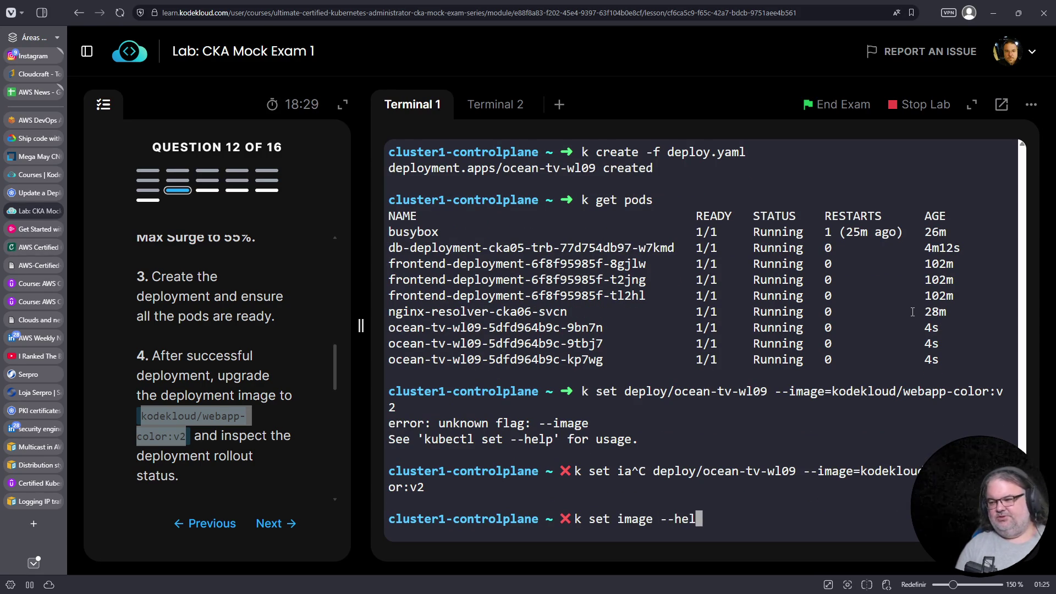
key(Return)
scroll(852, 362, up, 15)
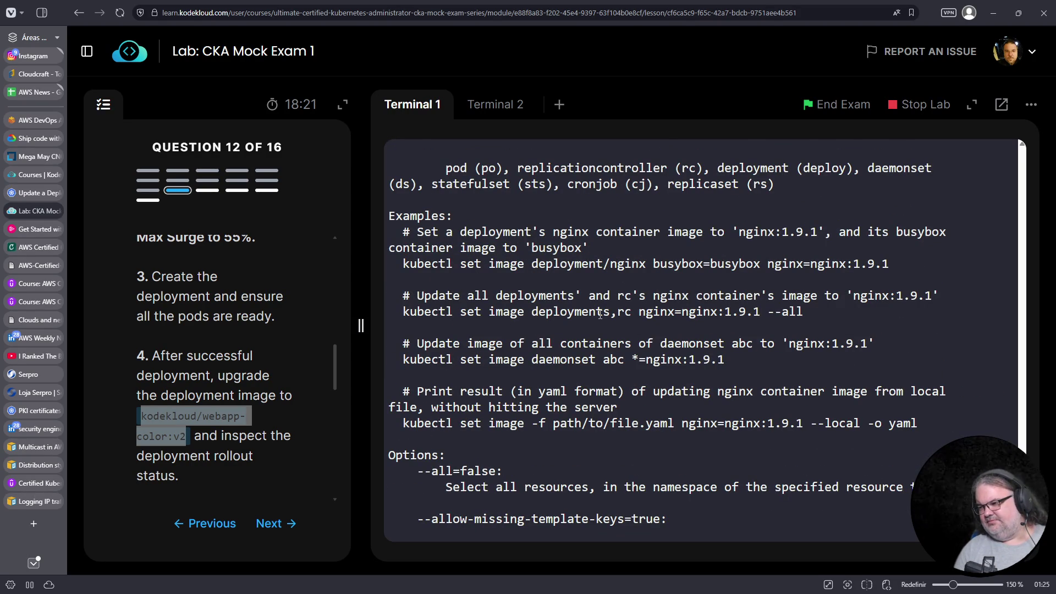
scroll(599, 314, down, 10)
Recall the failed command and add the 'image' subcommand before deploy/ocean-tv-wl09
key(Up)
key(ctrl+a)
key(Up)
key(ctrl+a)
key(Right)
key(Right)
key(Right)
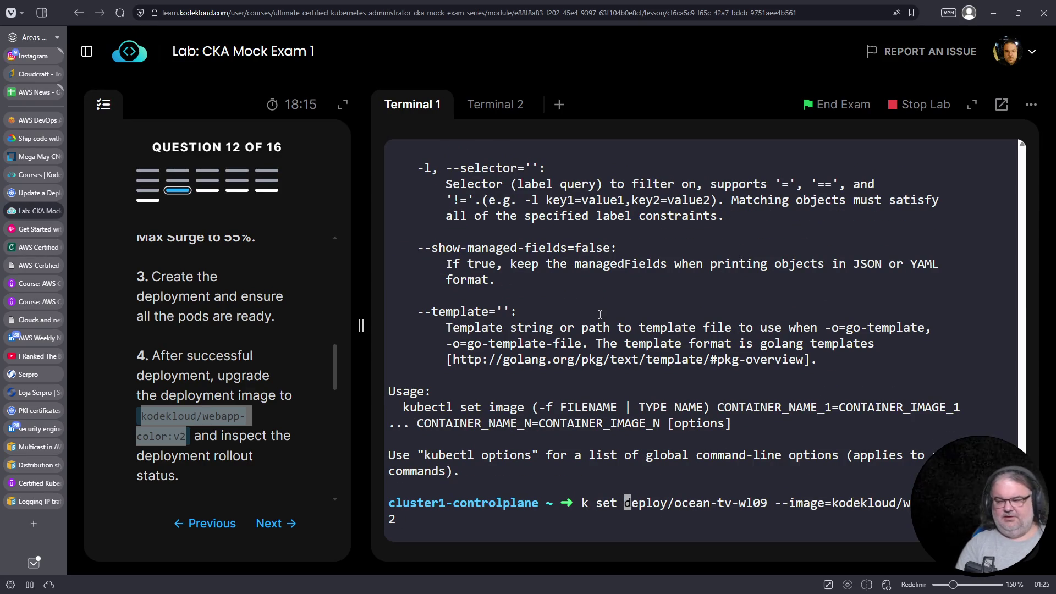
text(image)
key(Right)
key(Right)
key(Right)
key(Right)
key(Right)
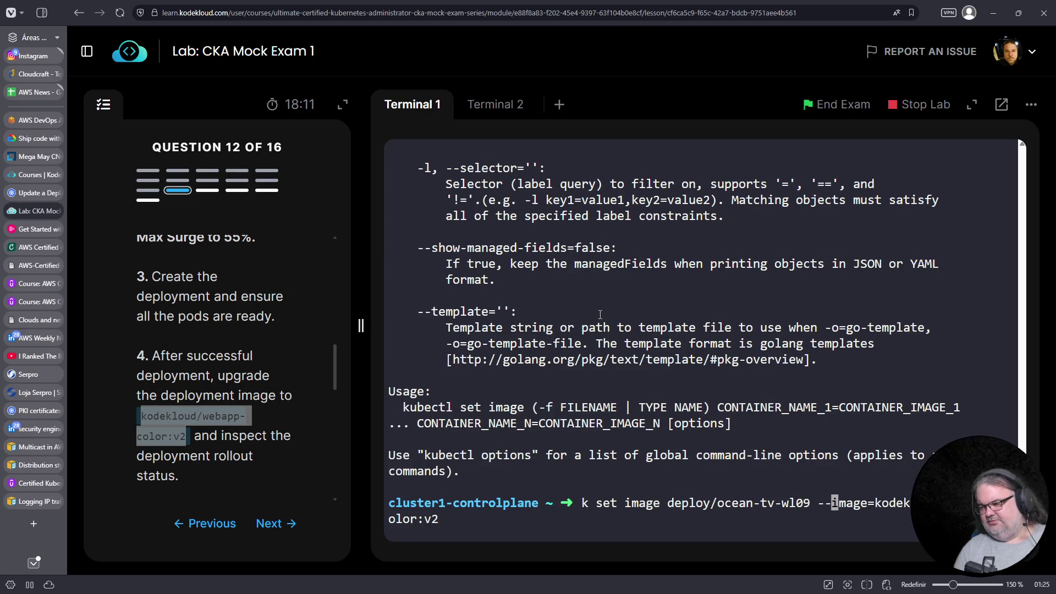
Replace the --image flag with '*=kodekloud/webapp-color:v2' and apply the image update
scroll(600, 314, up, 10)
scroll(600, 314, up, 8)
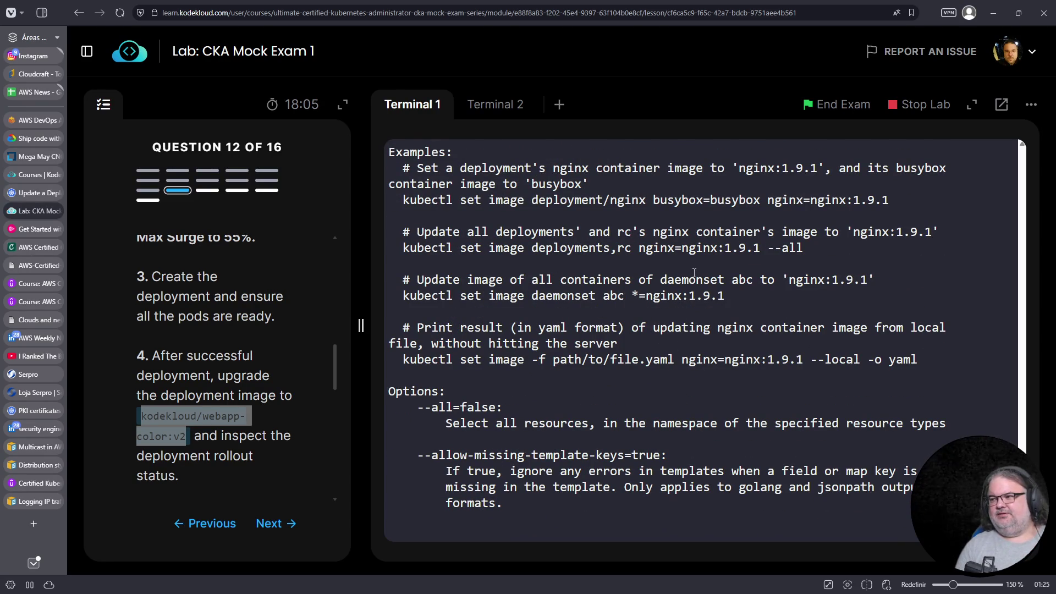
key(BackSpace)
key(BackSpace)
key(BackSpace)
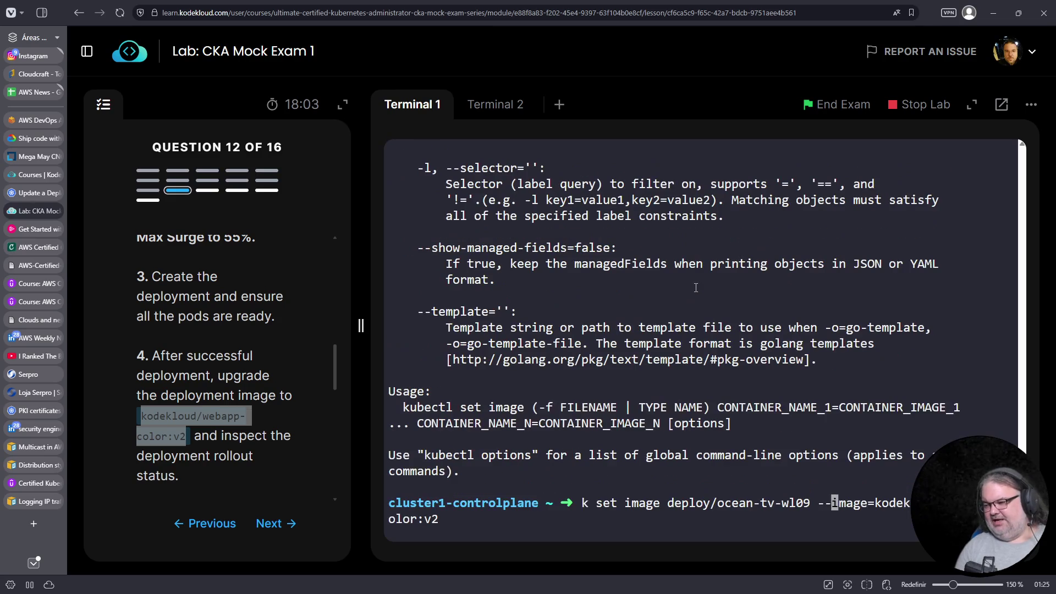
key(Delete)
key(Delete)
key(Delete)
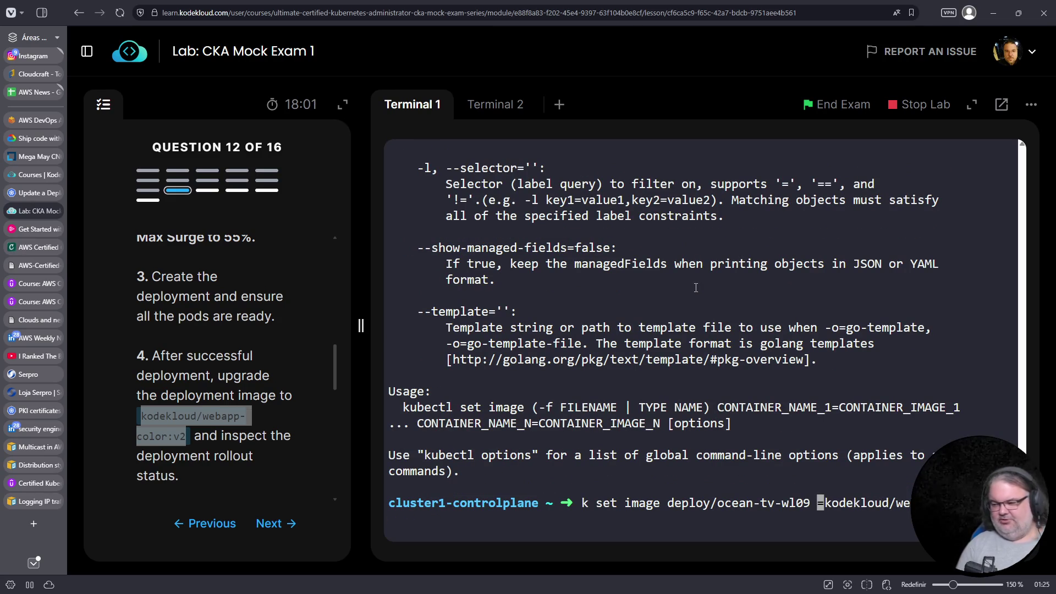
text(*)
key(Left)
text(')
key(End)
text(')
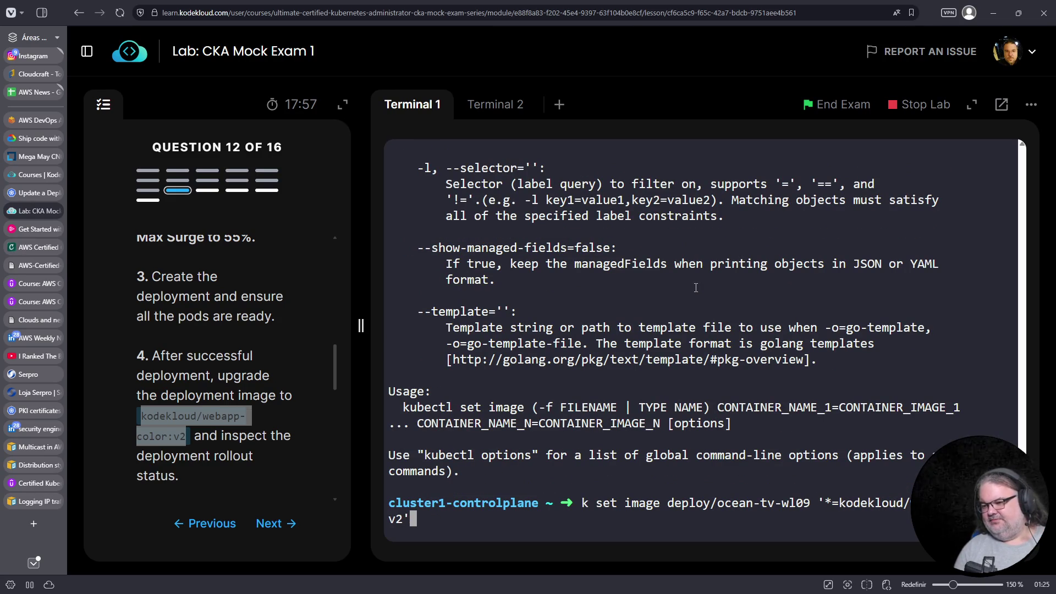
key(Return)
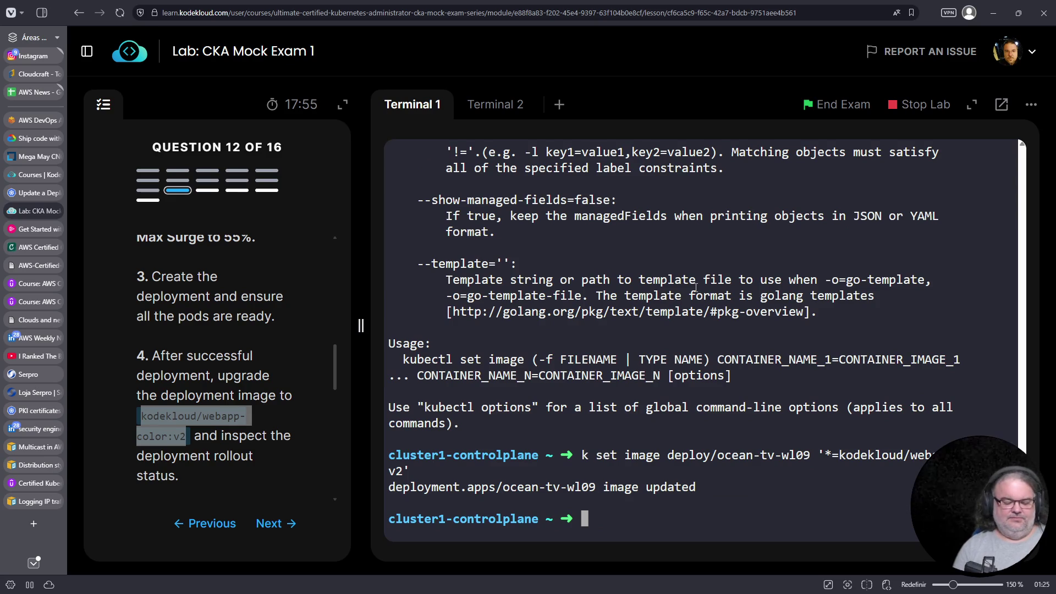
text(k rollout )
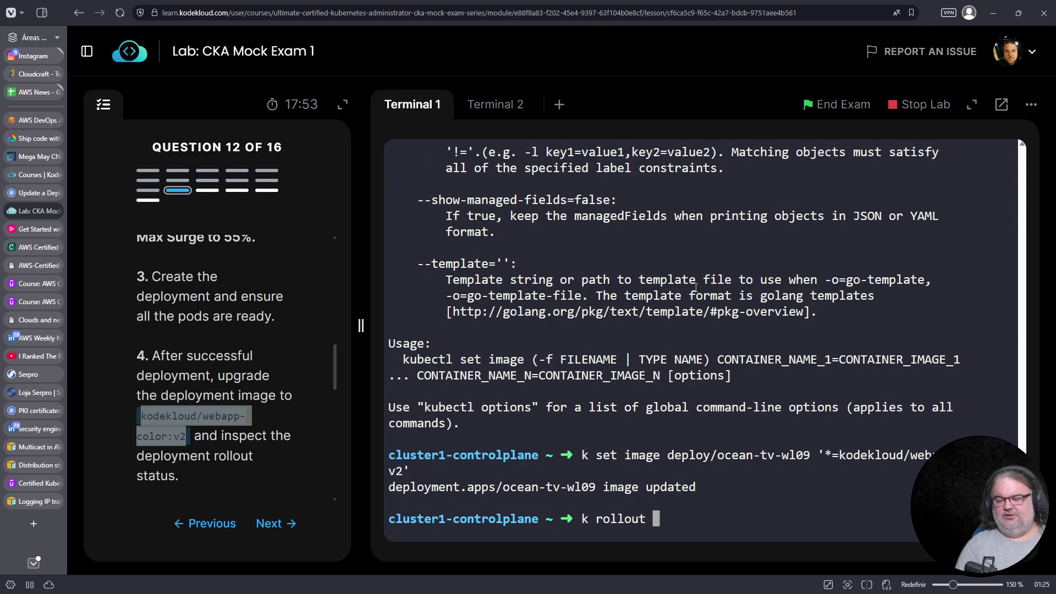
text(history depl)
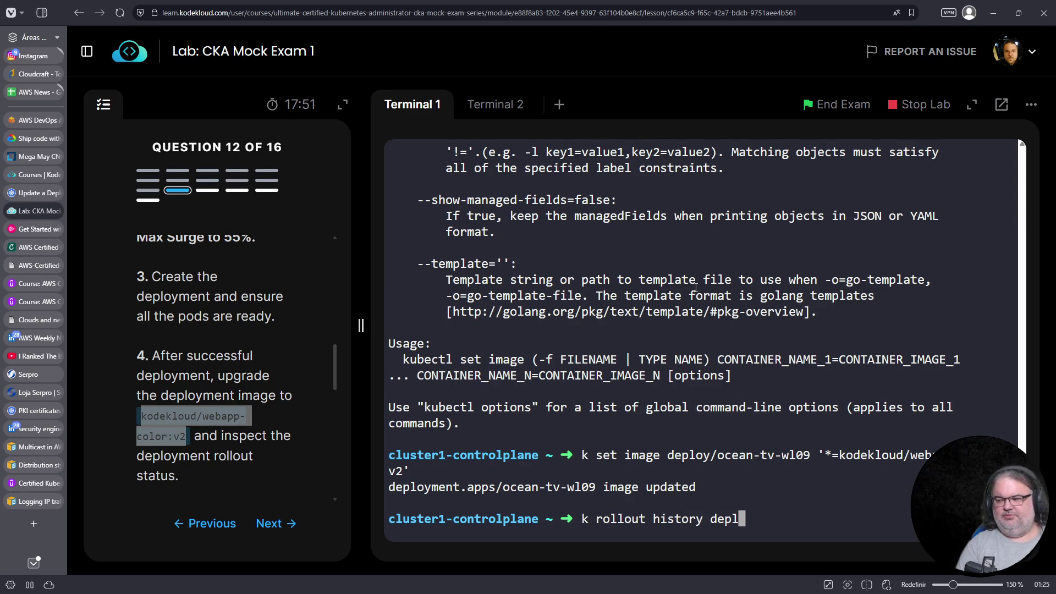
text(oy/ocean-tv-)
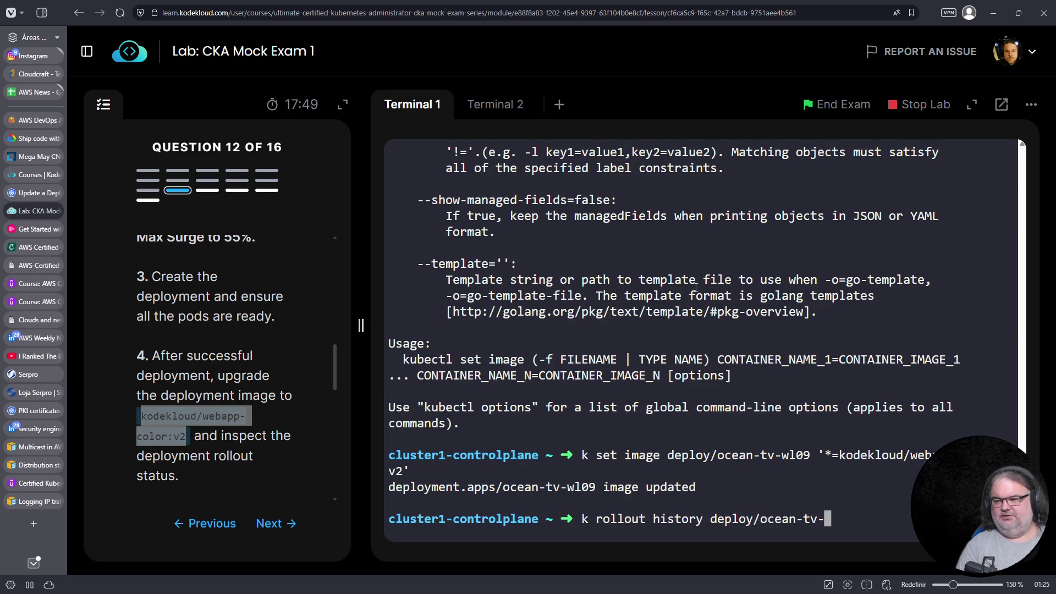
text(wl09)
Show ocean-tv-wl09's rollout history with revisions 1 and 2, then attempt a rollout help request
key(Return)
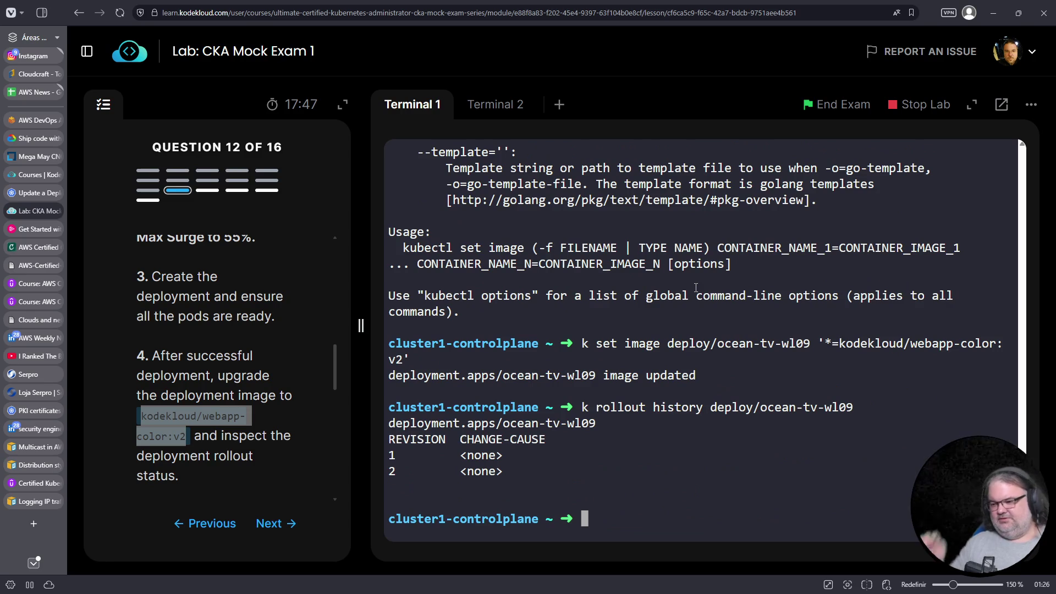
key(Up)
key(Left)
key(Left)
key(Left)
key(Left)
key(Left)
key(Left)
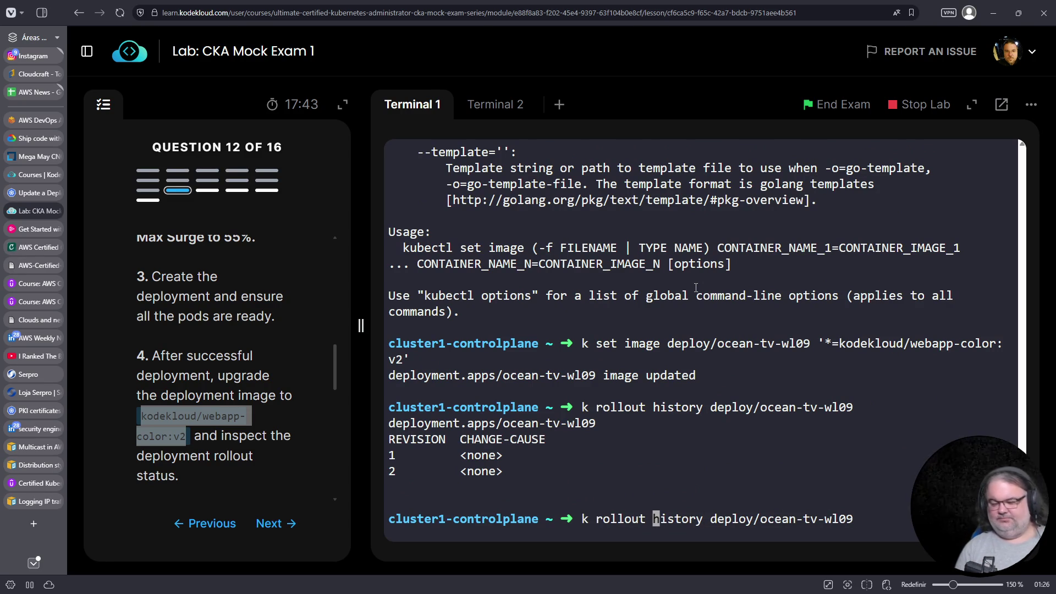
key(ctrl+k)
text(-)
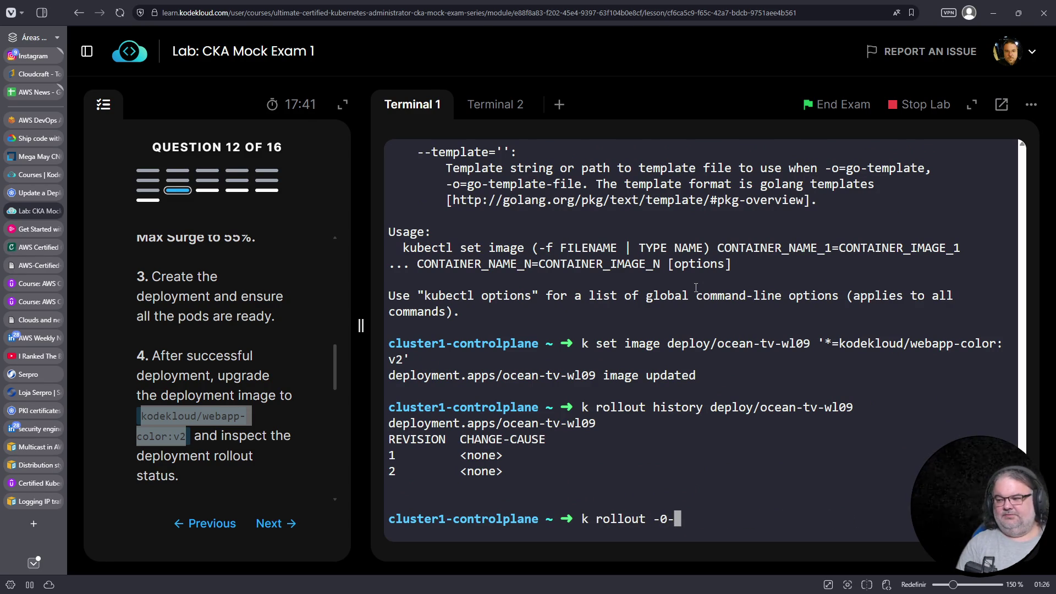
text(=help)
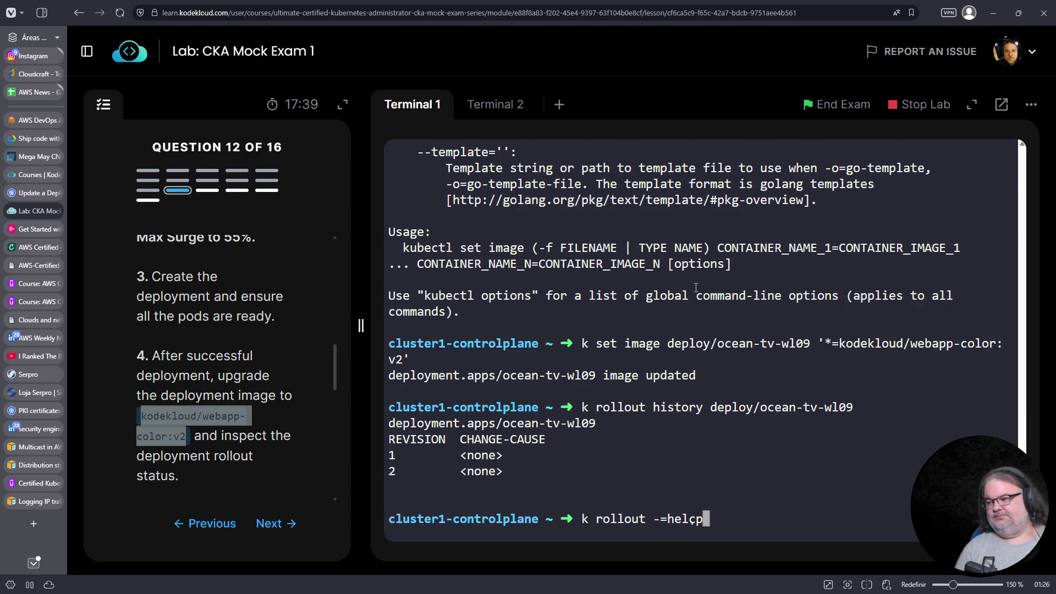
key(Return)
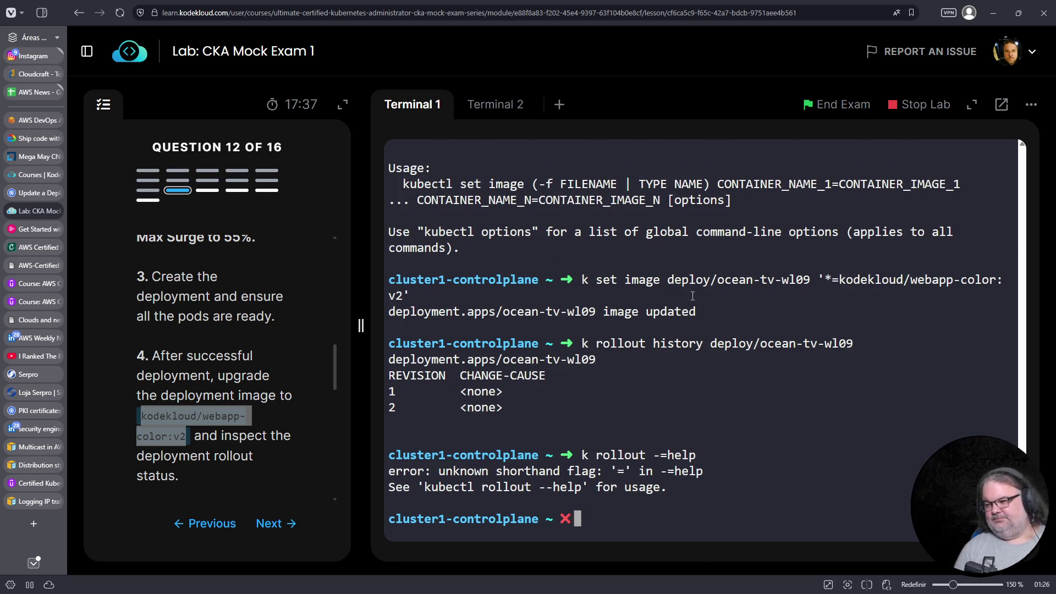
Correct the mistyped '-=help' to '--help' and list the rollout subcommands
key(Up)
key(Left)
key(Left)
key(Left)
key(Right)
key(Right)
key(Delete)
text(-)
key(Return)
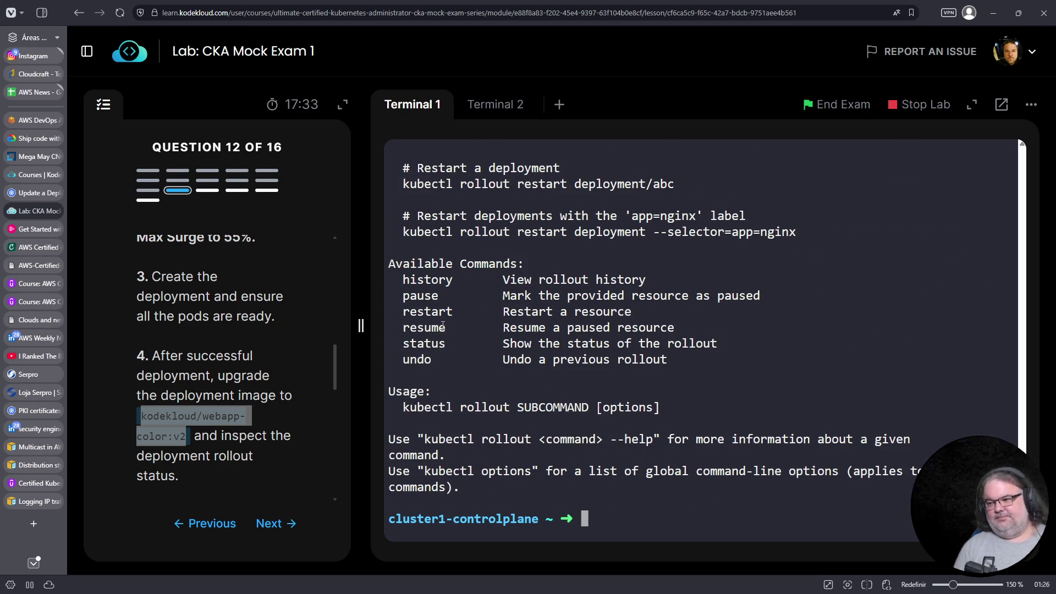
Begin typing 'k rollout status deploy/ocean-tv-wl09' from the recalled command
key(Up)
key(Left)
key(Left)
key(Left)
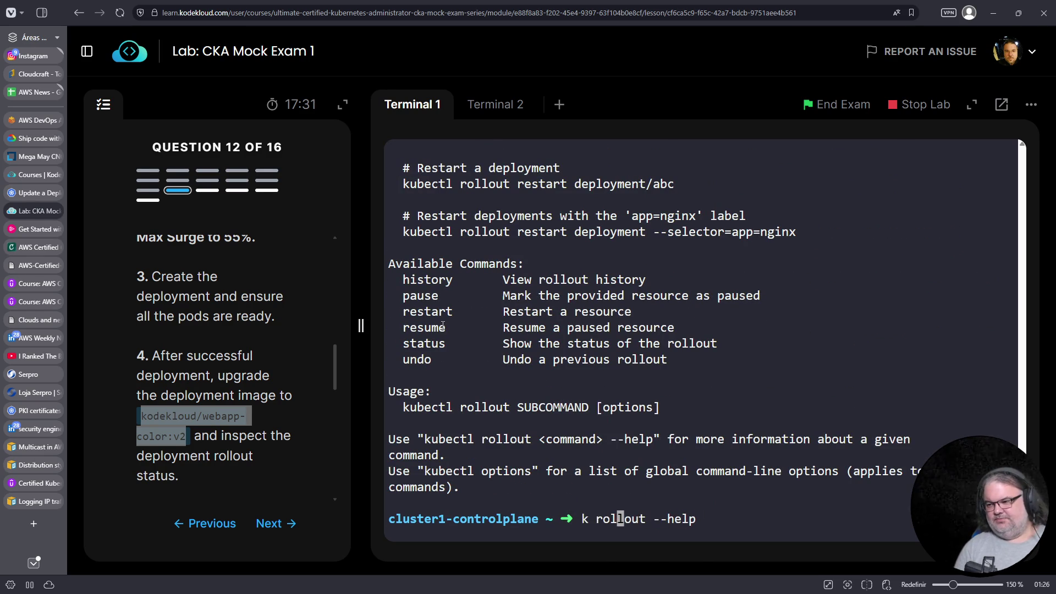
key(Right)
key(Right)
key(ctrl+k)
text(status deploy/ocean-tv-)
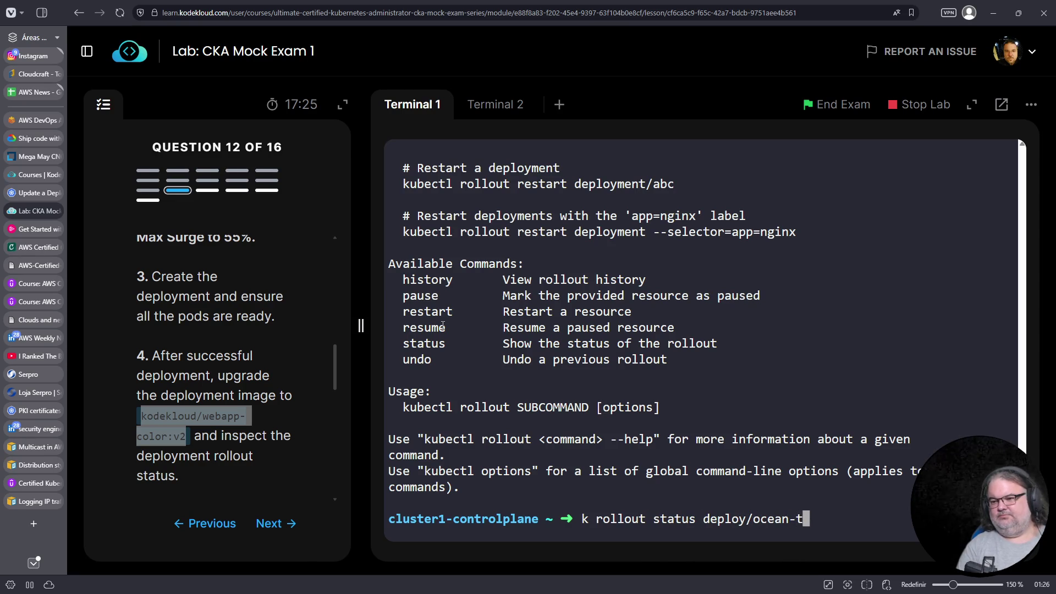
text(wl0)
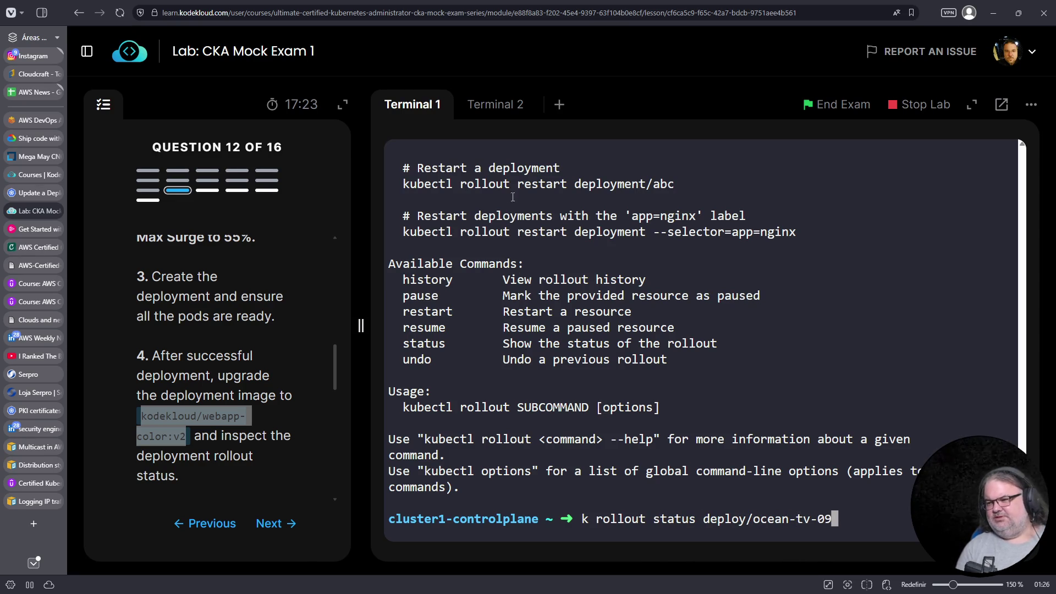